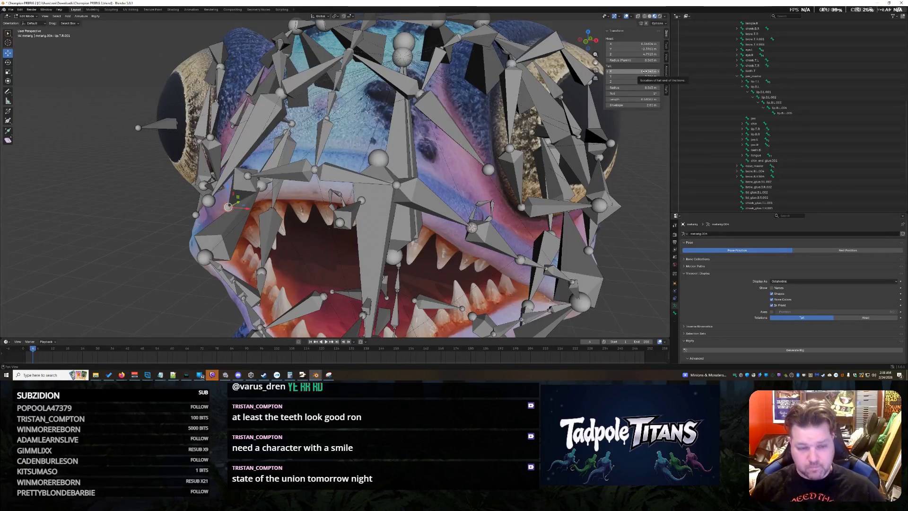
Extrude a new forked bone (Shift+E) from the selected head joint and confirm its placement
mouse_move(427, 156)
middle_mouse_down()
mouse_move(468, 156)
mouse_move(468, 184)
mouse_move(497, 177)
mouse_move(433, 148)
mouse_move(416, 125)
mouse_move(383, 126)
mouse_move(410, 126)
mouse_move(420, 177)
middle_mouse_up()
key("shift+e")
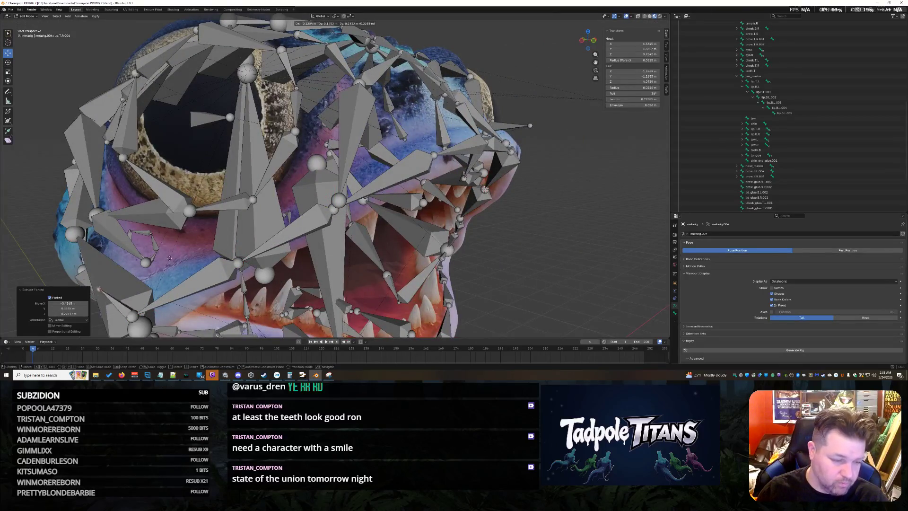
left_click(50, 147)
scroll(50, 147, "down", 3)
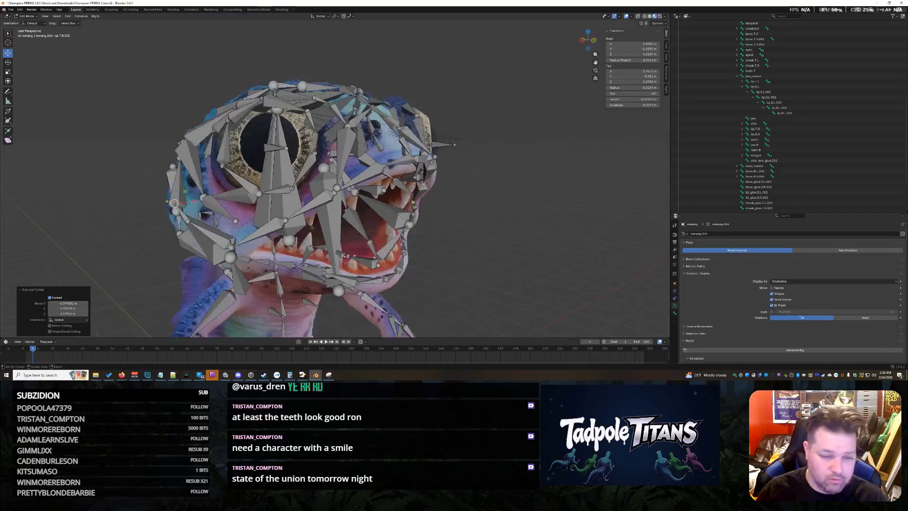
Place the 3D cursor on a mouth joint and try snapping the jaw bone onto it, then undo
mouse_move(436, 229)
middle_mouse_down()
mouse_move(480, 247)
mouse_move(465, 216)
middle_mouse_up()
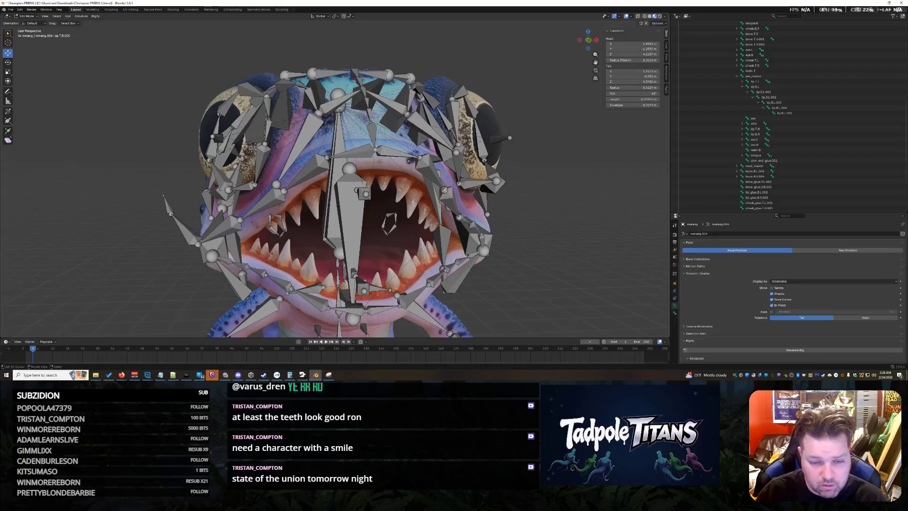
key("shift+s")
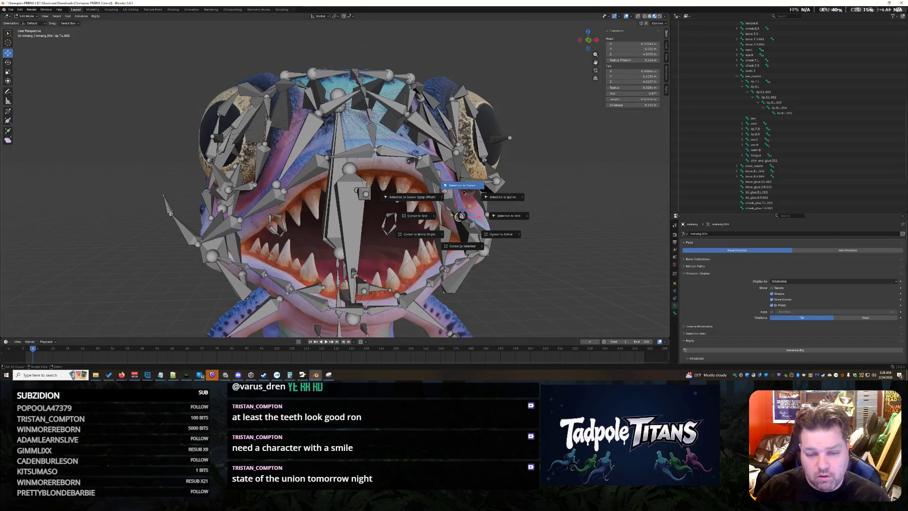
left_click(463, 186)
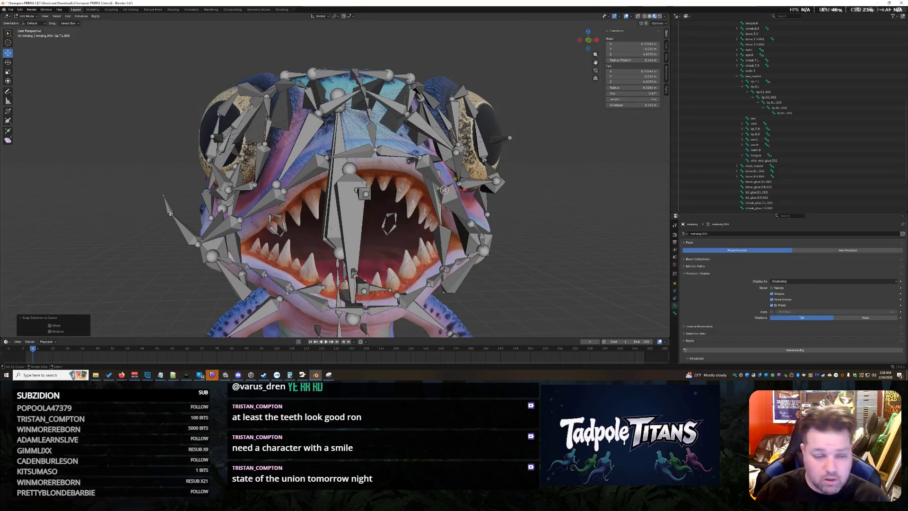
left_click(242, 220)
key("shift+s")
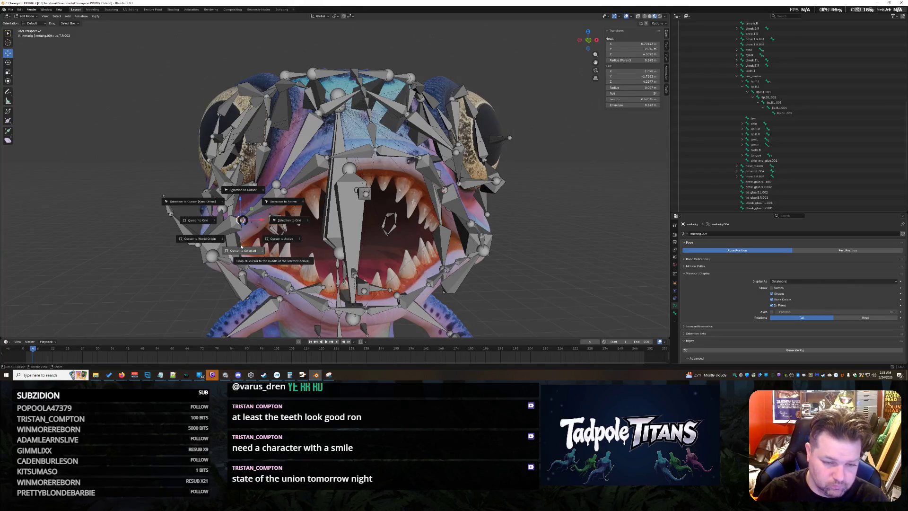
left_click(240, 244)
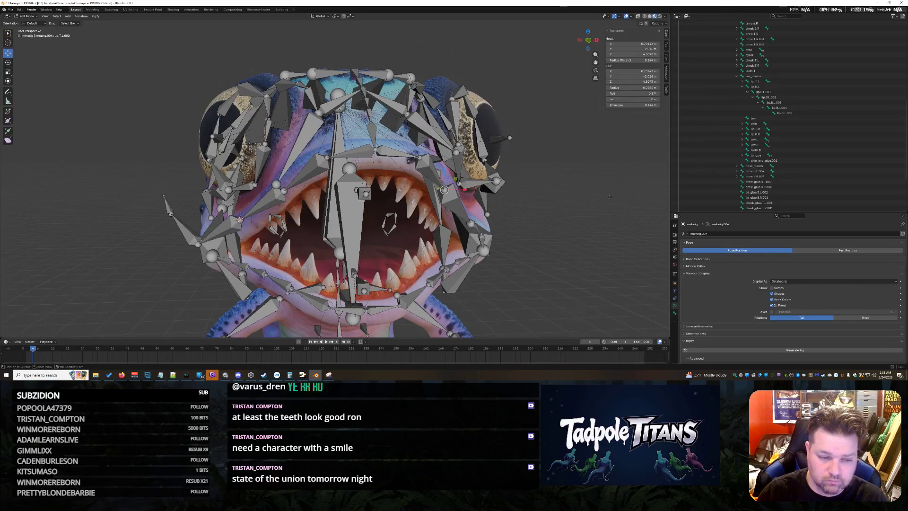
middle_click_drag(579, 240, 567, 244)
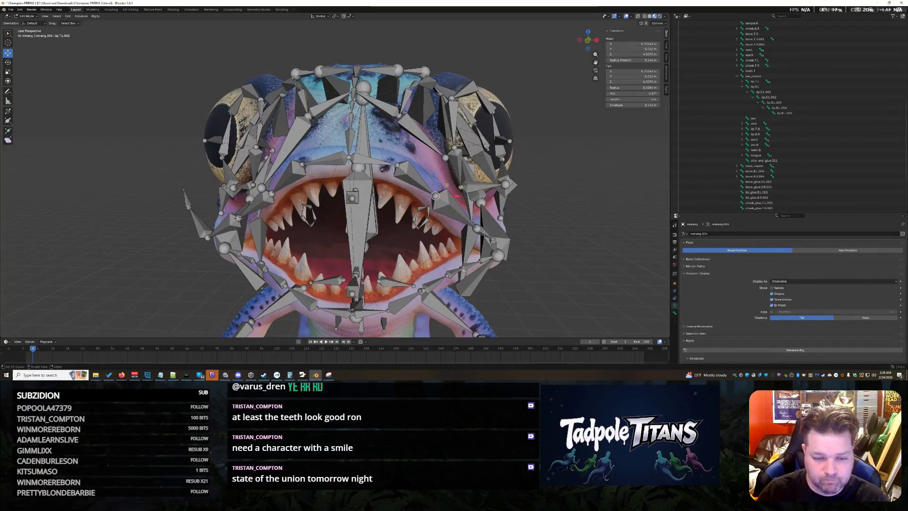
key("shift+s")
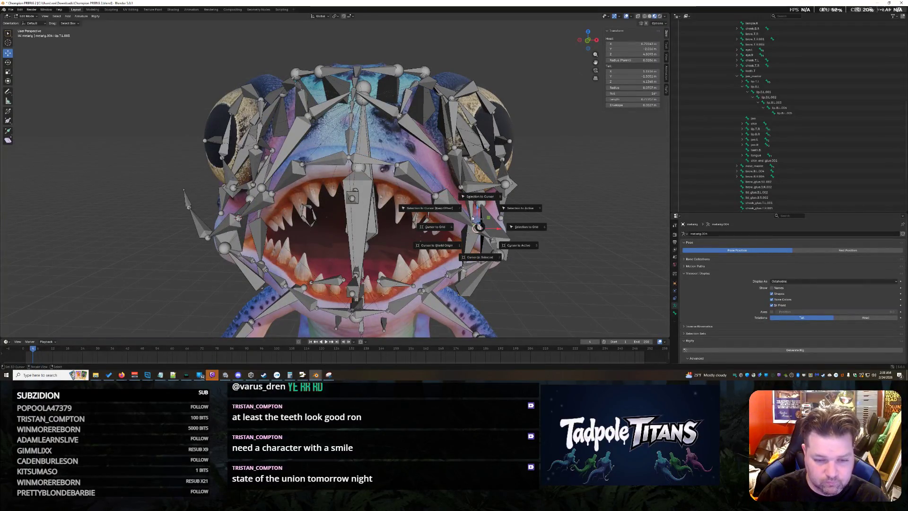
left_click(479, 256)
middle_click_drag(480, 256, 468, 222)
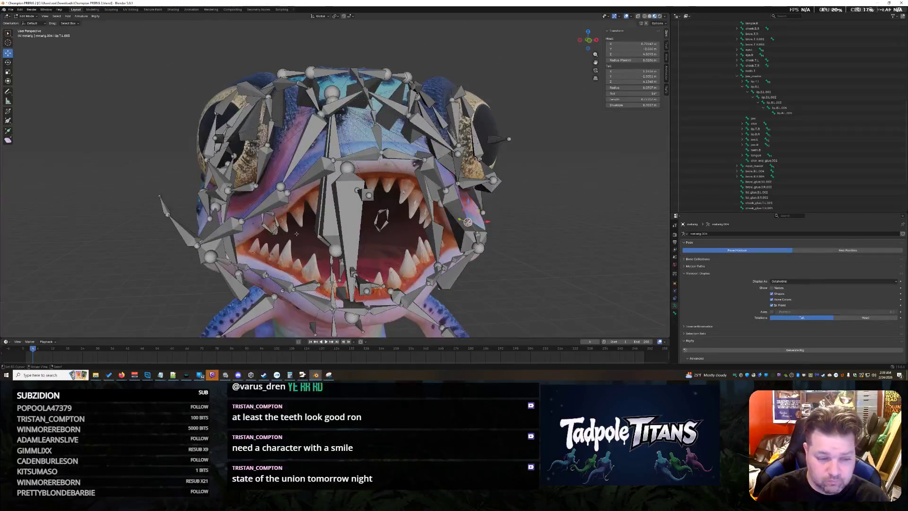
key("shift+s")
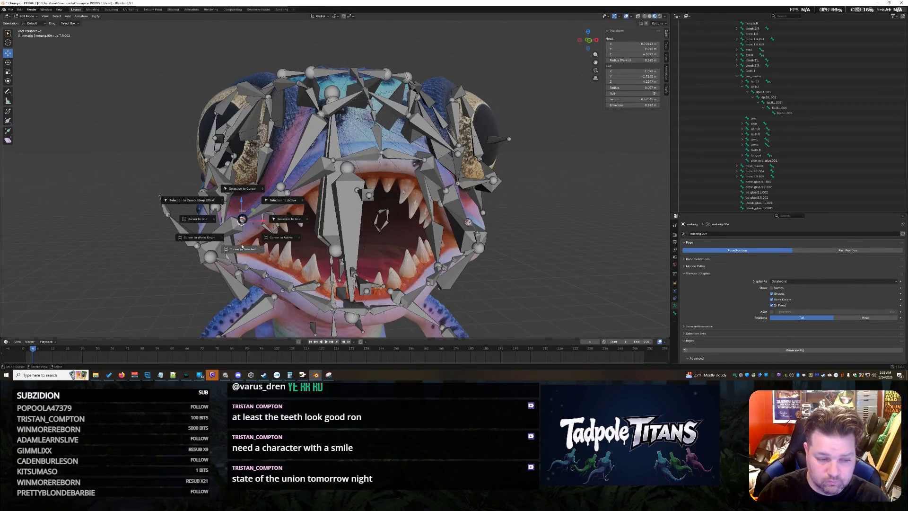
left_click(243, 188)
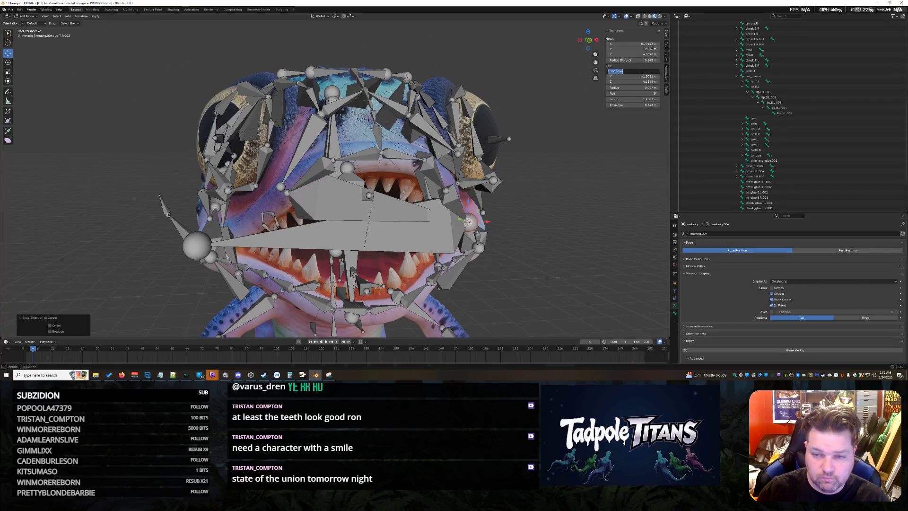
key("ctrl+z")
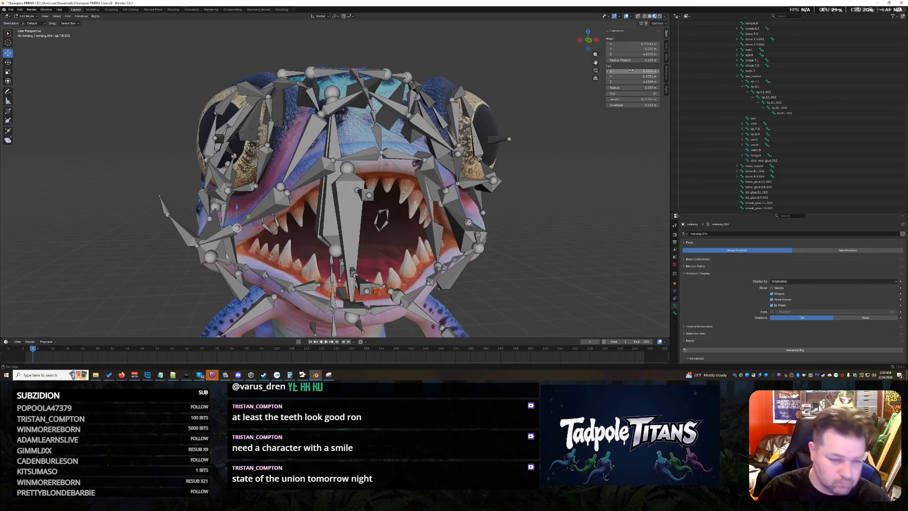
Snap the large bone onto the cursor at the chosen joint and shrink it via Tail X
key("shift+s")
left_click(479, 259)
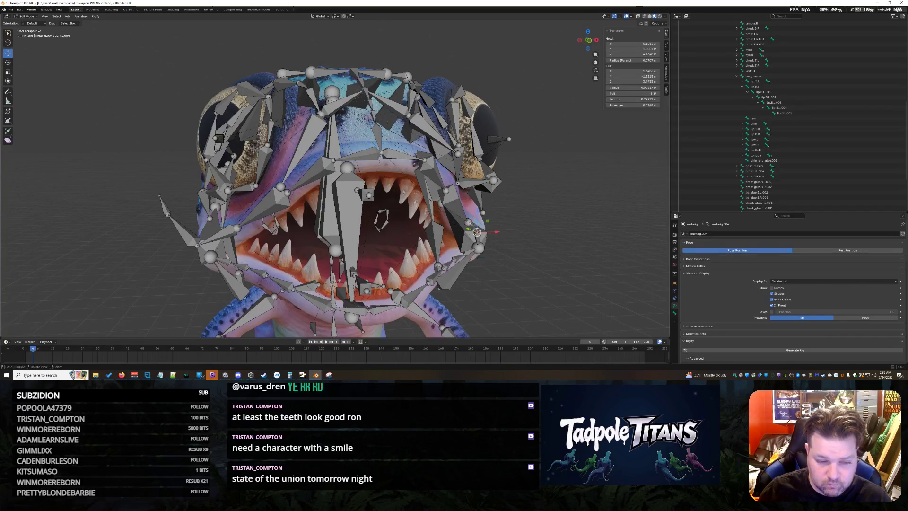
key("shift+s")
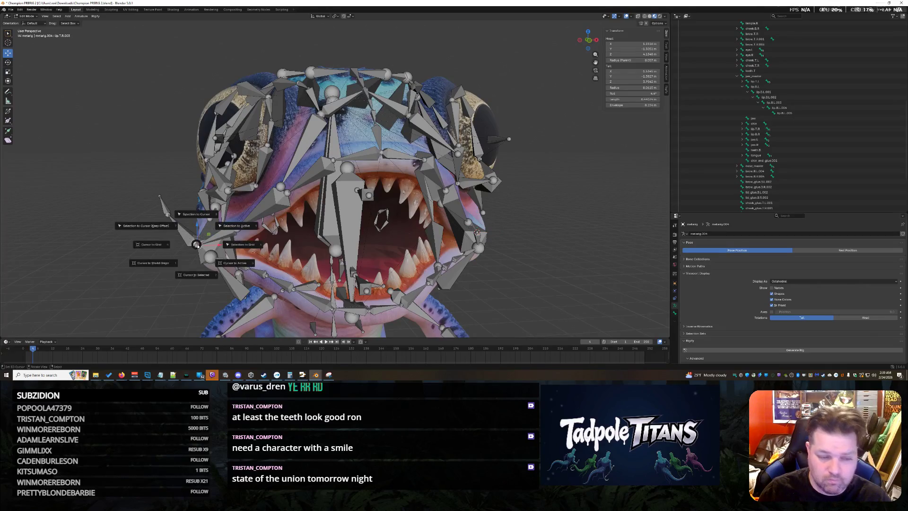
left_click(558, 113)
left_click(634, 71)
type("06")
key("Return")
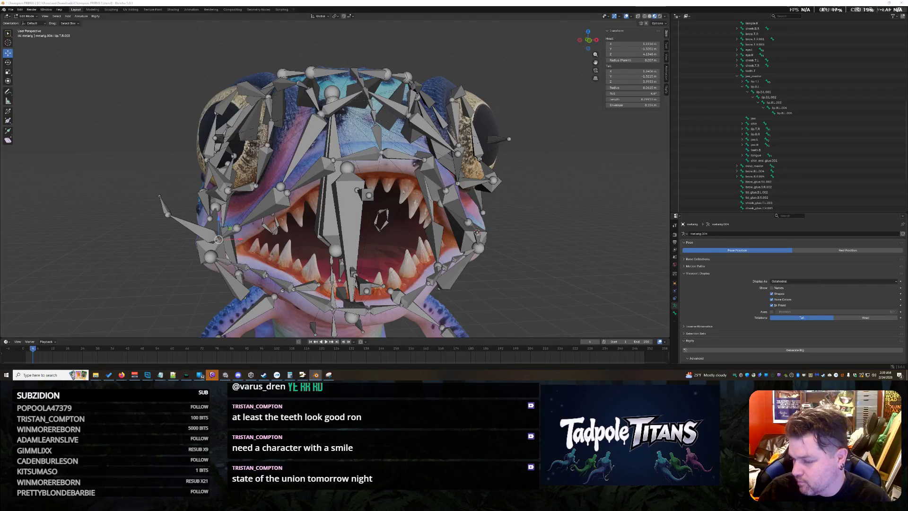
key("super+d")
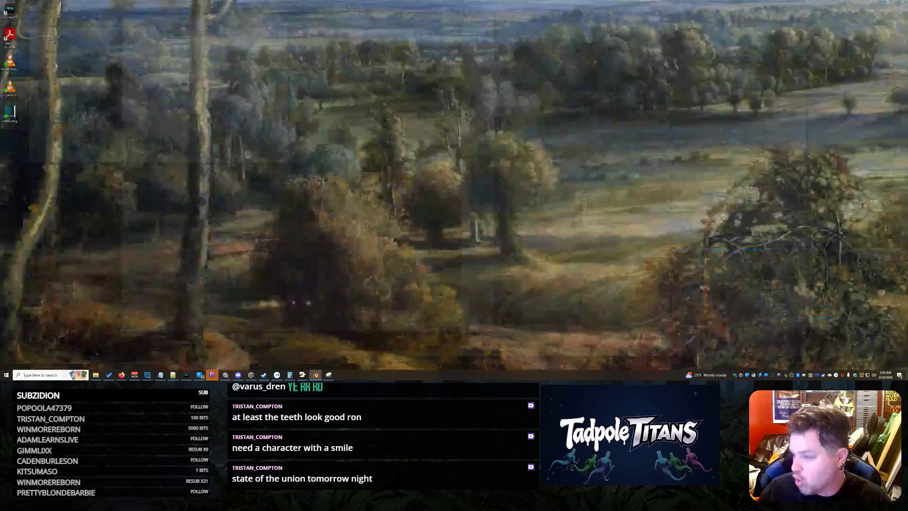
key("alt+Tab")
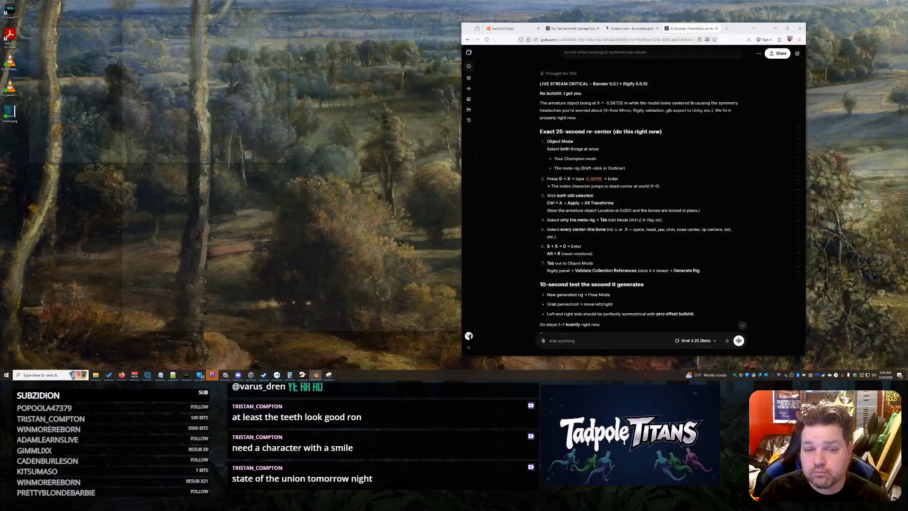
key("super+d")
left_click(775, 29)
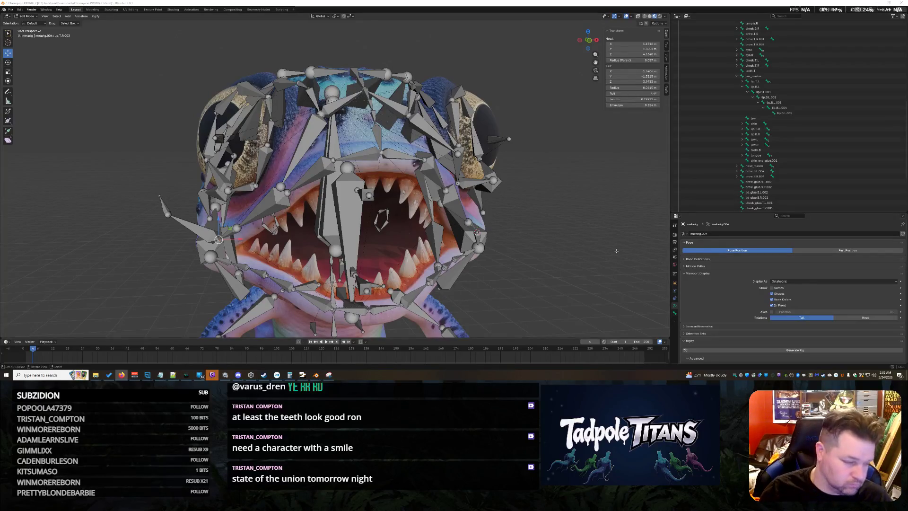
scroll(533, 237, "up", 1)
middle_click_drag(534, 236, 539, 238)
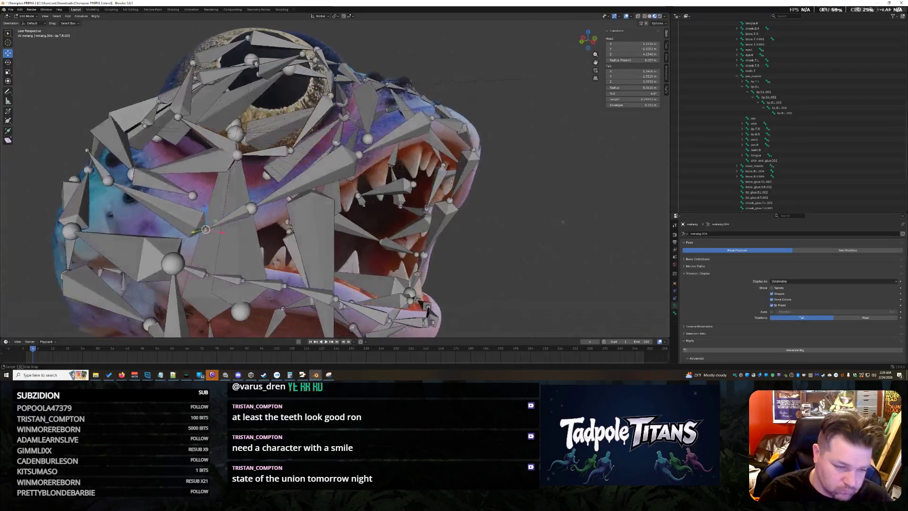
scroll(536, 239, "down", 1)
scroll(537, 239, "down", 2)
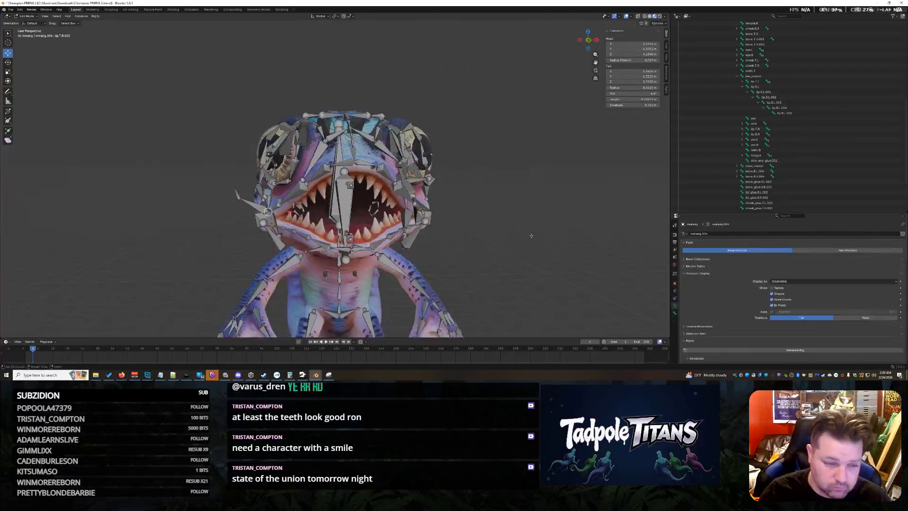
middle_click_drag(536, 238, 509, 243)
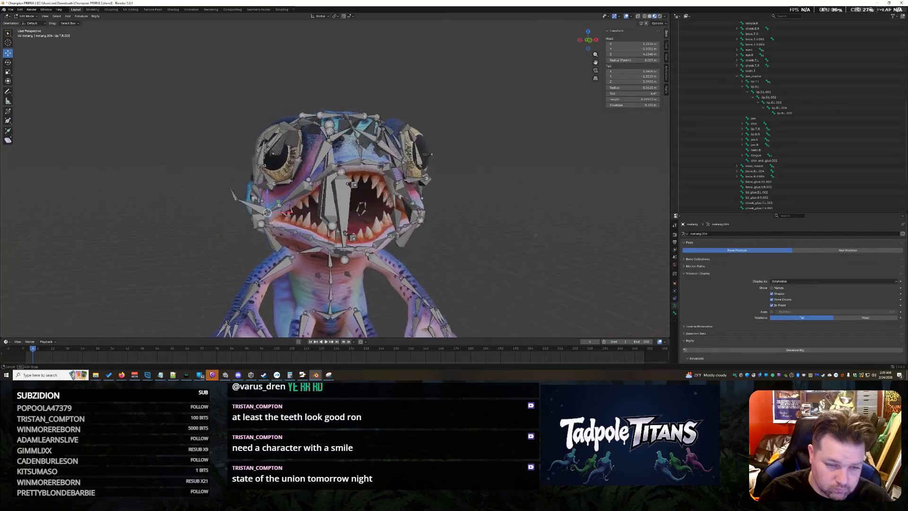
scroll(510, 242, "up", 2)
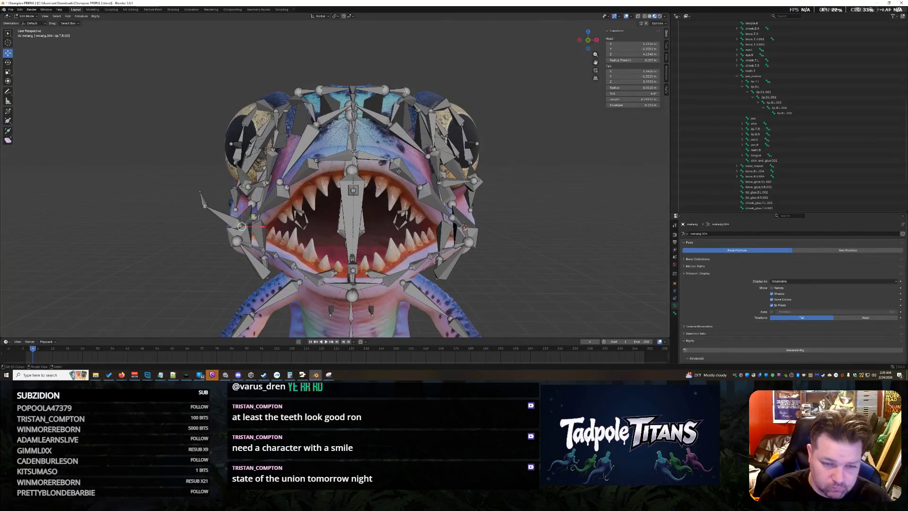
mouse_move(497, 266)
middle_mouse_down()
mouse_move(501, 251)
mouse_move(504, 258)
middle_mouse_up()
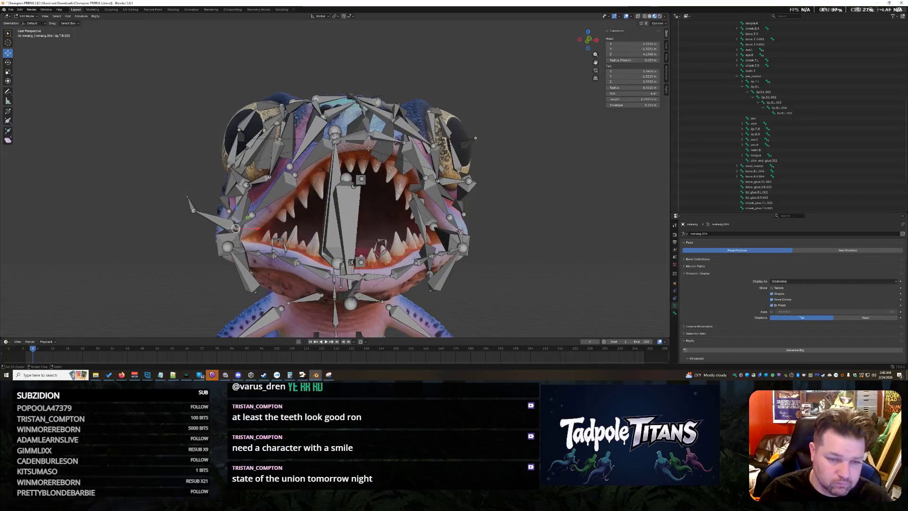
middle_click_drag(505, 259, 501, 256)
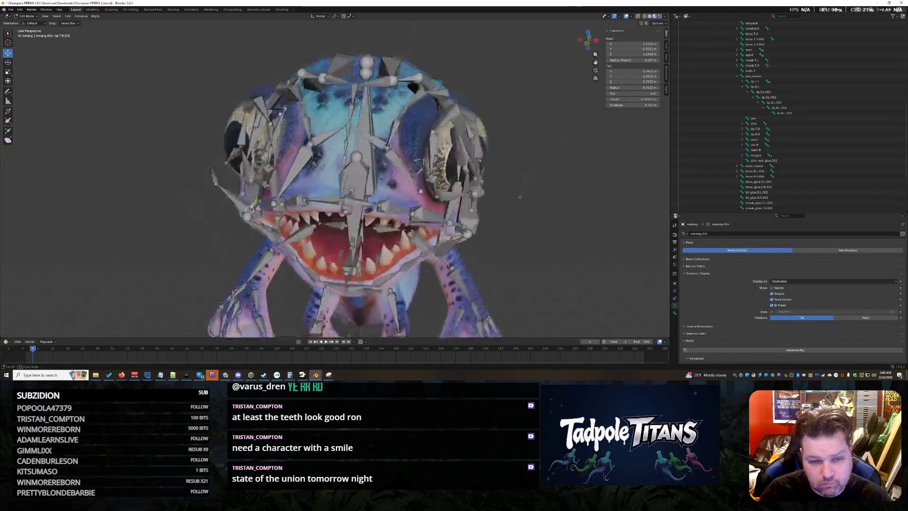
scroll(501, 255, "up", 2)
left_click(406, 170)
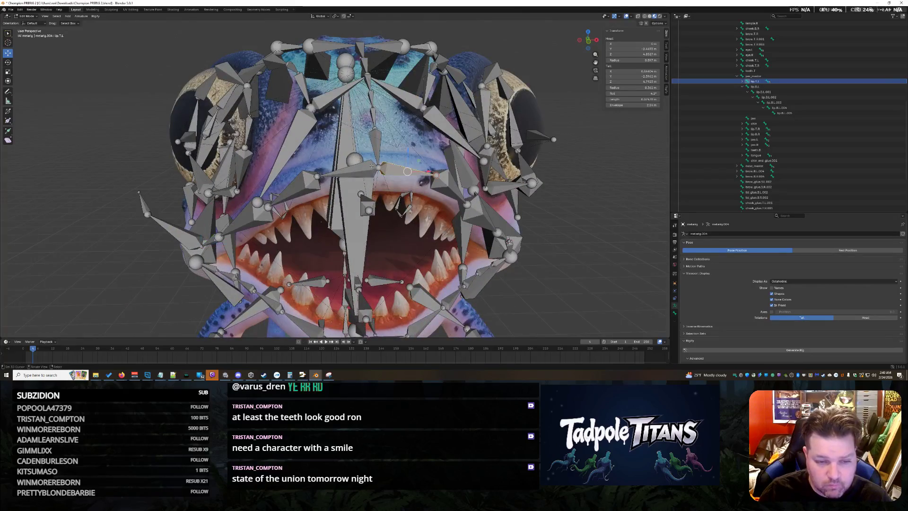
left_click(347, 172)
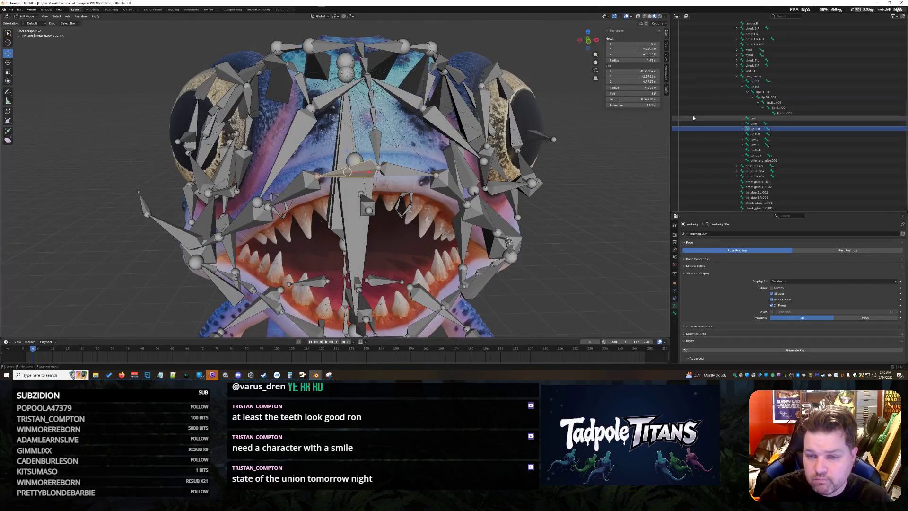
key("BackSpace")
type("4.2")
key("Return")
mouse_move(589, 271)
middle_mouse_down()
mouse_move(564, 261)
mouse_move(568, 225)
mouse_move(575, 239)
mouse_move(530, 250)
middle_mouse_up()
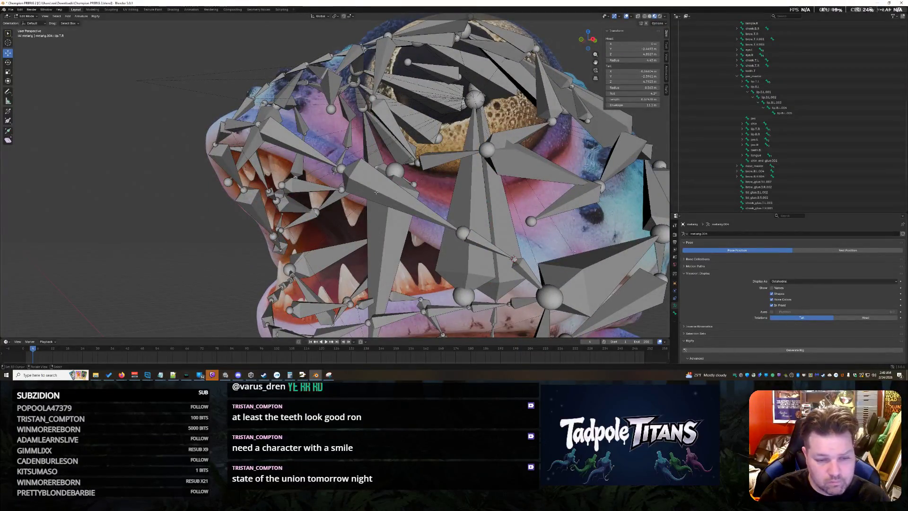
scroll(581, 236, "down", 3)
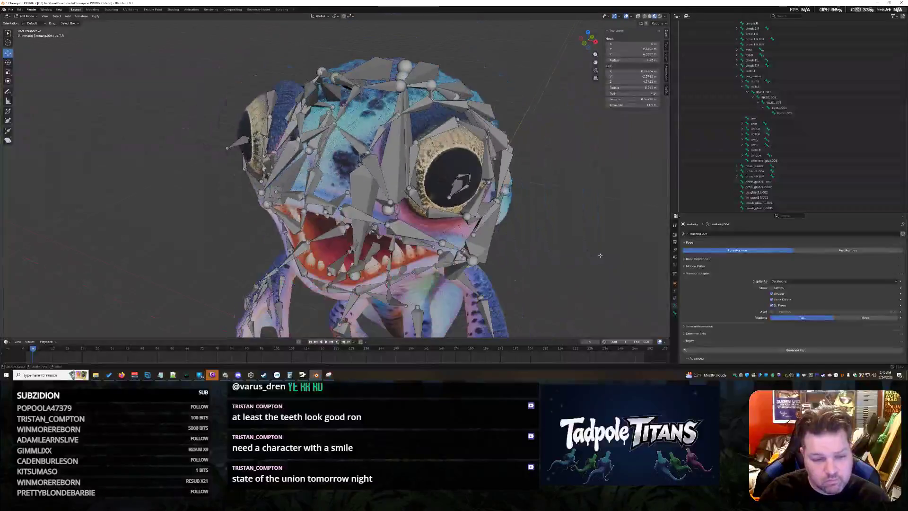
mouse_move(581, 236)
middle_mouse_down()
mouse_move(614, 238)
mouse_move(614, 248)
mouse_move(575, 254)
mouse_move(560, 270)
mouse_move(539, 241)
mouse_move(535, 256)
middle_mouse_up()
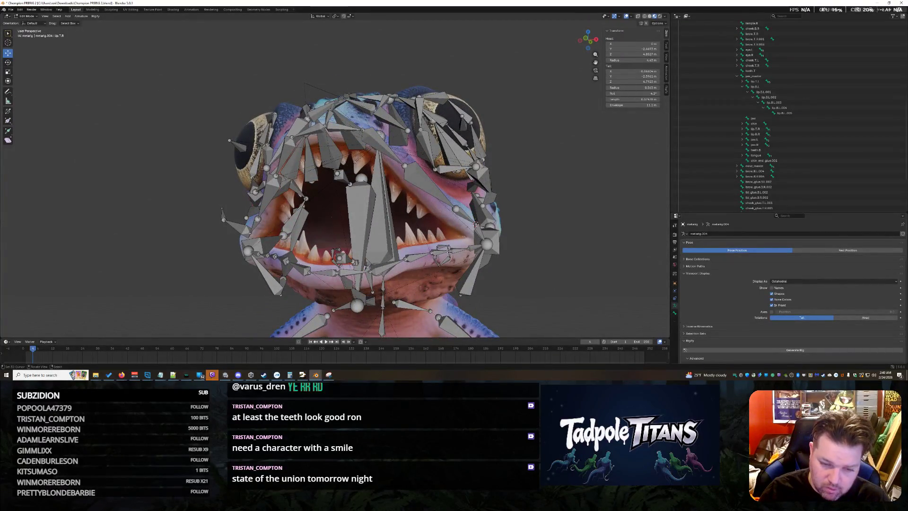
middle_click_drag(416, 261, 433, 235)
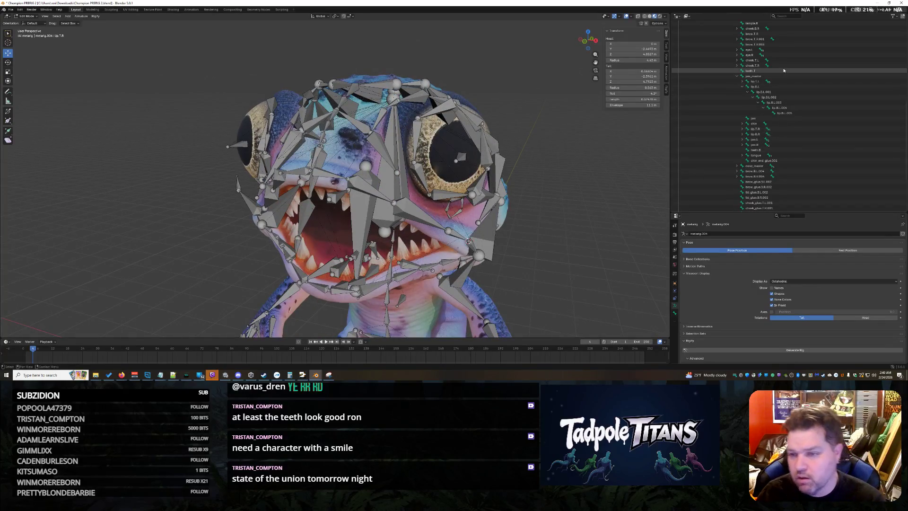
Expand lip.T.L in the Outliner and select its child bone lip.T.L.001
left_click(780, 85)
key("Up")
key("Right")
key("Down")
key("Down")
key("Down")
key("Down")
key("Right")
key("Down")
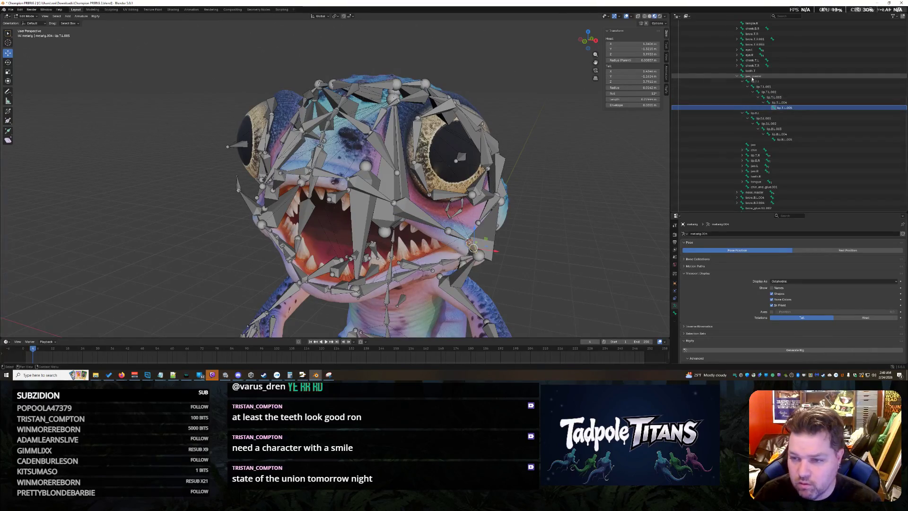
left_click(760, 81)
key("Down")
key("Down")
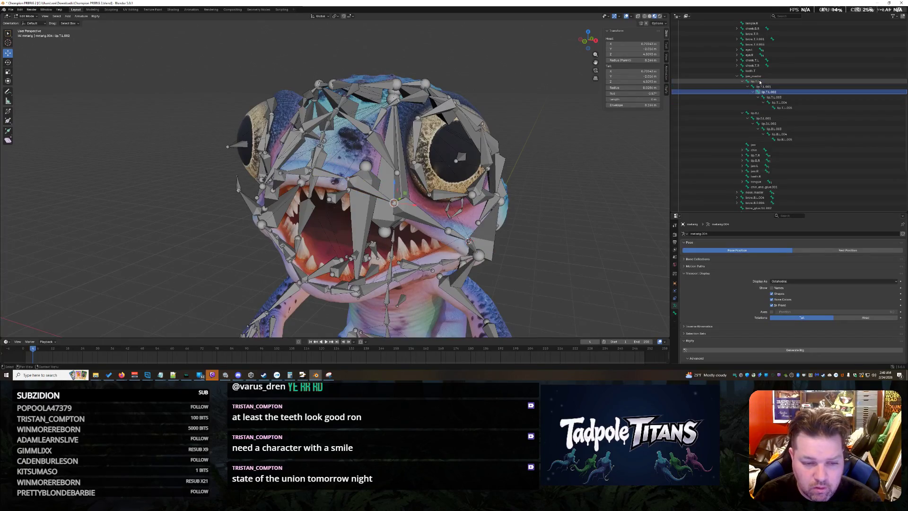
Move the selected lip bone, shift its head along X, resize it and reposition its head near the mouth
mouse_move(553, 234)
middle_mouse_down()
mouse_move(599, 240)
mouse_move(577, 208)
middle_mouse_up()
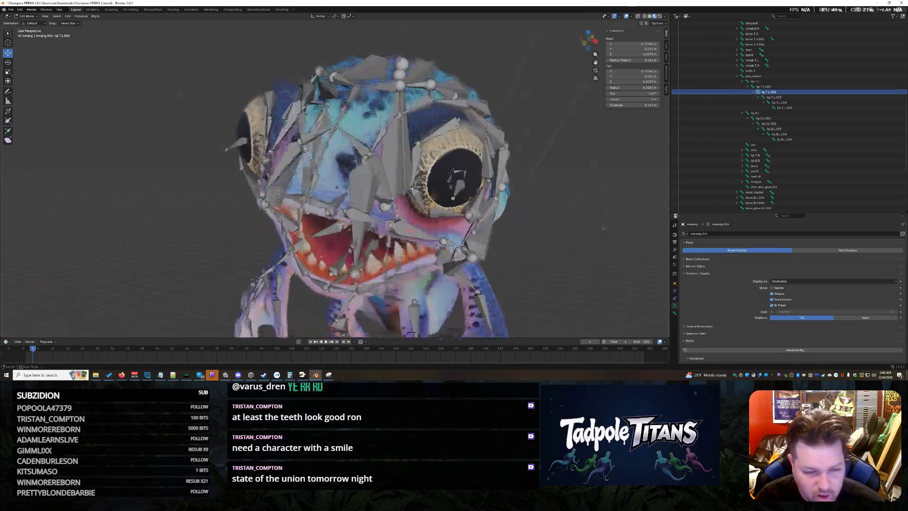
scroll(577, 208, "up", 5)
scroll(577, 208, "up", 2)
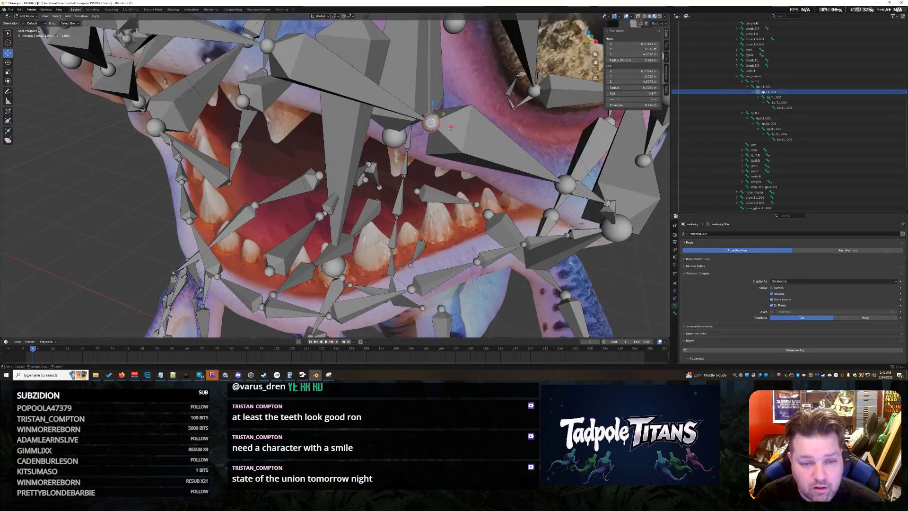
key("g")
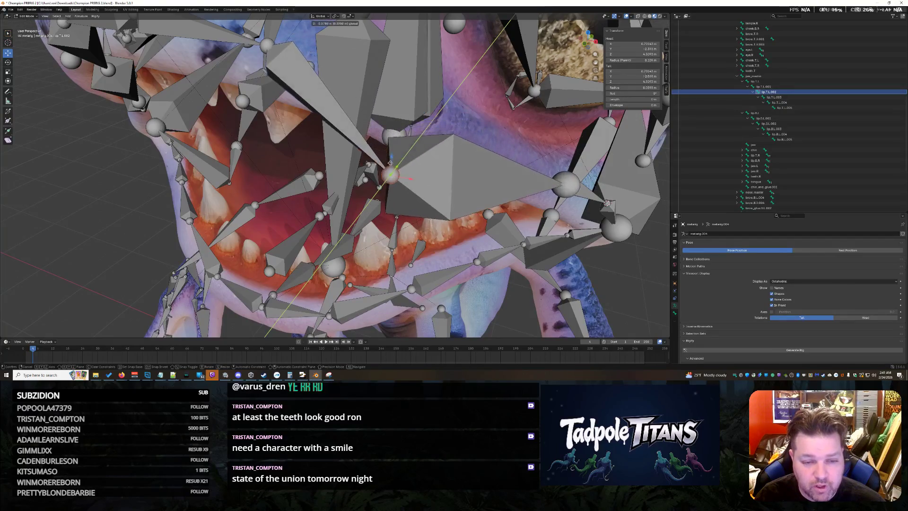
left_click(426, 170)
key("g")
key("x")
left_click(426, 181)
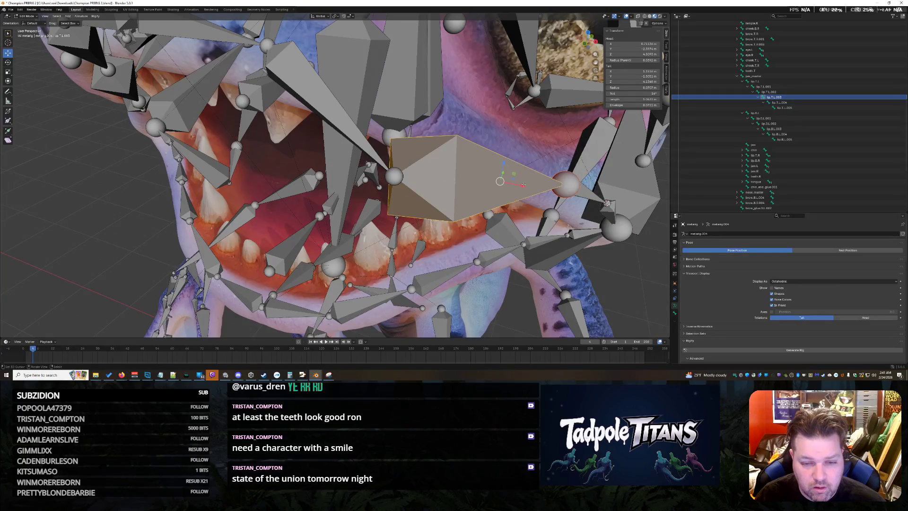
key("s")
left_click(614, 256)
scroll(614, 255, "down", 2)
middle_click_drag(613, 255, 619, 244)
mouse_move(551, 209)
middle_mouse_down()
mouse_move(497, 202)
mouse_move(417, 158)
middle_mouse_up()
scroll(497, 202, "up", 3)
scroll(459, 183, "up", 2)
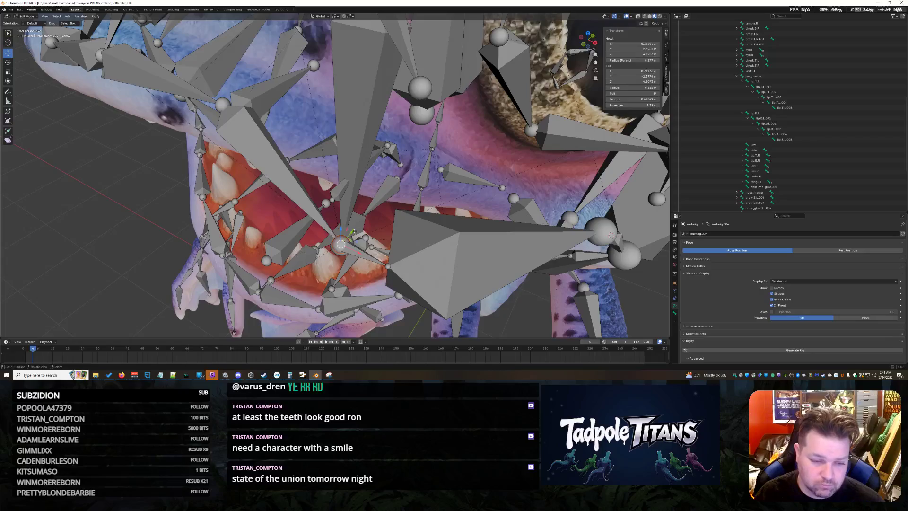
key("g")
left_click(496, 199)
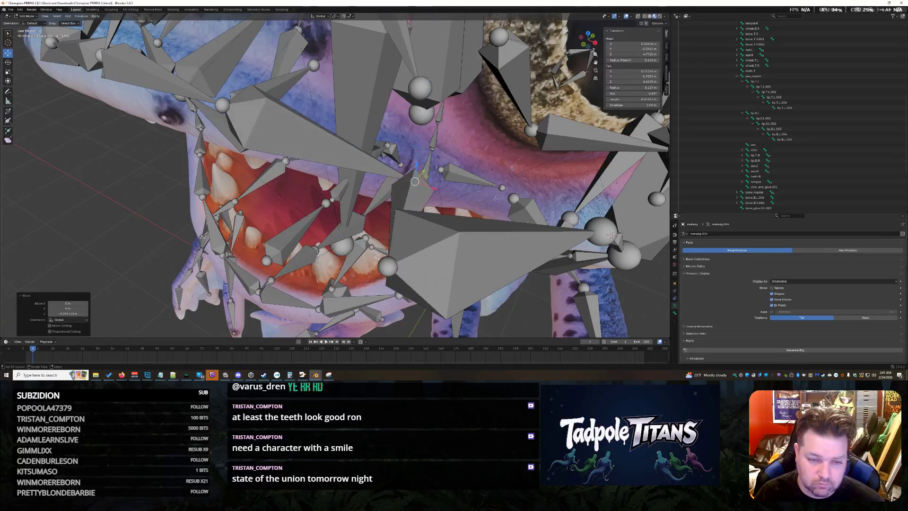
Lower the large jaw bone inside the mouth and reposition another lip bone
middle_click_drag(496, 198, 479, 87)
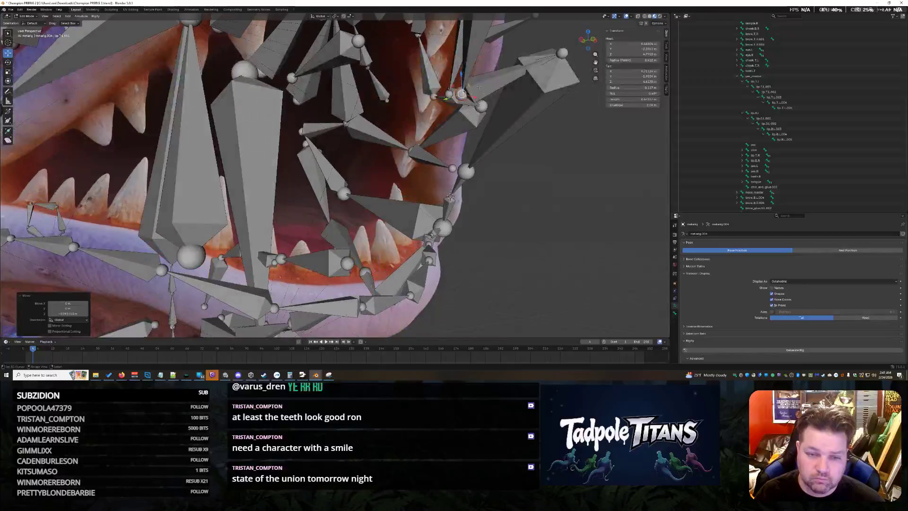
middle_click_drag(496, 85, 473, 207)
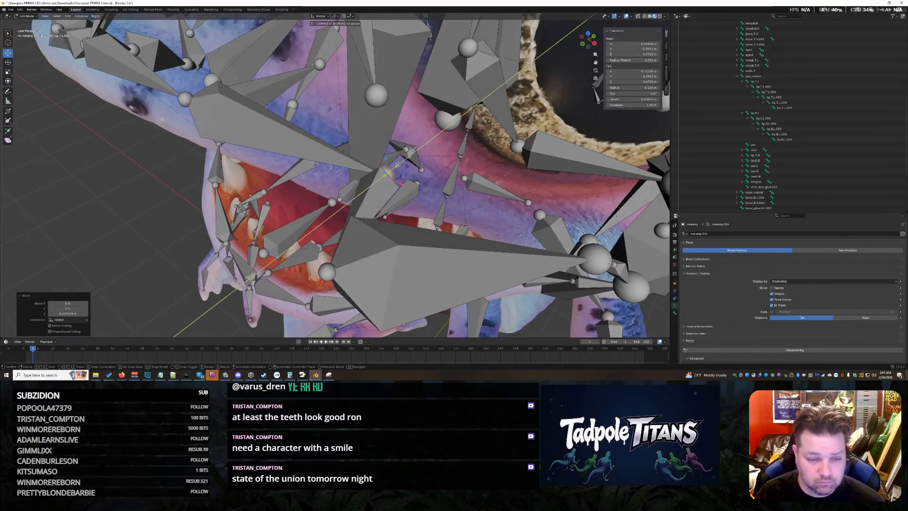
key("g")
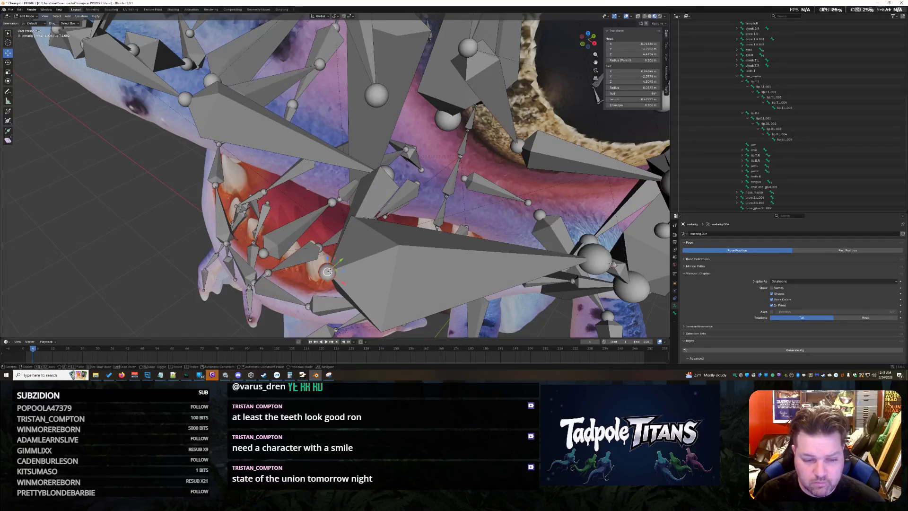
left_click(476, 160)
key("g")
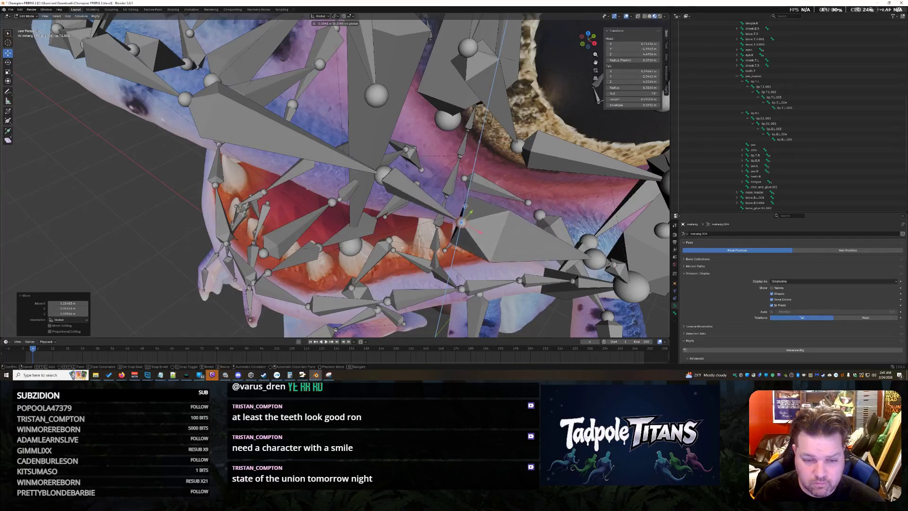
left_click(461, 236)
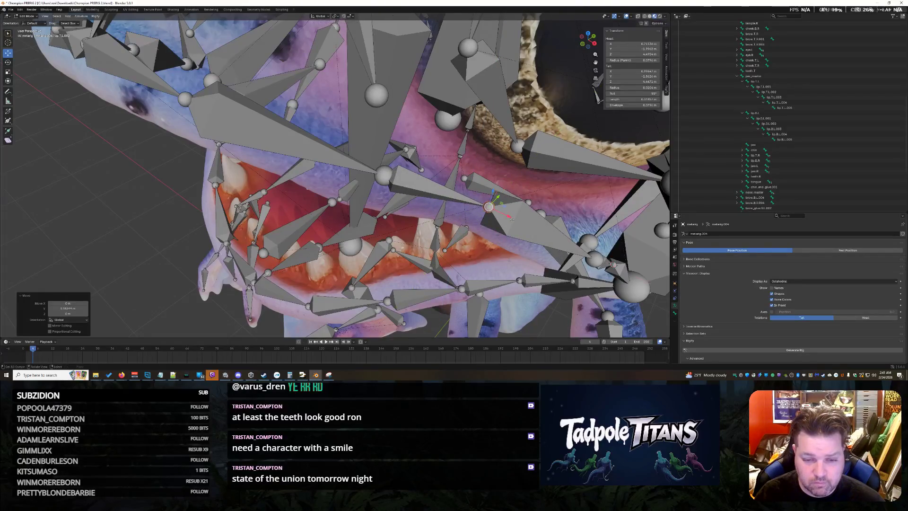
mouse_move(456, 242)
middle_mouse_down()
mouse_move(531, 230)
mouse_move(514, 80)
middle_mouse_up()
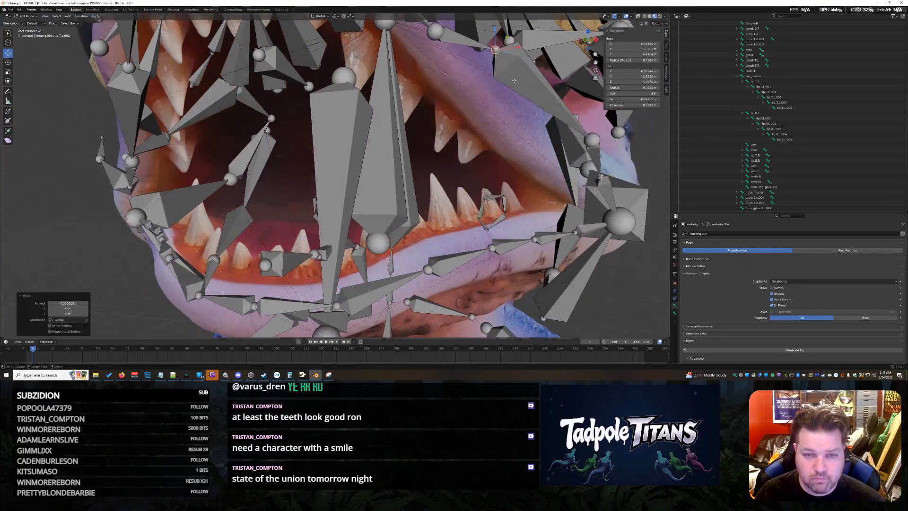
left_click(493, 33)
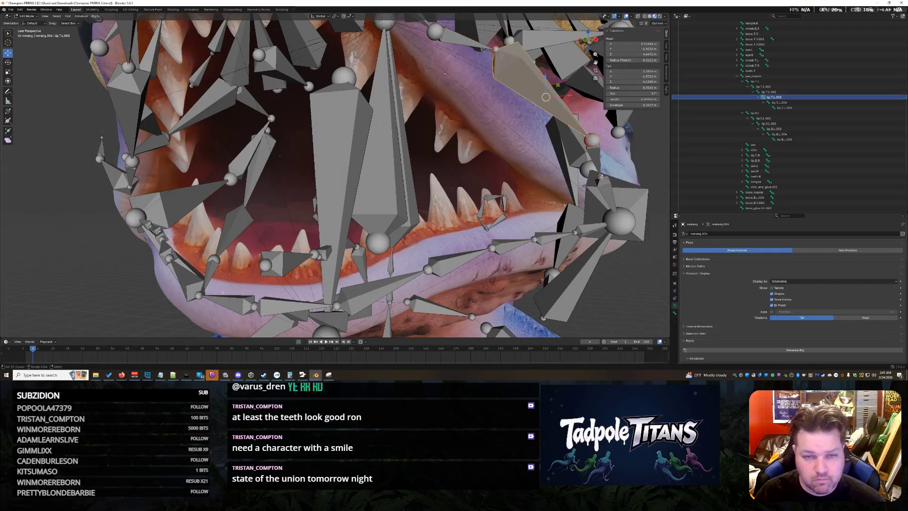
key("g")
left_click(492, 33)
Move a jaw bone vertically (Z) and shift its child bone along X to follow the mouth
mouse_move(492, 33)
middle_mouse_down()
mouse_move(440, 163)
mouse_move(415, 305)
mouse_move(551, 219)
middle_mouse_up()
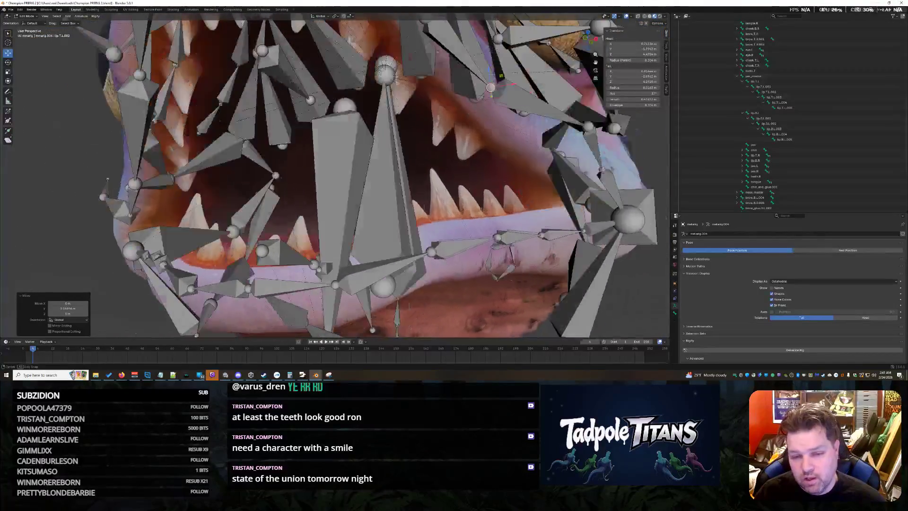
left_click(550, 218)
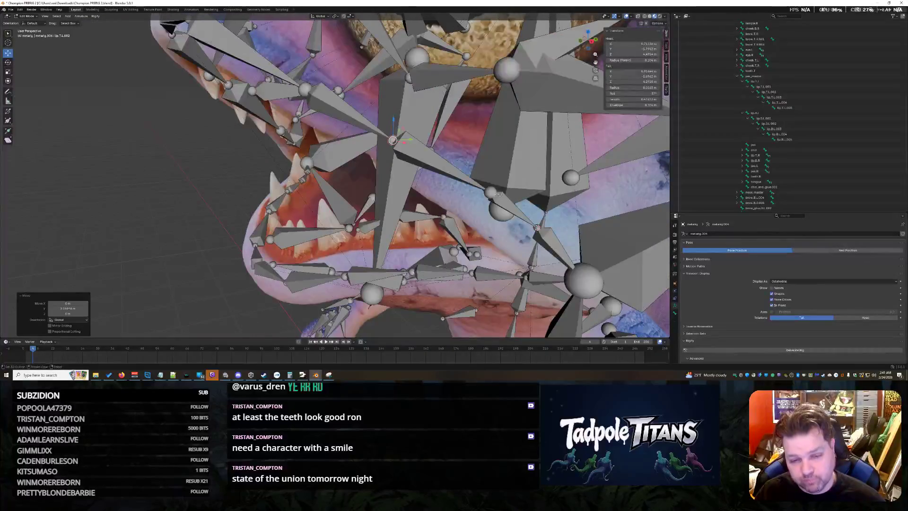
key("g")
key("z")
left_click(488, 192)
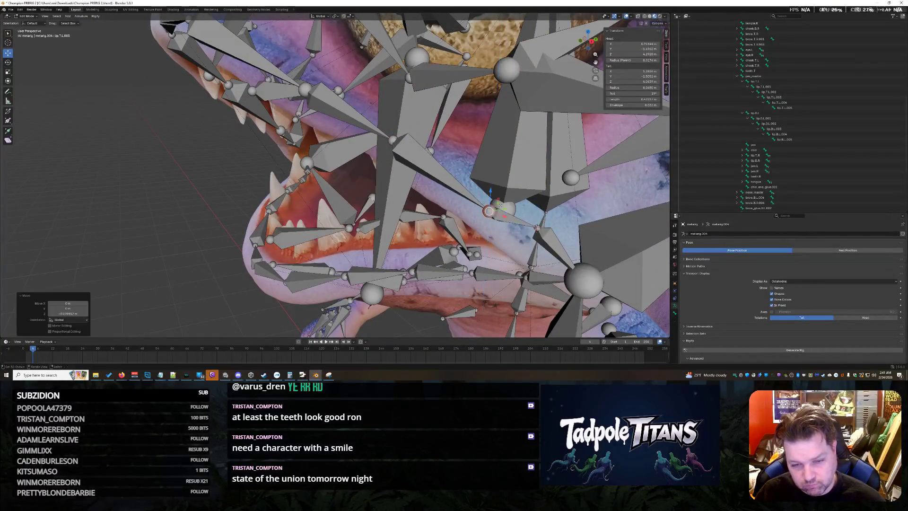
middle_click_drag(489, 191, 454, 234)
middle_click_drag(217, 207, 210, 206)
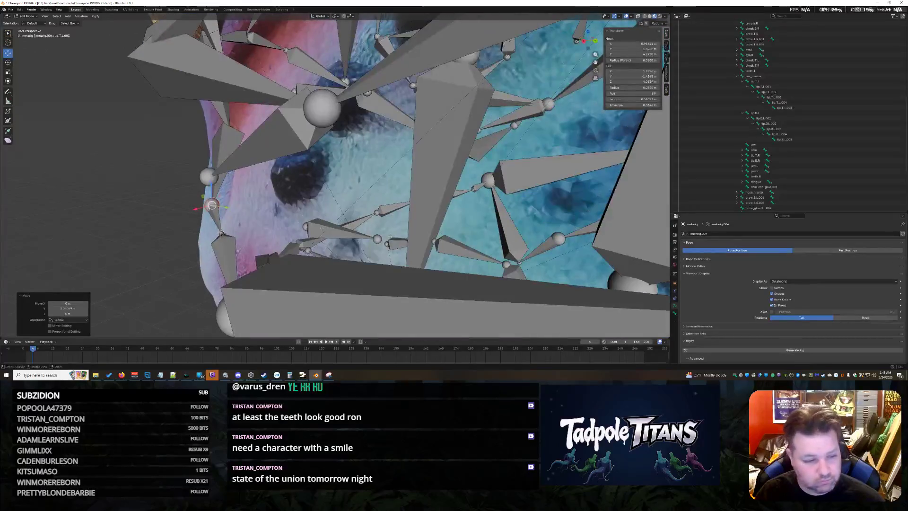
key("g")
key("x")
left_click(207, 206)
left_click(207, 239)
key("g")
key("x")
left_click(206, 239)
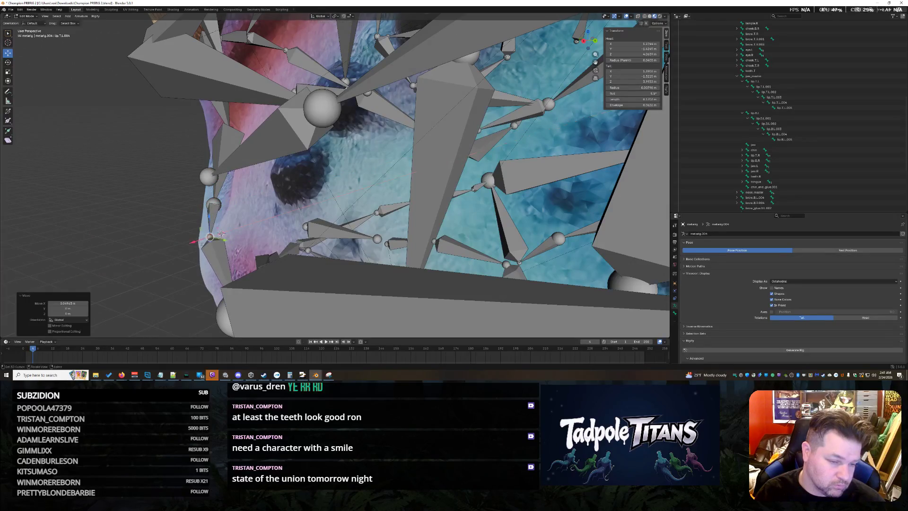
middle_click_drag(206, 239, 249, 213)
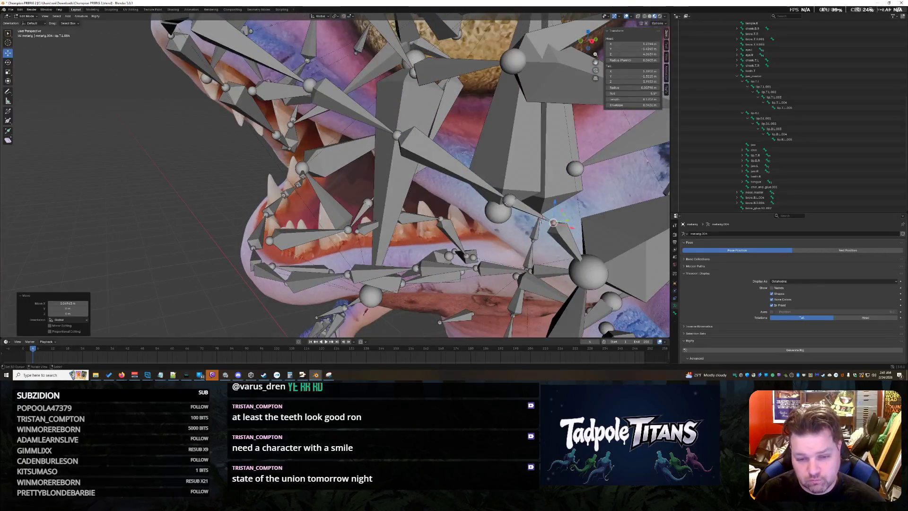
mouse_move(510, 201)
middle_mouse_down()
mouse_move(485, 207)
mouse_move(441, 312)
middle_mouse_up()
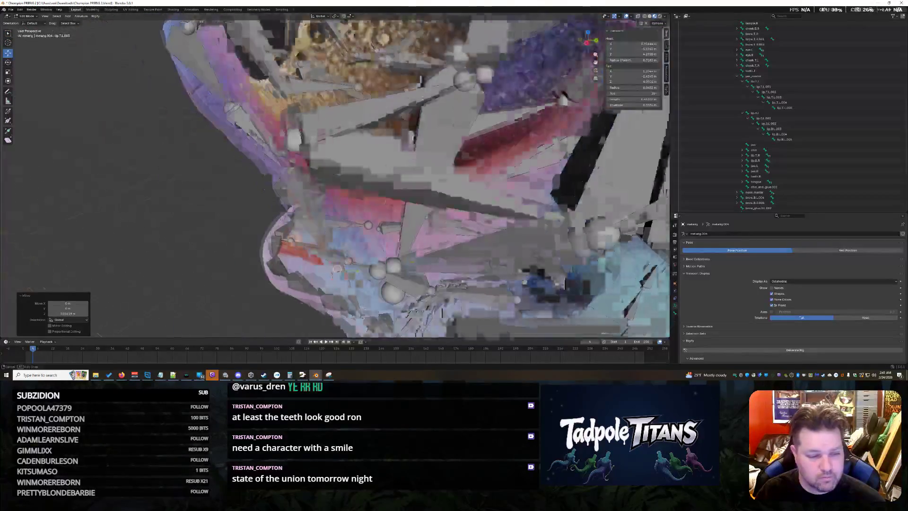
middle_click_drag(442, 312, 494, 154)
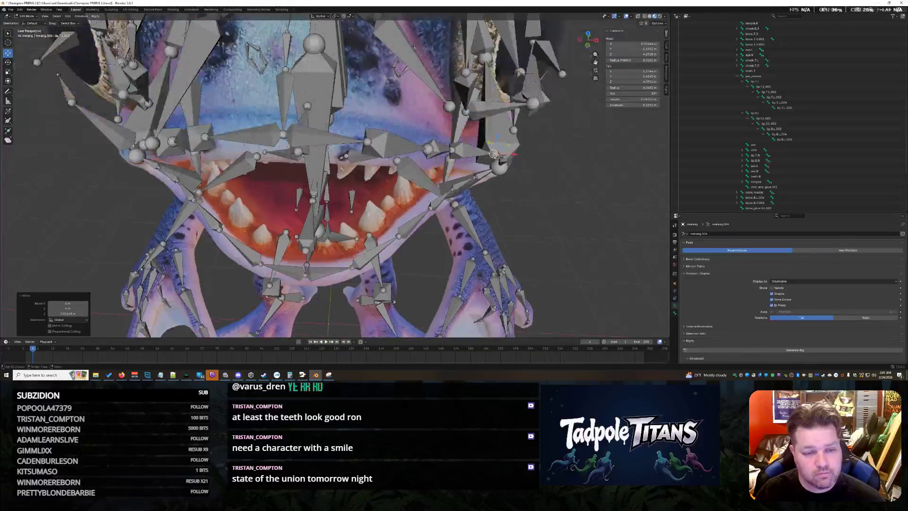
left_click(367, 141)
key("g")
key("x")
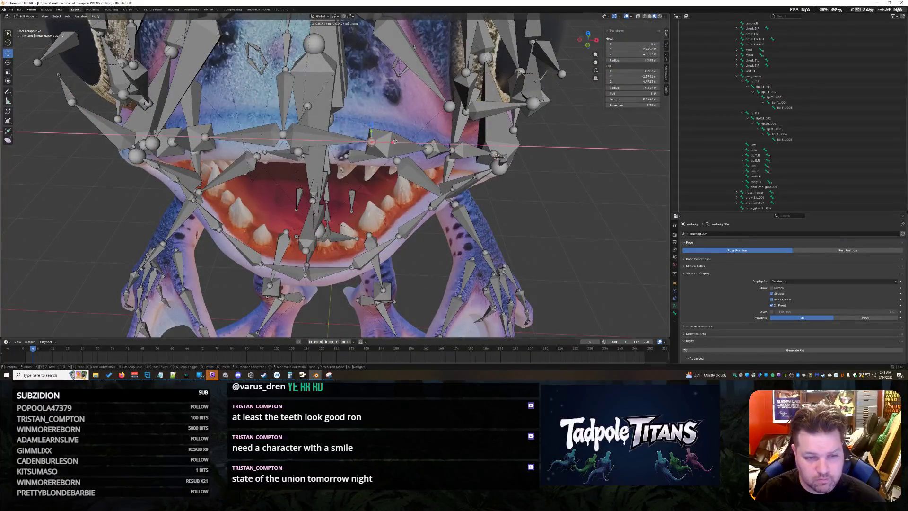
left_click(374, 123)
key("g")
key("z")
left_click(371, 137)
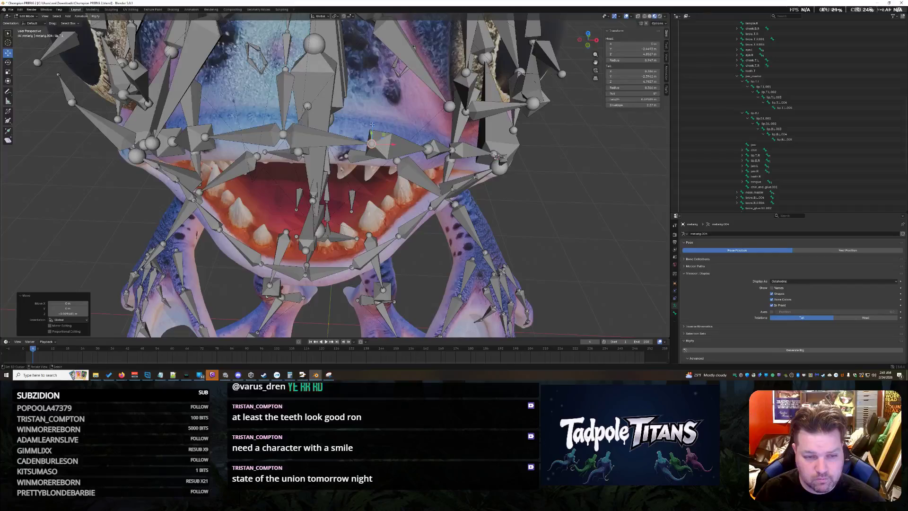
mouse_move(372, 125)
middle_mouse_down()
mouse_move(581, 206)
mouse_move(592, 195)
middle_mouse_up()
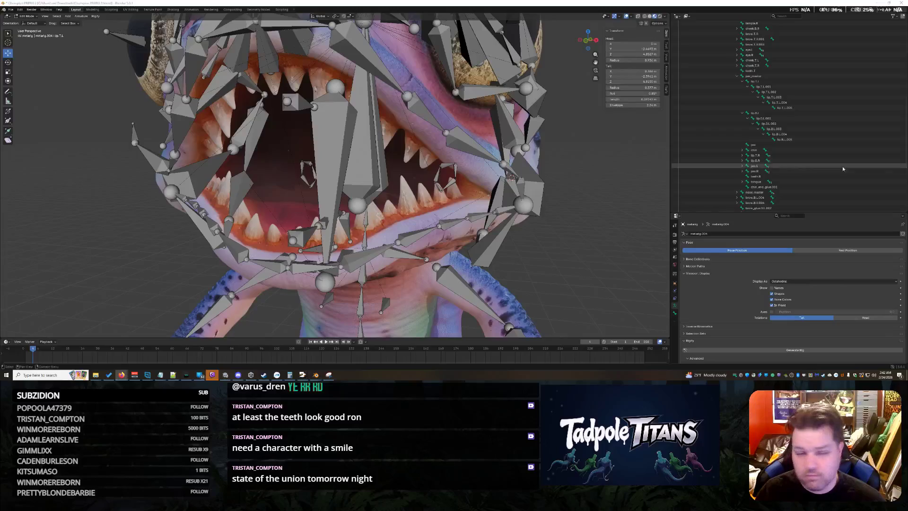
mouse_move(592, 196)
middle_mouse_down()
mouse_move(567, 204)
mouse_move(665, 89)
mouse_move(596, 167)
middle_mouse_up()
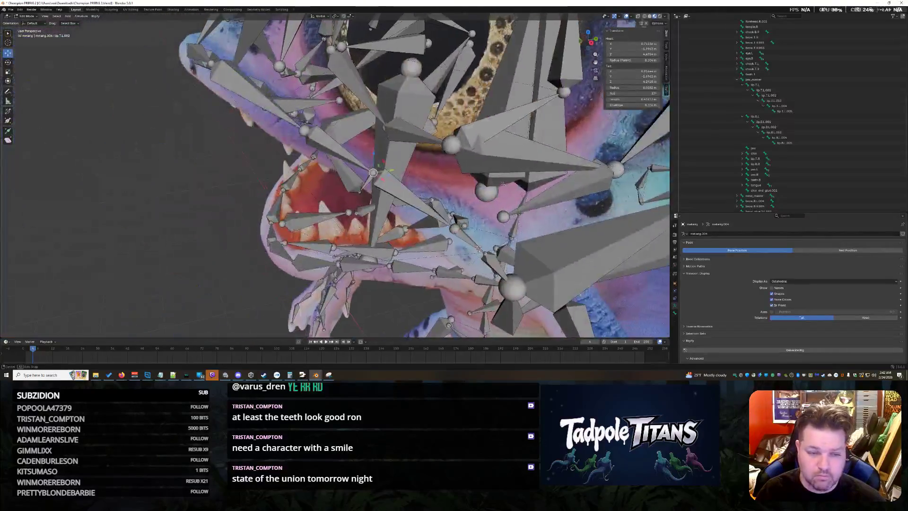
mouse_move(597, 167)
middle_mouse_down()
mouse_move(378, 177)
mouse_move(261, 215)
mouse_move(287, 206)
middle_mouse_up()
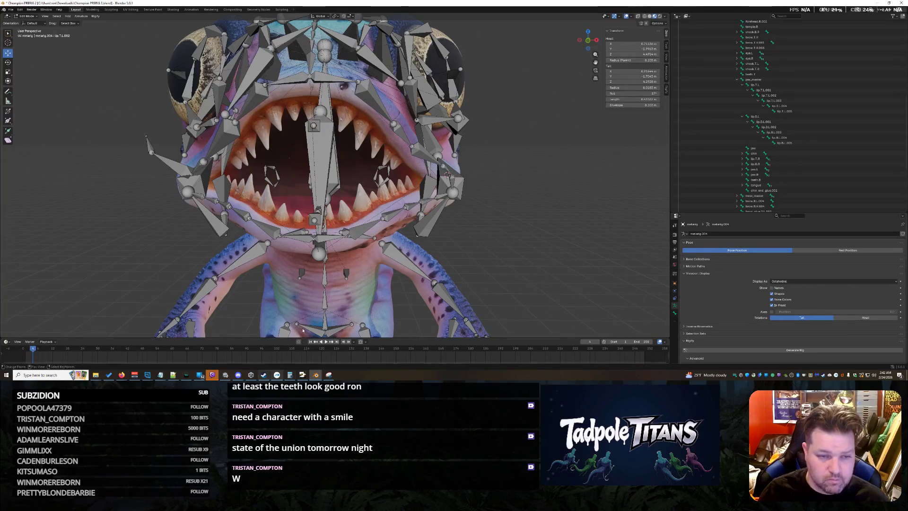
Inspect the mouth from several angles and save the file as the next version, PRERIG 3.blend
mouse_move(392, 338)
middle_mouse_down()
mouse_move(519, 232)
mouse_move(528, 256)
middle_mouse_up()
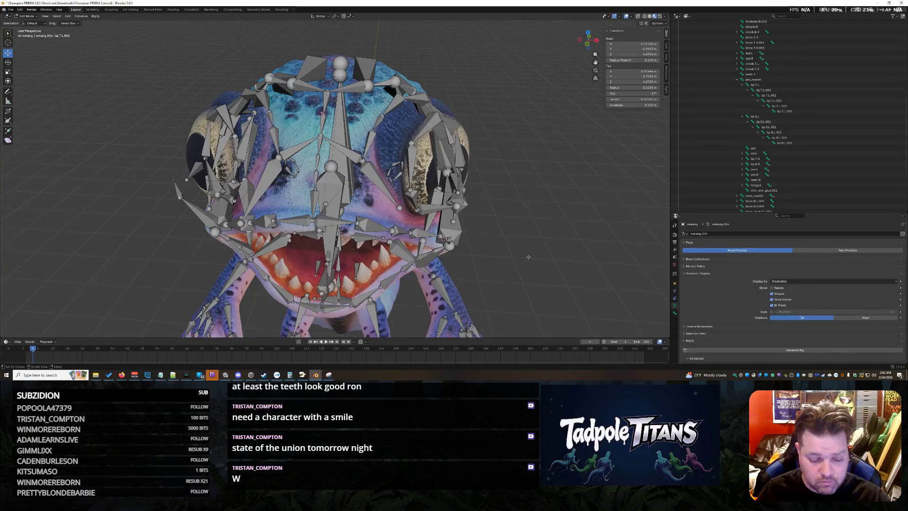
mouse_move(528, 256)
middle_mouse_down()
mouse_move(499, 238)
mouse_move(497, 224)
middle_mouse_up()
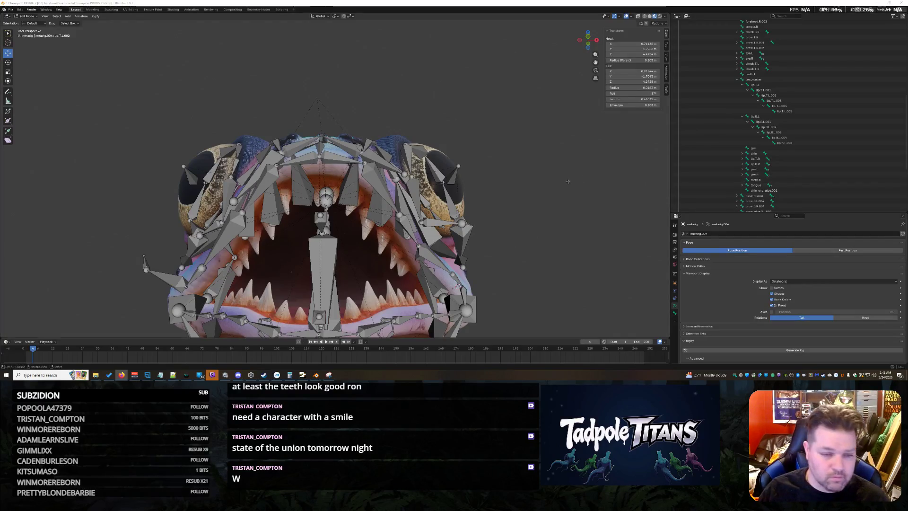
middle_click_drag(589, 142, 592, 190)
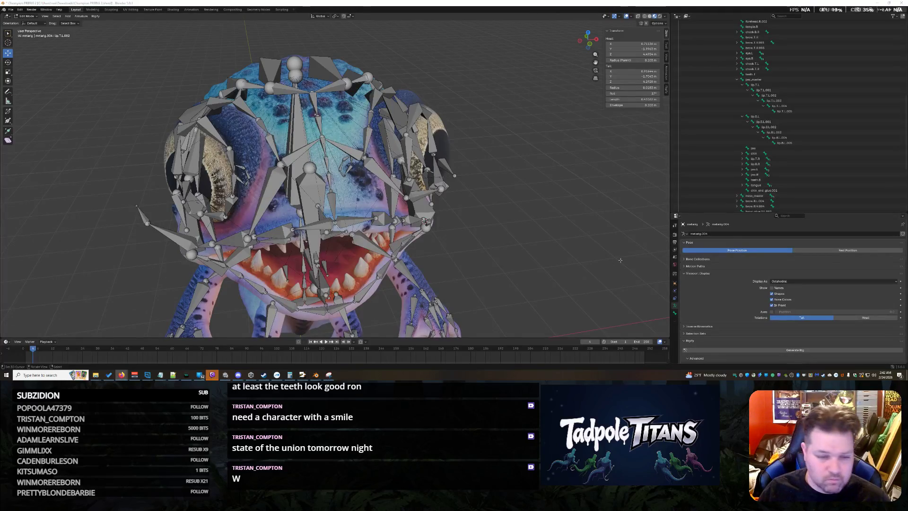
mouse_move(562, 277)
middle_mouse_down()
mouse_move(566, 224)
mouse_move(528, 278)
mouse_move(523, 265)
middle_mouse_up()
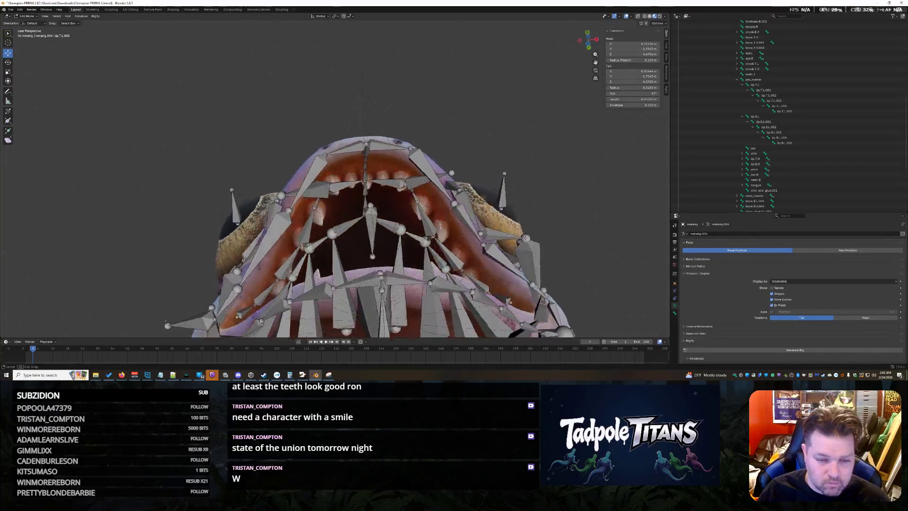
key("ctrl+alt+s")
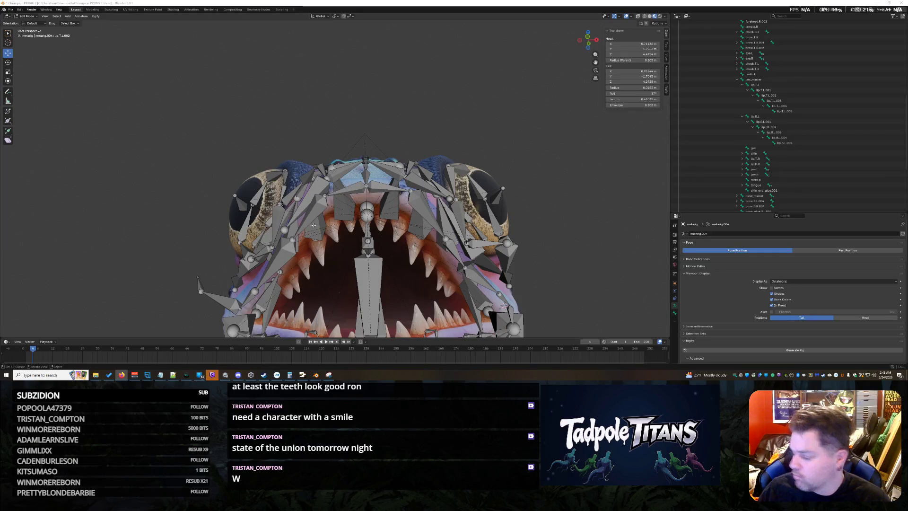
mouse_move(533, 213)
middle_mouse_down()
mouse_move(532, 270)
mouse_move(532, 234)
middle_mouse_up()
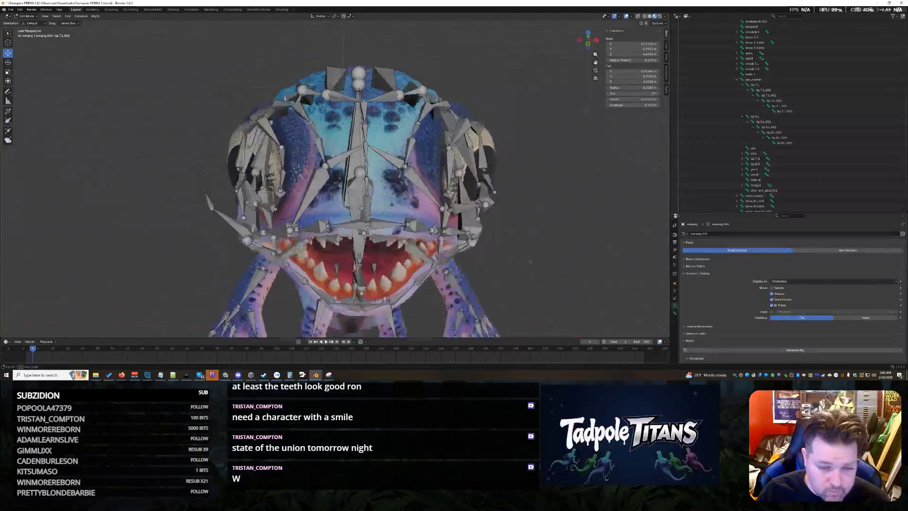
middle_click_drag(355, 177, 355, 241)
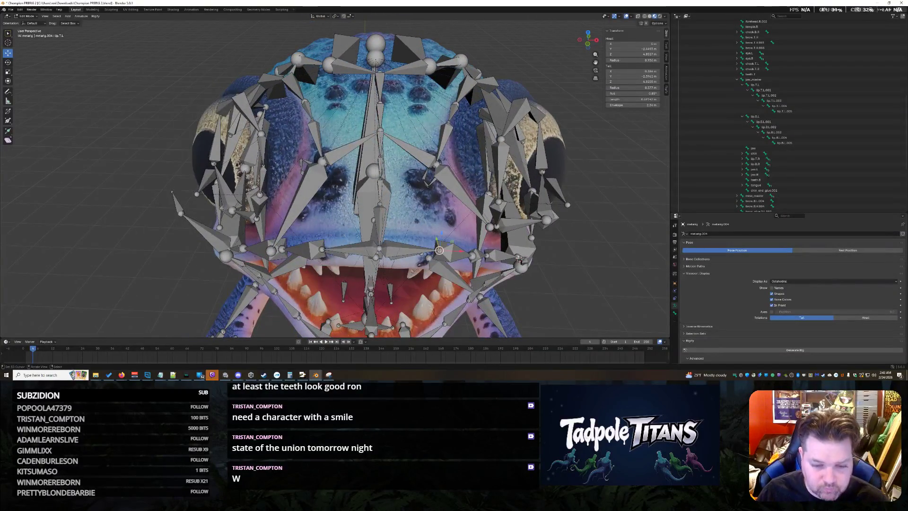
key("shift+s")
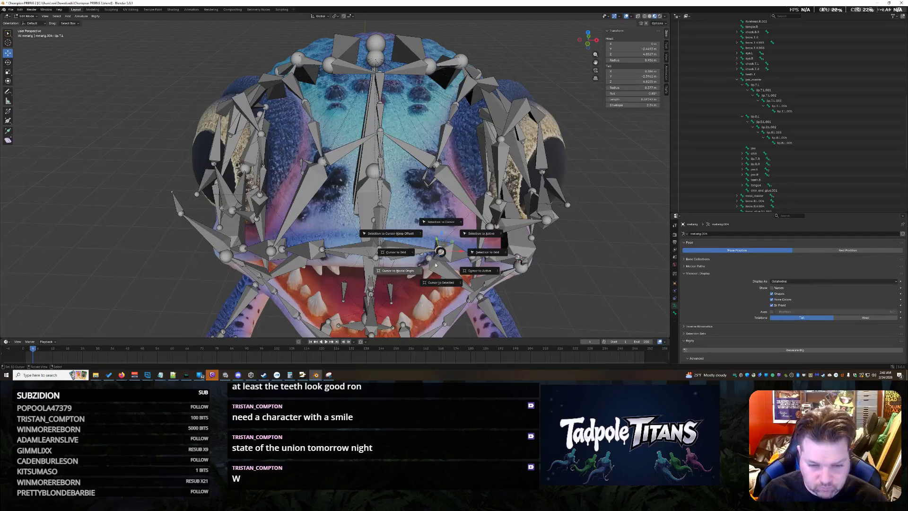
Set the 3D cursor to the selected lip bone, undo an accidental Selection to Cursor, and activate lip.T.L.001
left_click(441, 282)
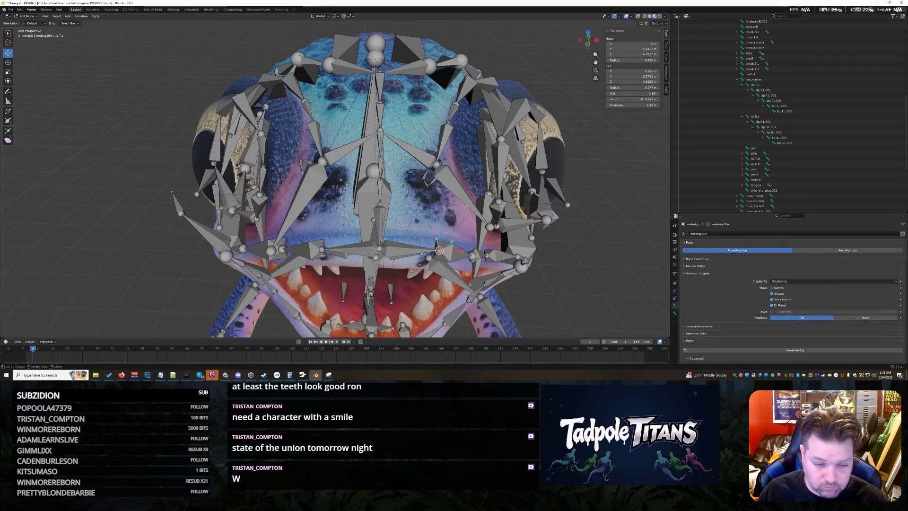
key("shift+s")
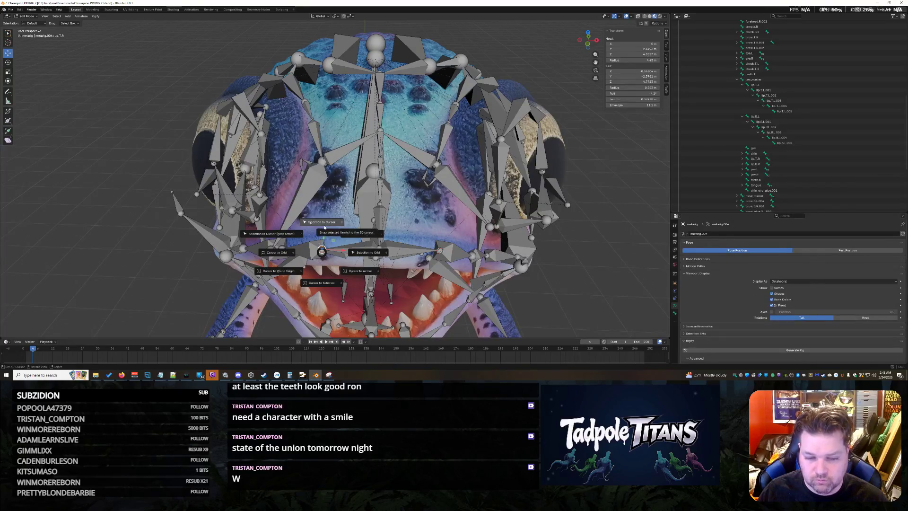
left_click(325, 227)
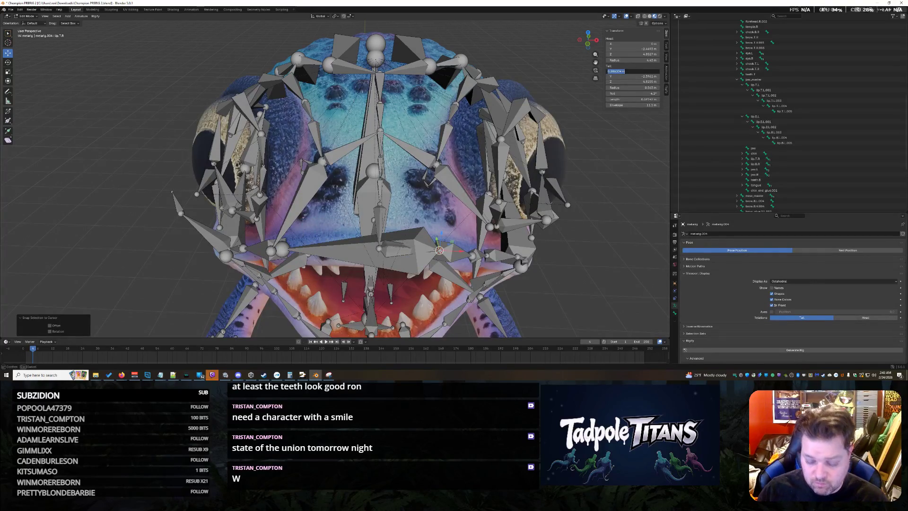
key("ctrl+z")
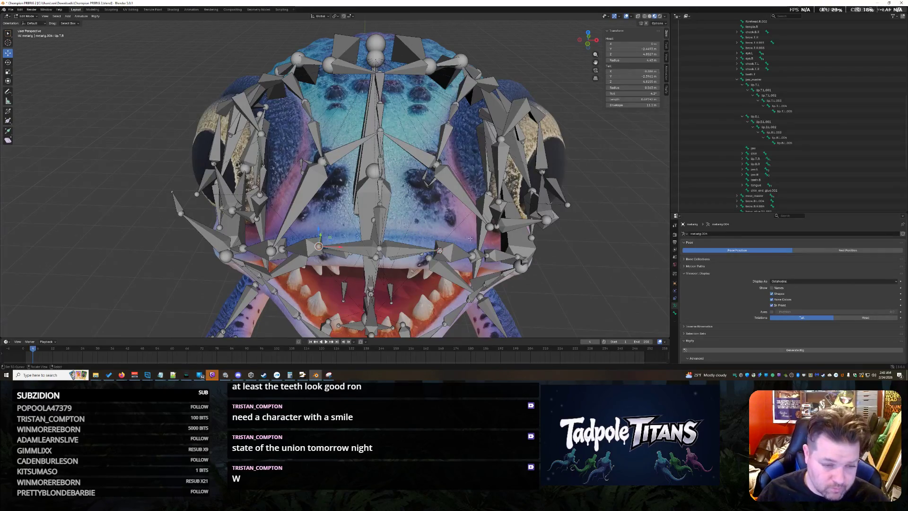
mouse_move(455, 261)
middle_mouse_down()
mouse_move(478, 230)
mouse_move(479, 277)
middle_mouse_up()
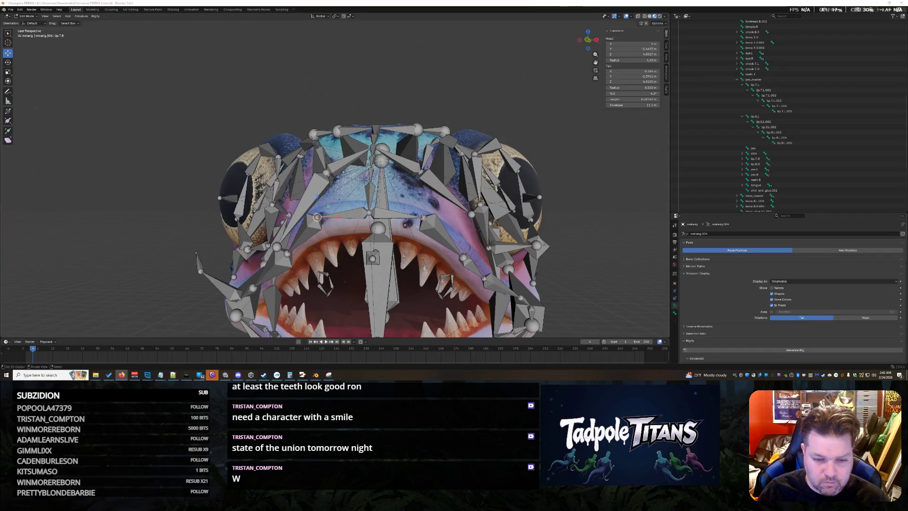
left_click(463, 257)
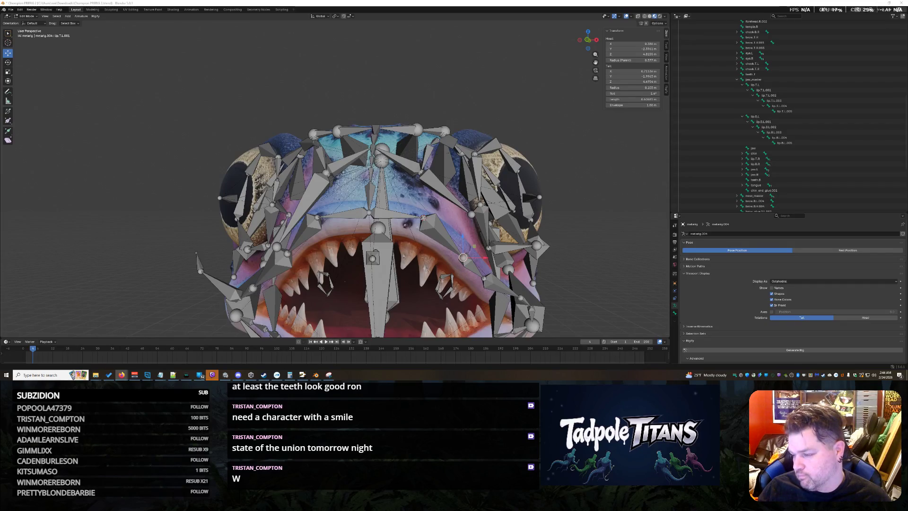
Search the computer for the Voicemod app from the Windows taskbar
left_click(38, 377)
type("voicemod")
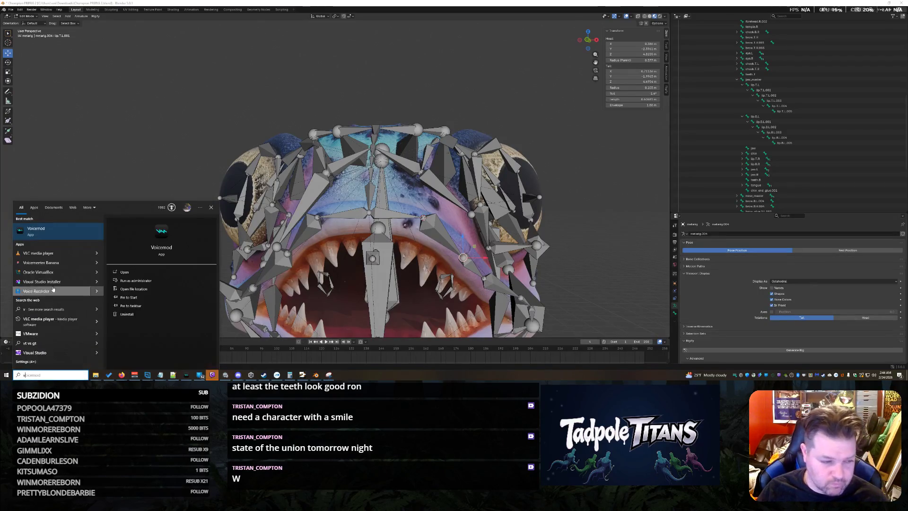
left_click(270, 64)
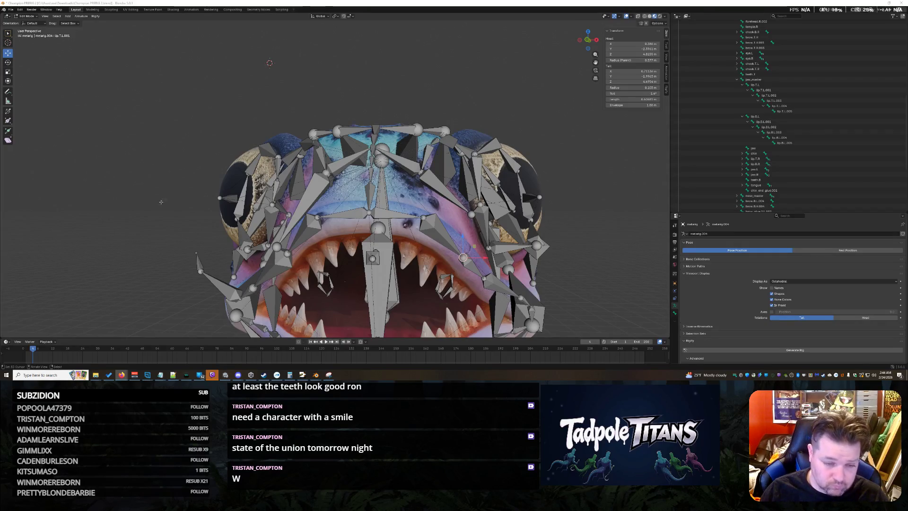
Snap the jaw bone to the cursor, set its head X and narrow it by adjusting its tail
mouse_move(544, 141)
middle_mouse_down()
mouse_move(576, 148)
mouse_move(508, 188)
mouse_move(491, 216)
middle_mouse_up()
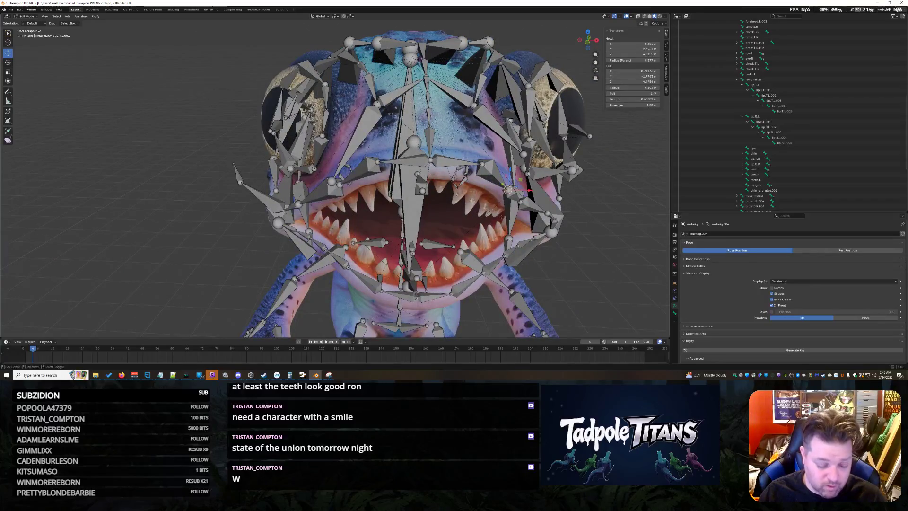
key("shift+s")
left_click(494, 247)
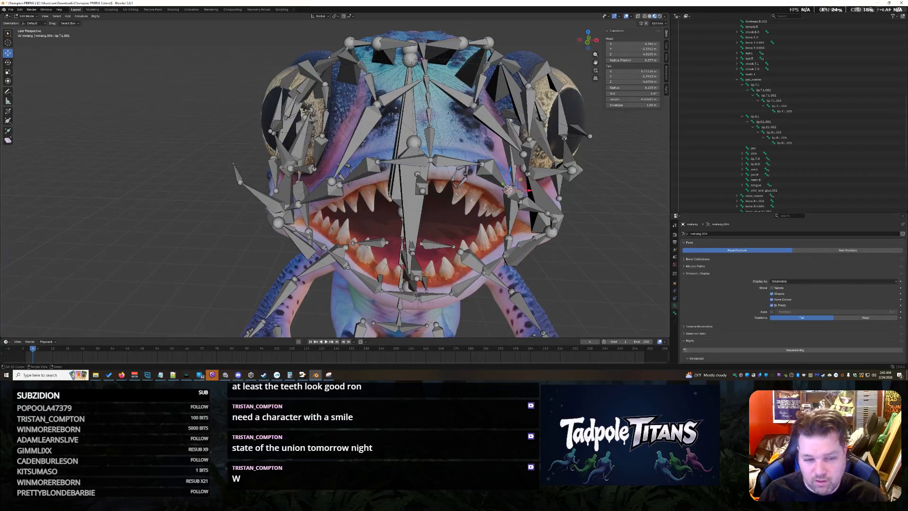
key("shift+s")
left_click(382, 166)
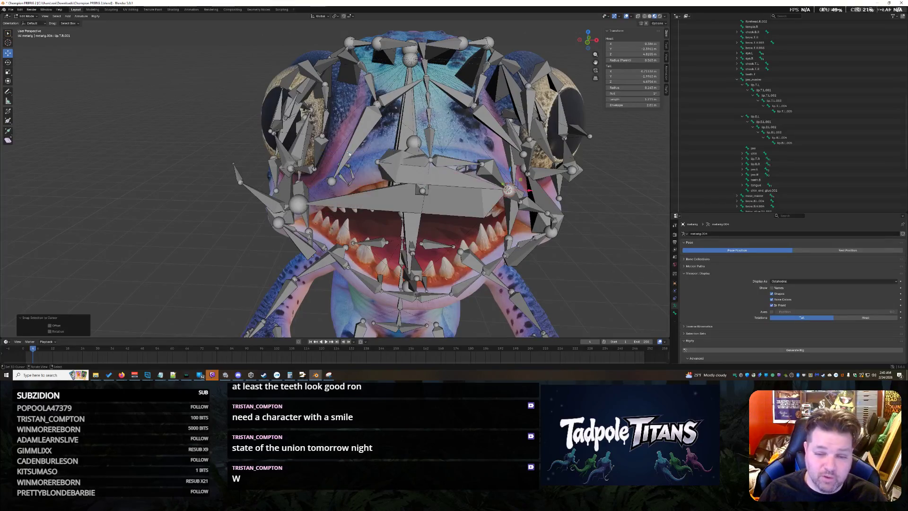
left_click(635, 43)
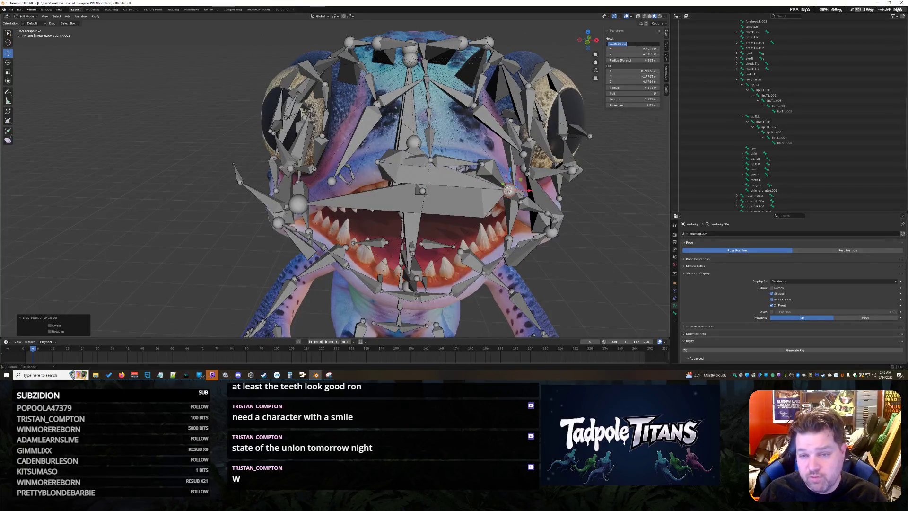
type("0")
key("Return")
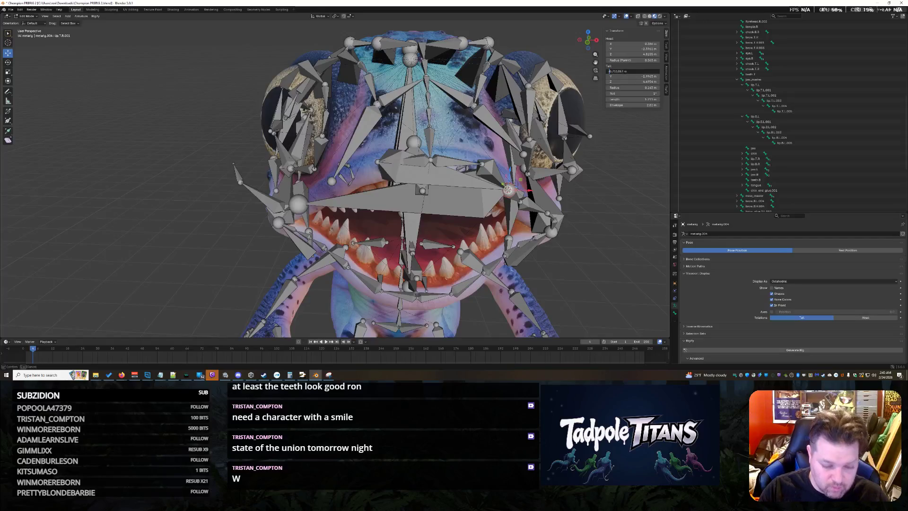
left_click_drag(609, 70, 623, 72)
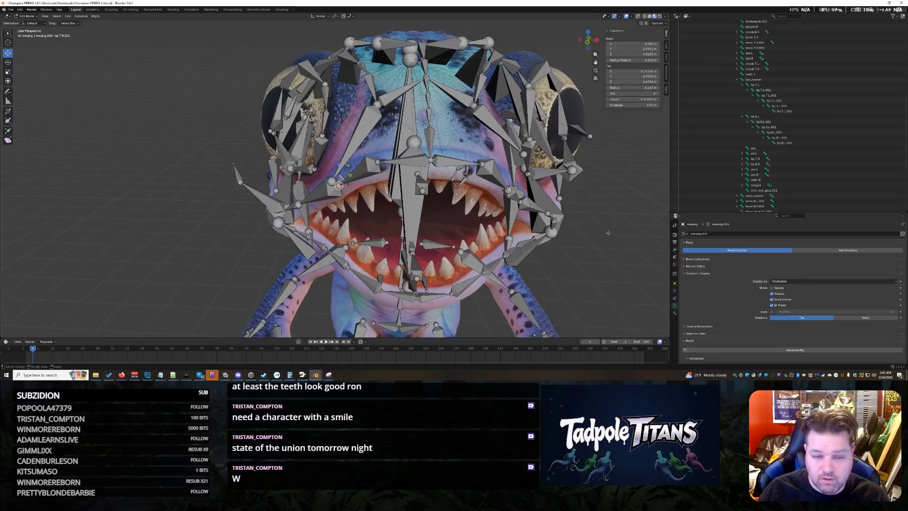
scroll(607, 233, "up", 3)
scroll(611, 226, "down", 4)
scroll(611, 225, "up", 3)
scroll(609, 226, "down", 2)
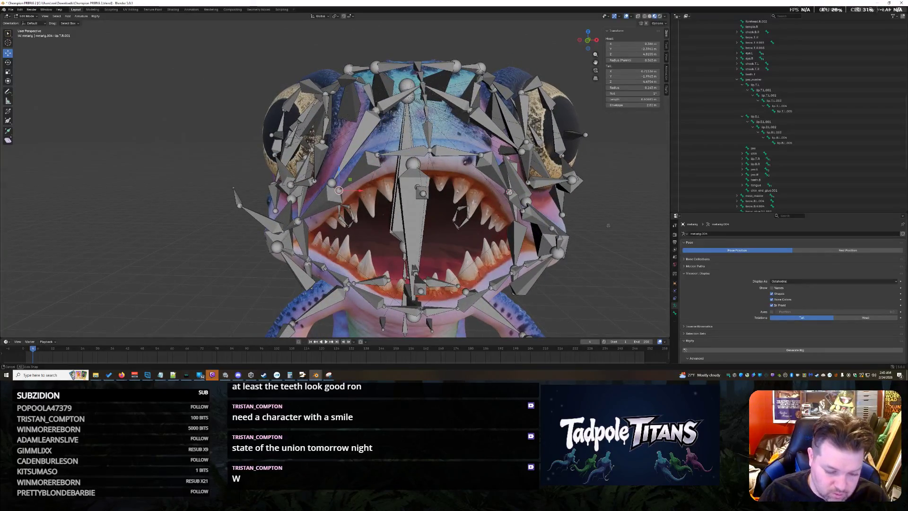
Try snapping the bone to the cursor on the right cheek bone, then undo the snap across the mouth
middle_click_drag(608, 226, 610, 245)
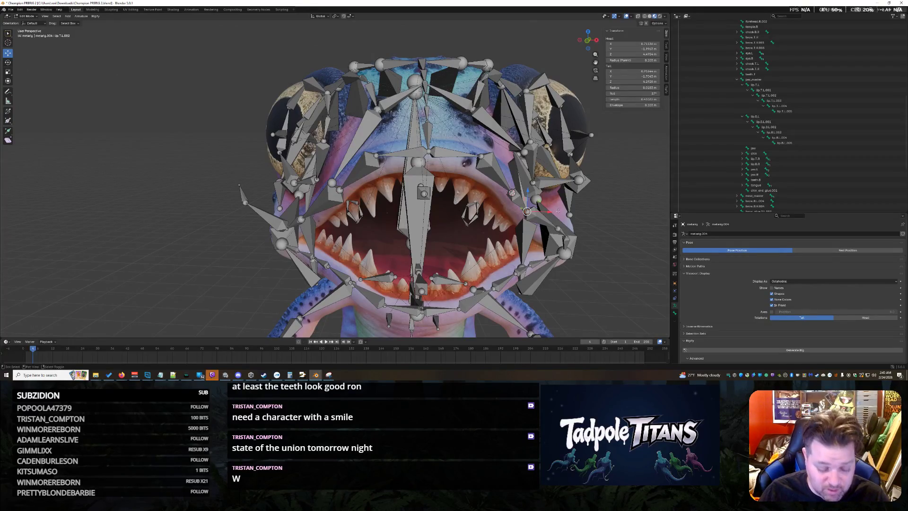
key("shift+s")
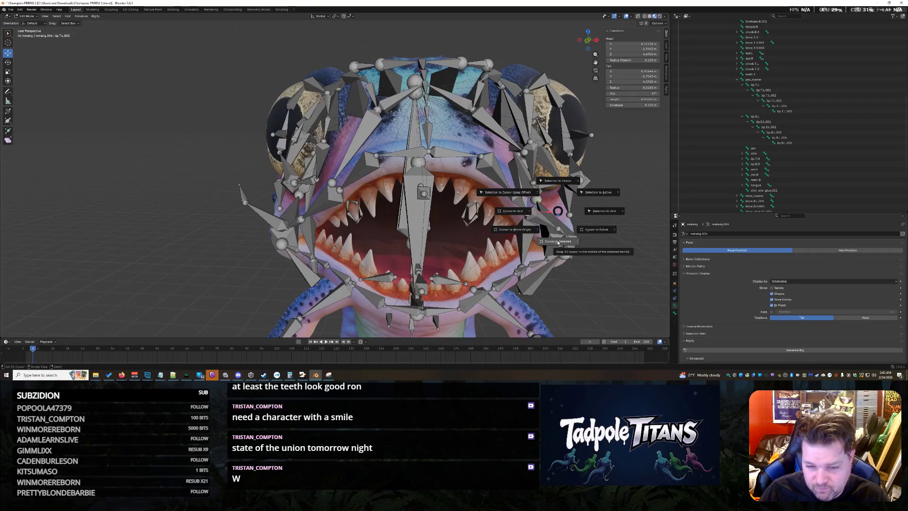
left_click(558, 243)
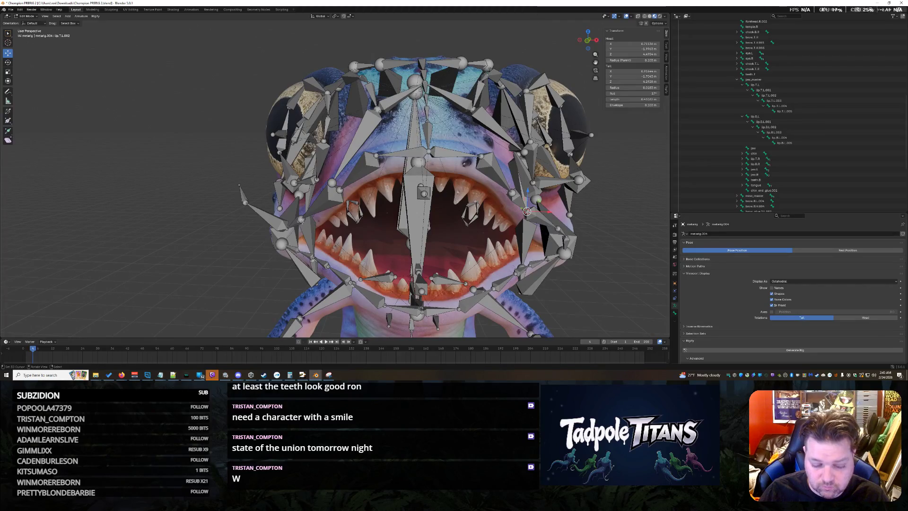
key("shift+s")
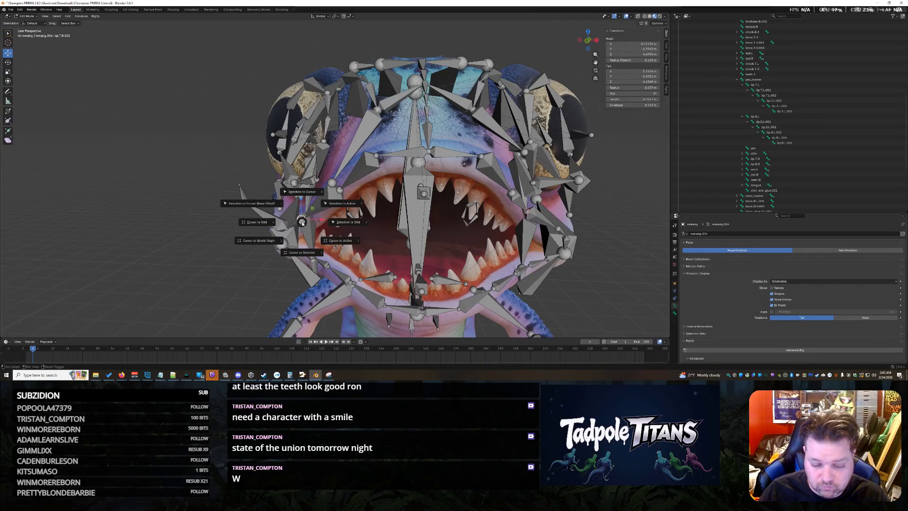
left_click(301, 192)
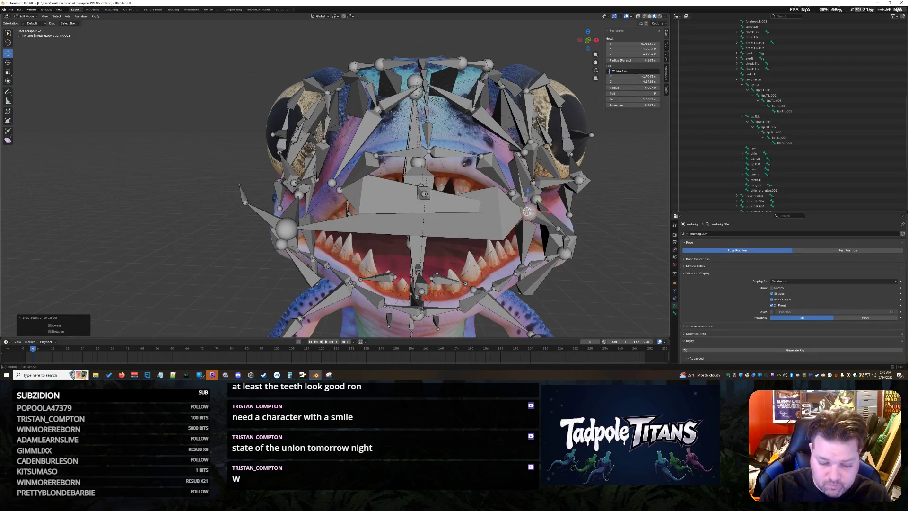
key("ctrl+z")
Snap the bone to the cursor again and set its tail X so it stands upright in the mouth
middle_click_drag(518, 236, 525, 226)
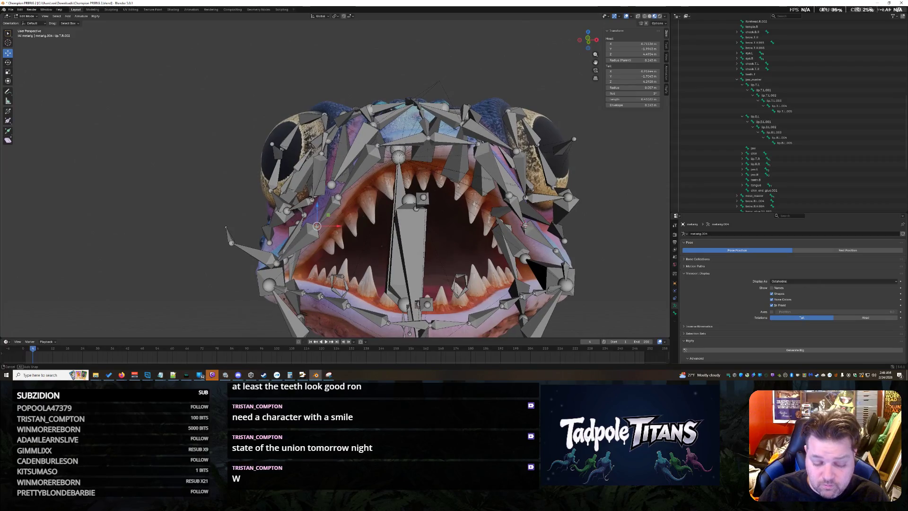
middle_click_drag(524, 226, 524, 228)
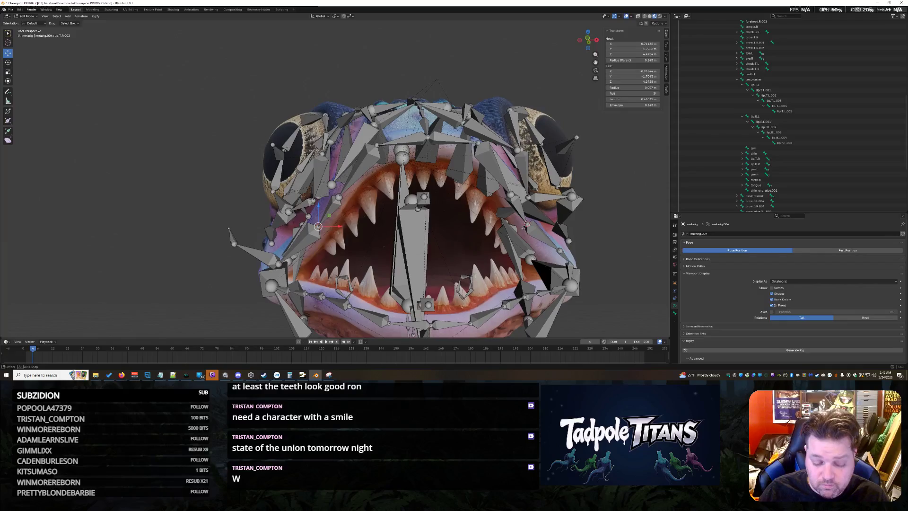
middle_click_drag(524, 227, 506, 238)
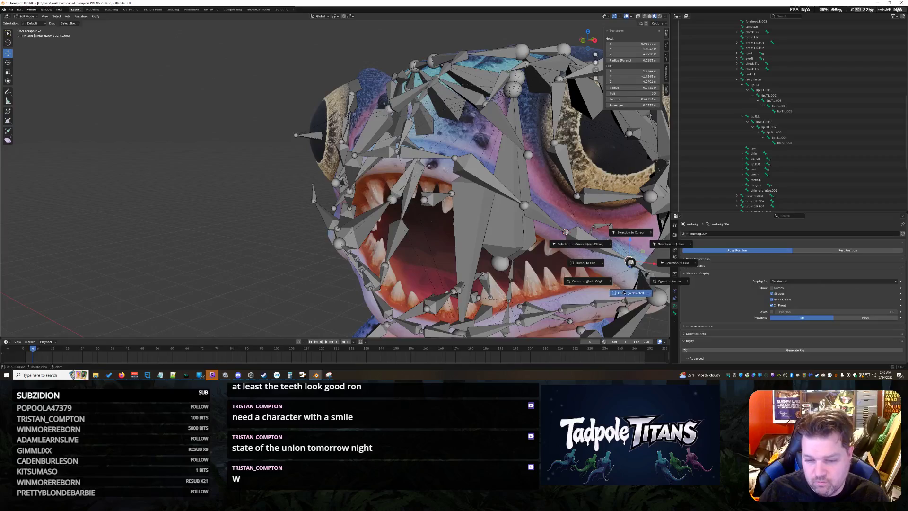
mouse_move(505, 239)
middle_mouse_down()
mouse_move(482, 235)
mouse_move(464, 249)
middle_mouse_up()
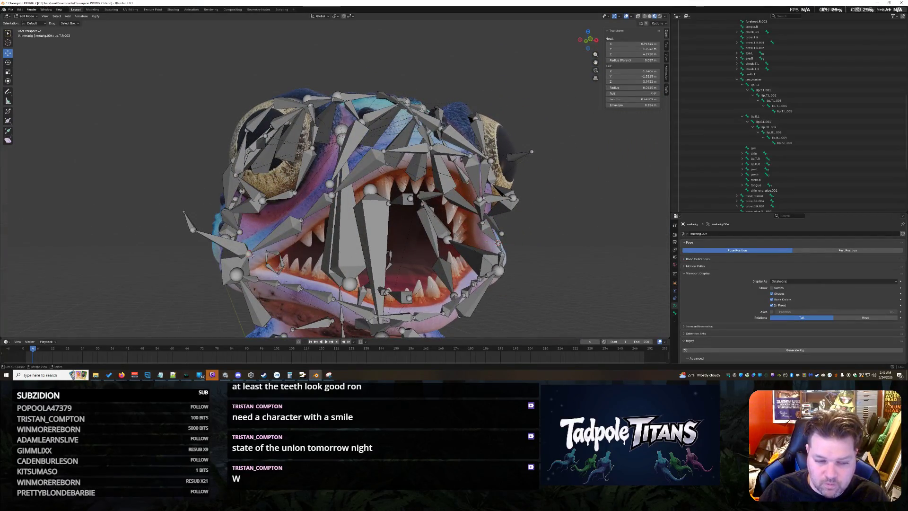
key("shift+s")
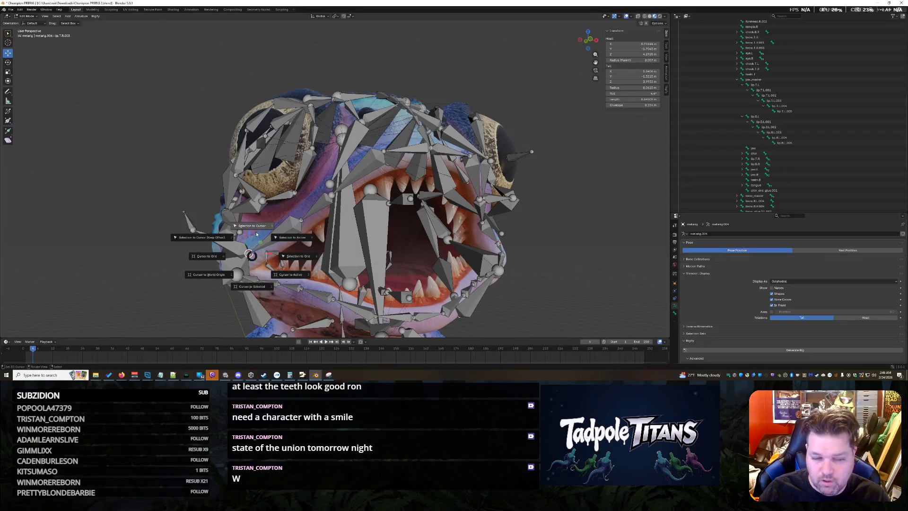
left_click(250, 226)
left_click(643, 71)
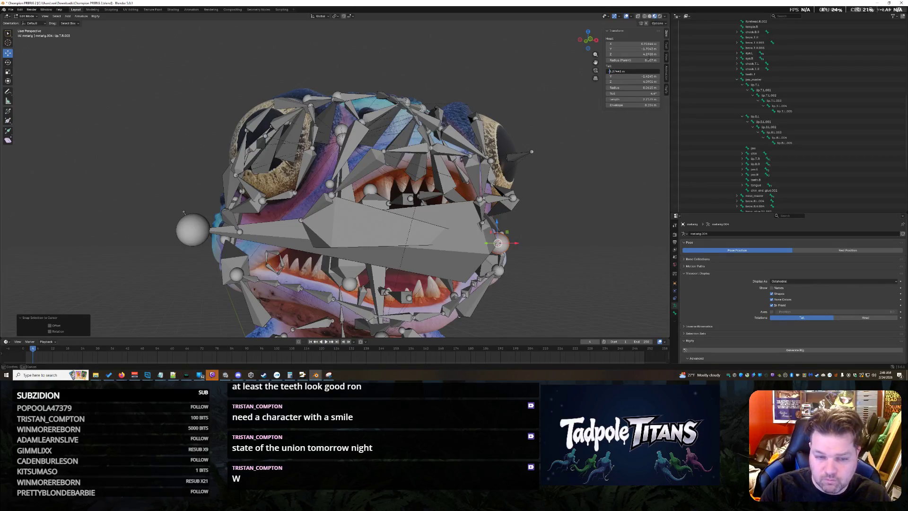
key("Return")
mouse_move(545, 238)
middle_mouse_down()
mouse_move(517, 237)
mouse_move(535, 240)
middle_mouse_up()
scroll(517, 236, "up", 2)
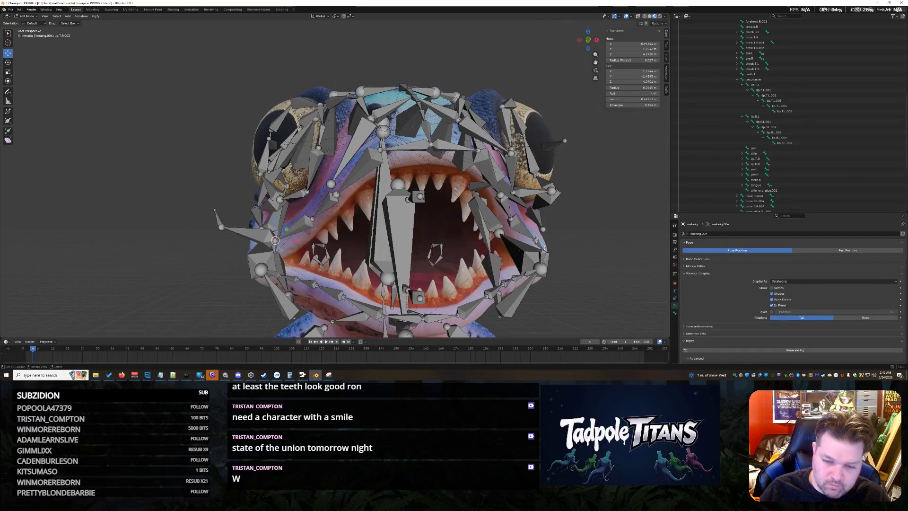
key("shift+s")
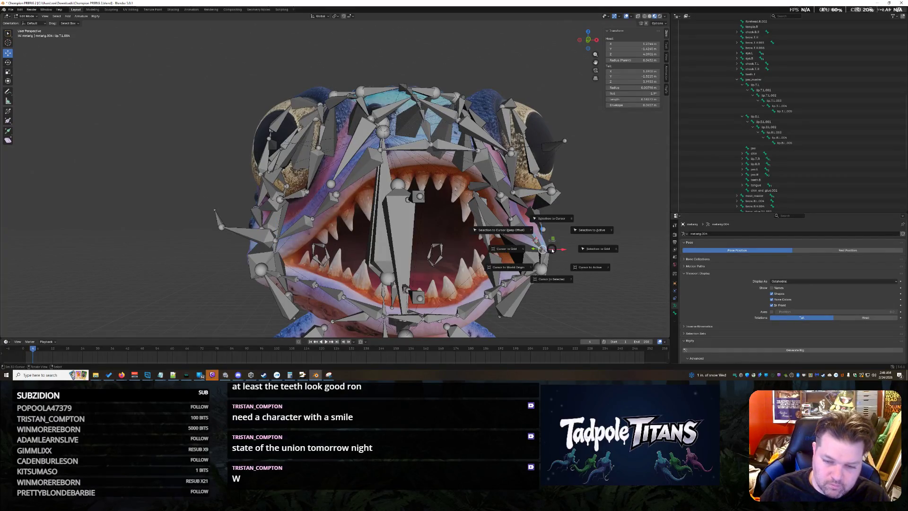
key("Escape")
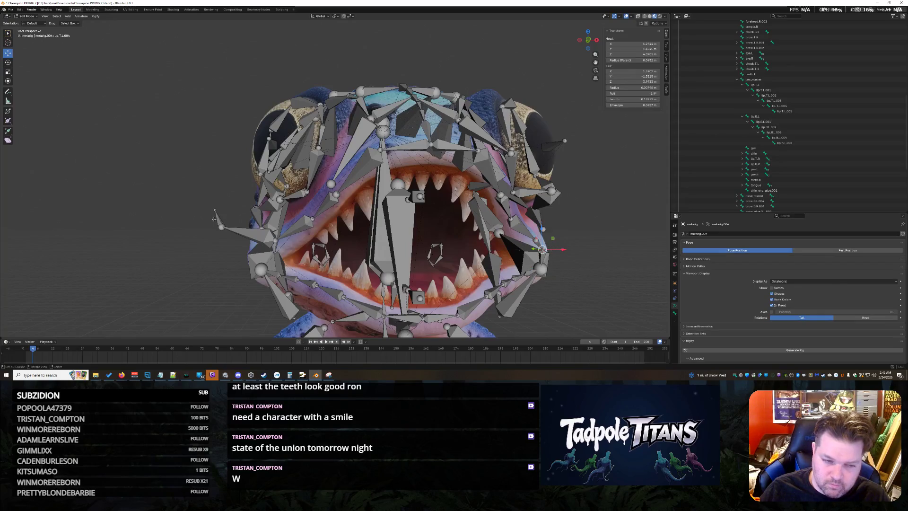
Test snapping the long jaw bone to the jaw-corner sphere bone, undo it, and save the file
left_click(223, 225)
key("shift+s")
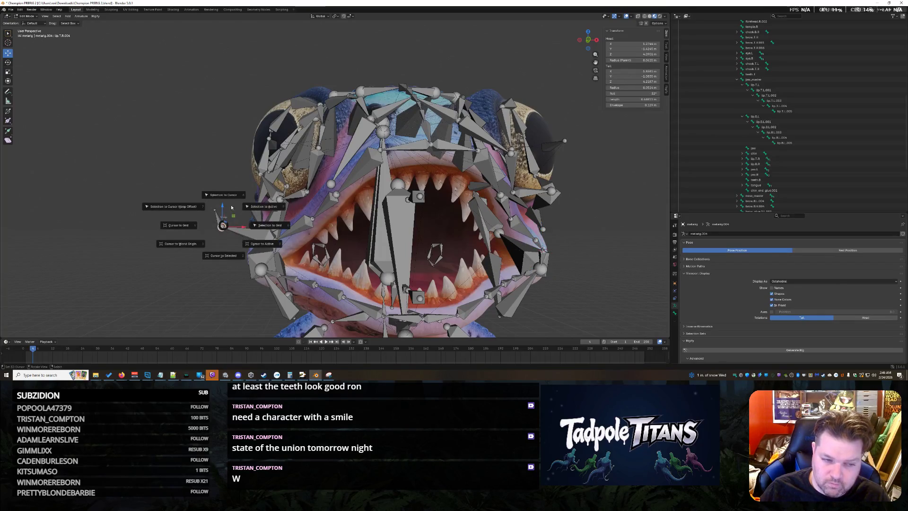
left_click(223, 198)
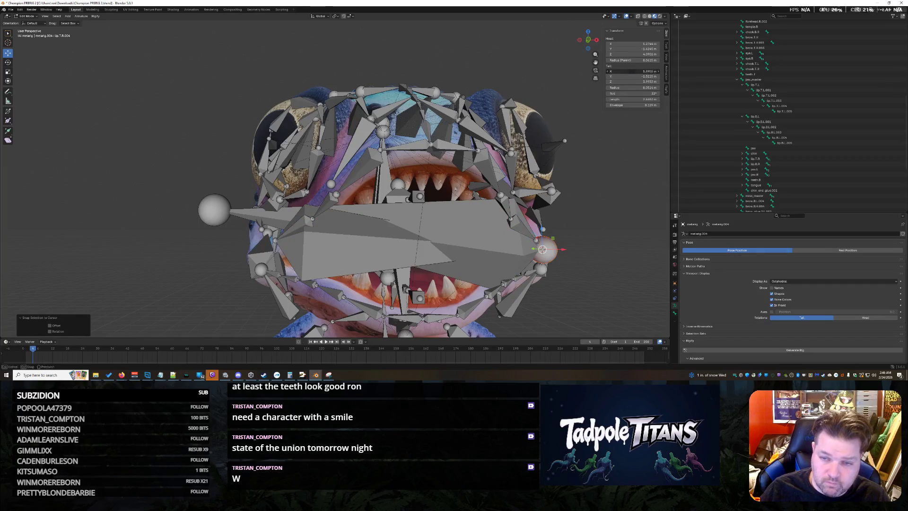
key("ctrl+z")
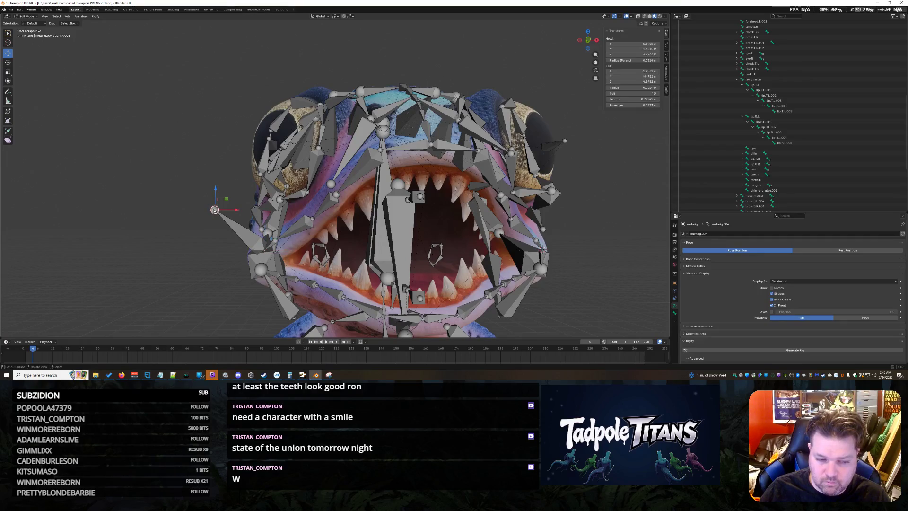
left_click(265, 277)
key("shift+s")
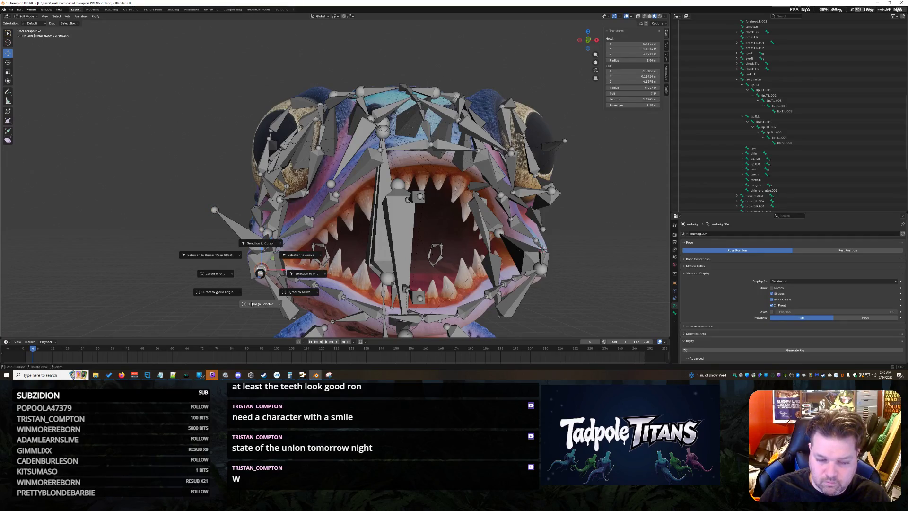
left_click(209, 220)
left_click(212, 211)
key("shift+s")
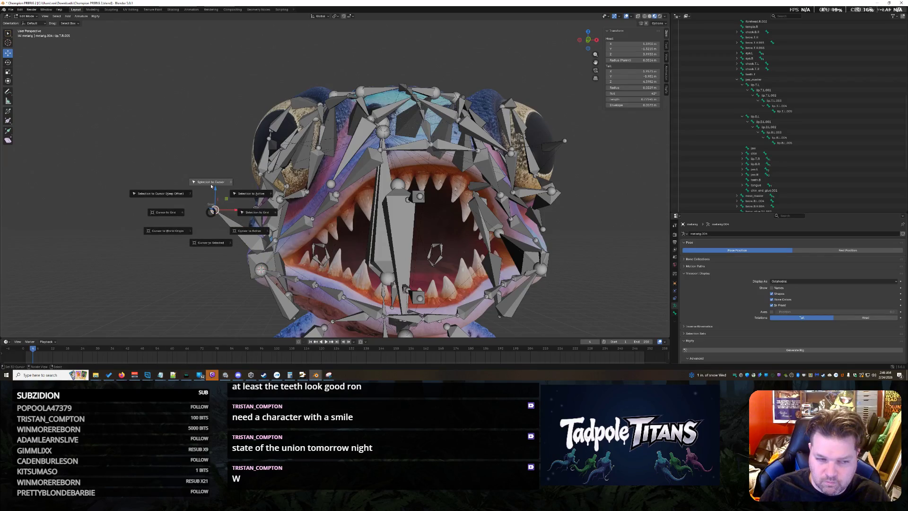
left_click(211, 184)
key("ctrl+z")
key("ctrl+s")
mouse_move(604, 216)
middle_mouse_down()
mouse_move(617, 230)
mouse_move(518, 212)
middle_mouse_up()
scroll(591, 225, "down", 3)
scroll(591, 226, "down", 3)
scroll(530, 219, "down", 2)
Select all metarig bones, run Generate Rig (Rigify error), and undo back to editing the metarig
left_click_drag(231, 101, 525, 337)
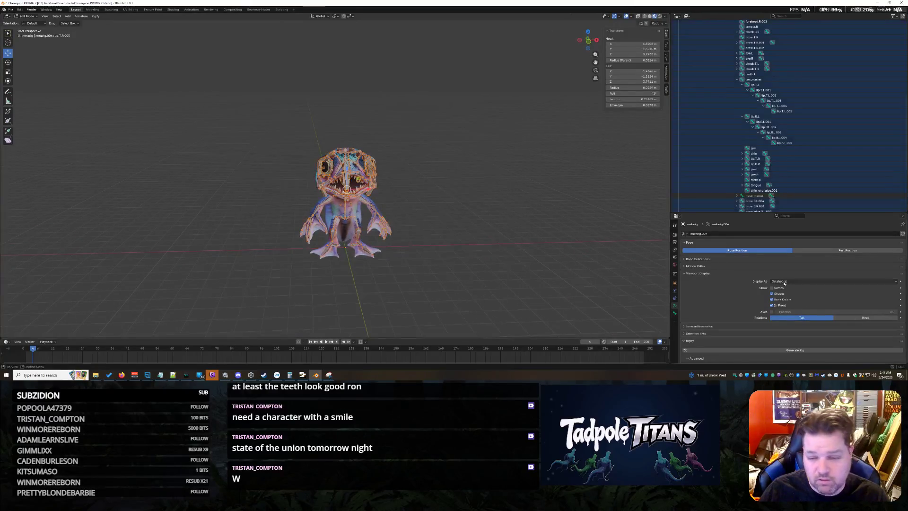
left_click(795, 350)
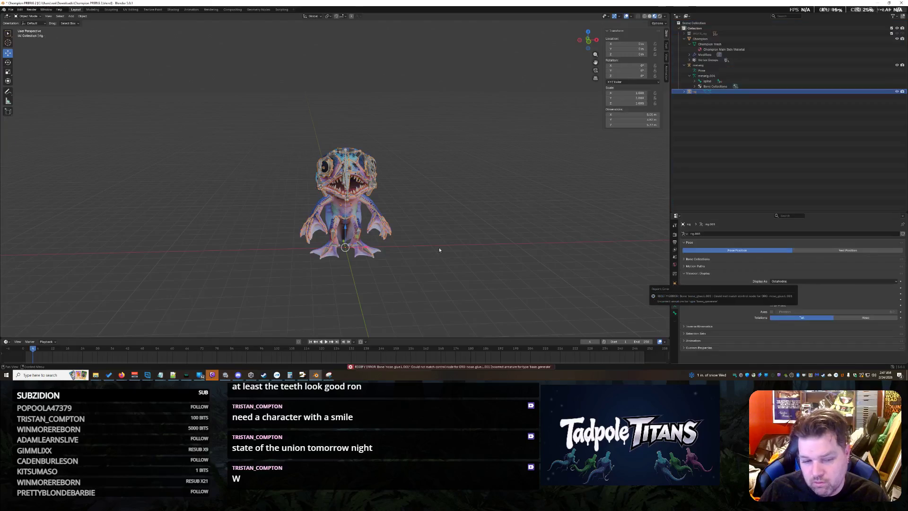
mouse_move(479, 256)
middle_mouse_down()
mouse_move(561, 261)
mouse_move(486, 213)
mouse_move(623, 247)
mouse_move(454, 212)
mouse_move(365, 248)
middle_mouse_up()
key("ctrl+z")
scroll(516, 255, "up", 3)
scroll(485, 214, "up", 5)
scroll(623, 248, "up", 5)
scroll(624, 247, "up", 3)
scroll(624, 247, "down", 3)
Select the lower jaw and tongue bones one by one to read their names and values
middle_click_drag(409, 224, 446, 234)
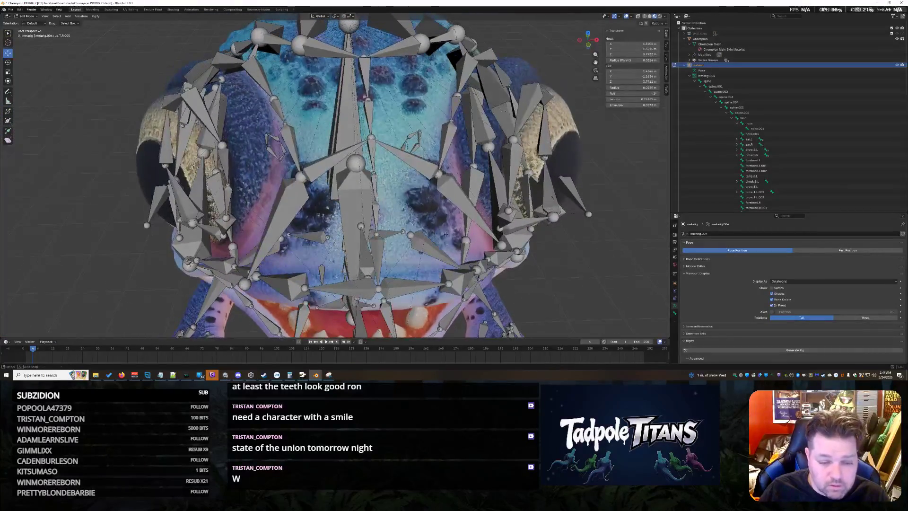
left_click(413, 285)
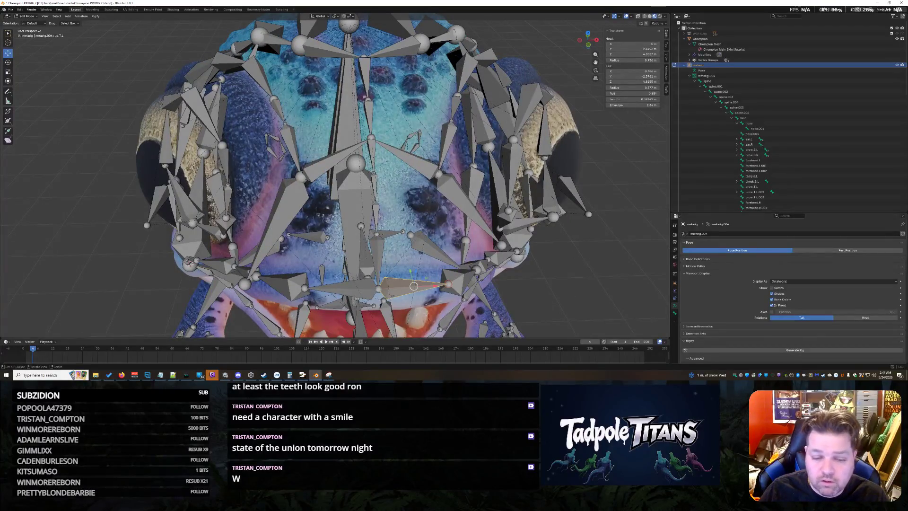
left_click(353, 293)
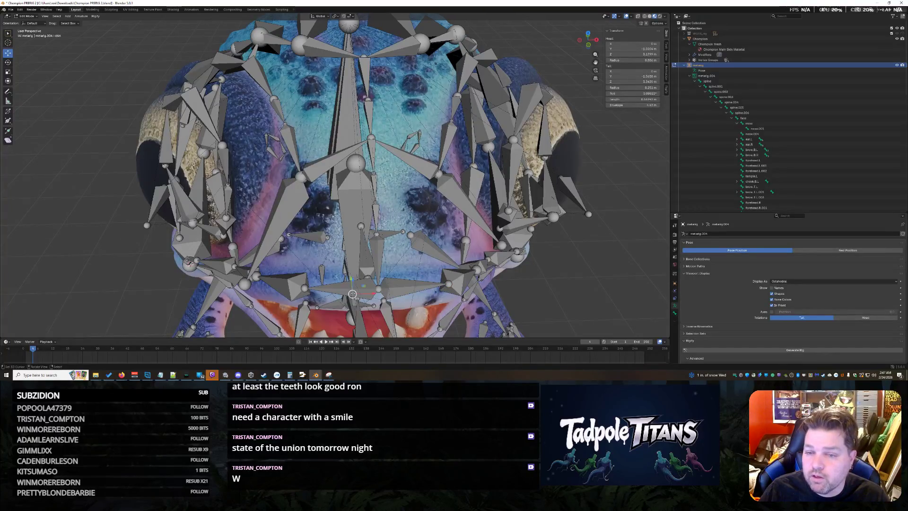
left_click(401, 285)
left_click(356, 293)
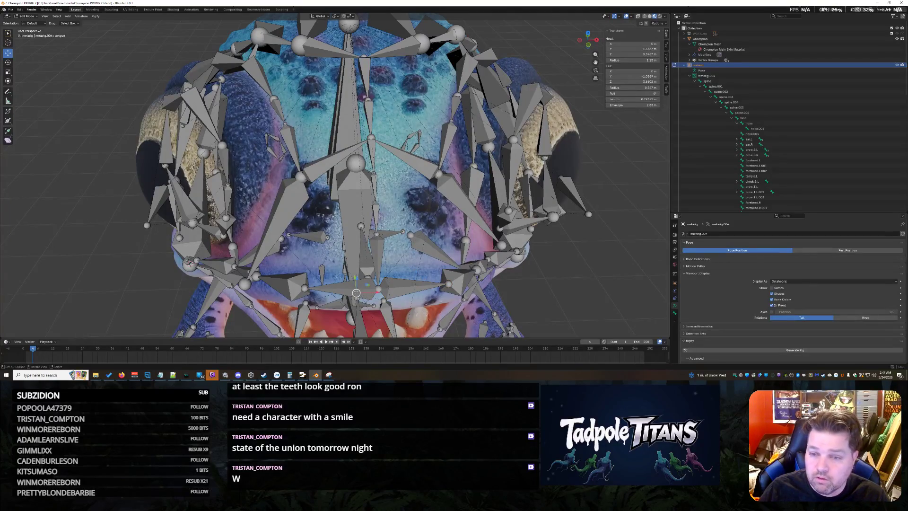
left_click(403, 288)
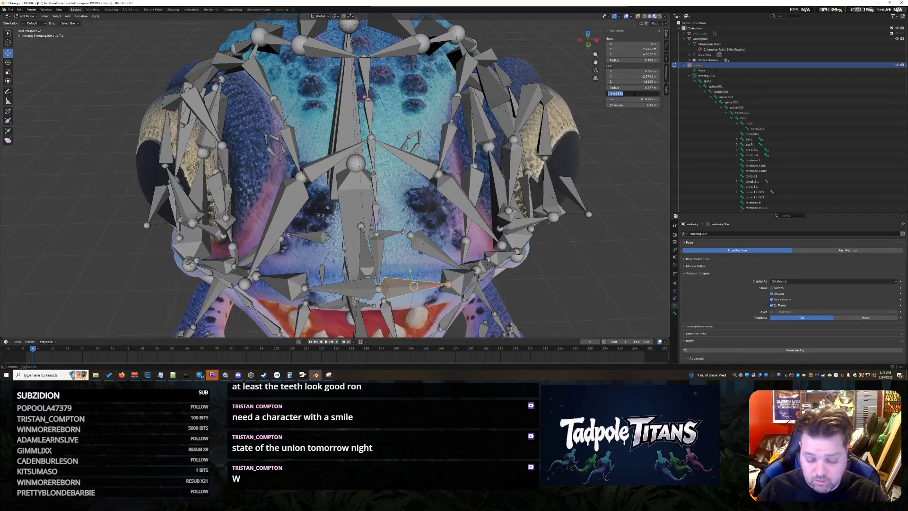
left_click(341, 288)
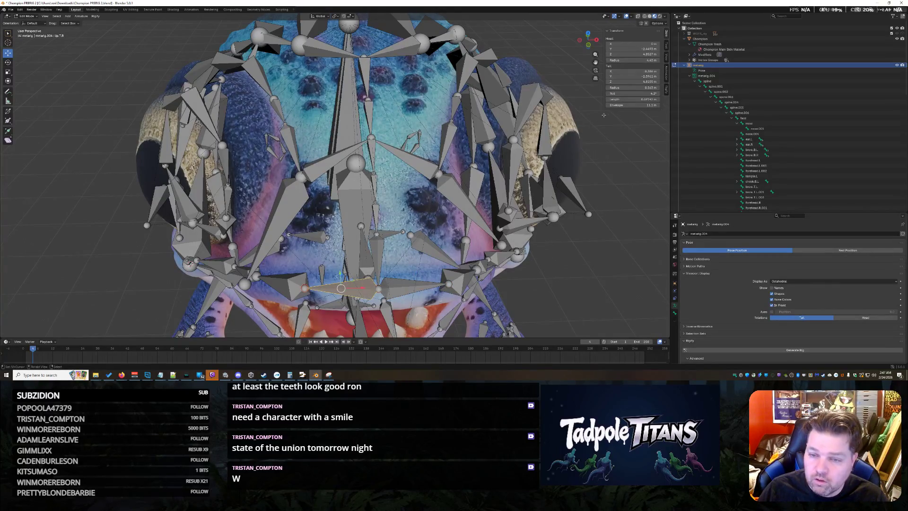
mouse_move(635, 100)
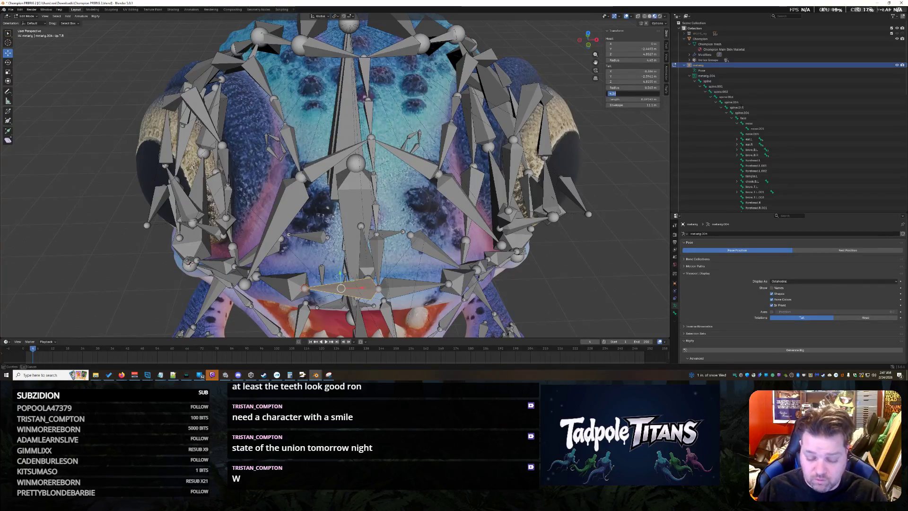
left_click(407, 287)
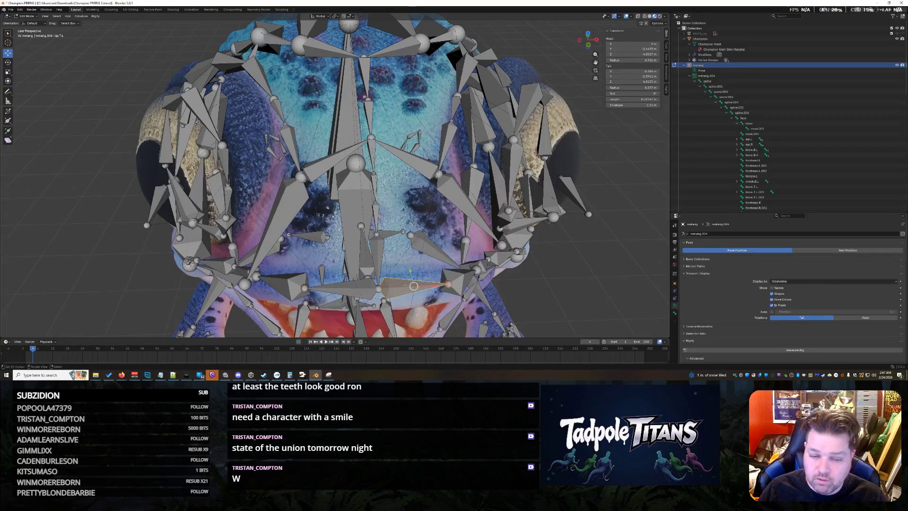
Check further face bones, including the horizontal mouth bone and the vertical nose bone from the error
left_click(377, 262)
middle_click_drag(377, 262, 397, 235)
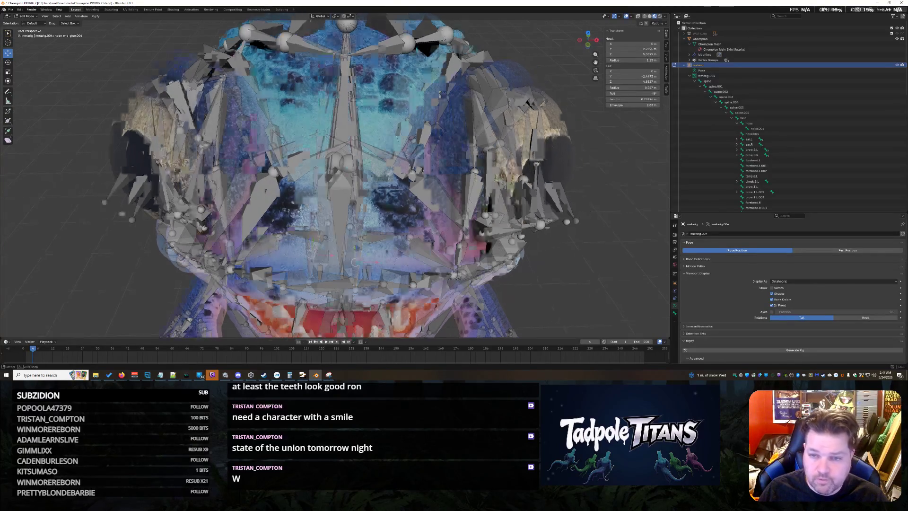
key("ctrl+z")
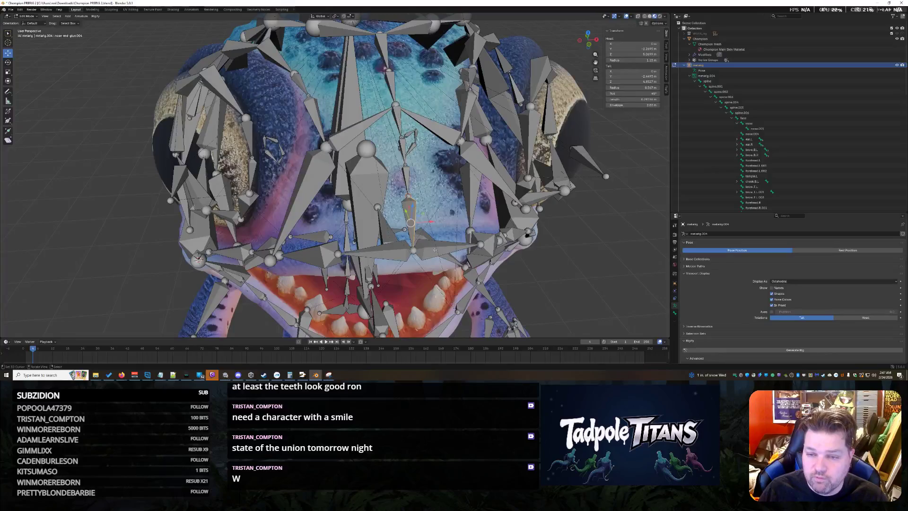
left_click(434, 250)
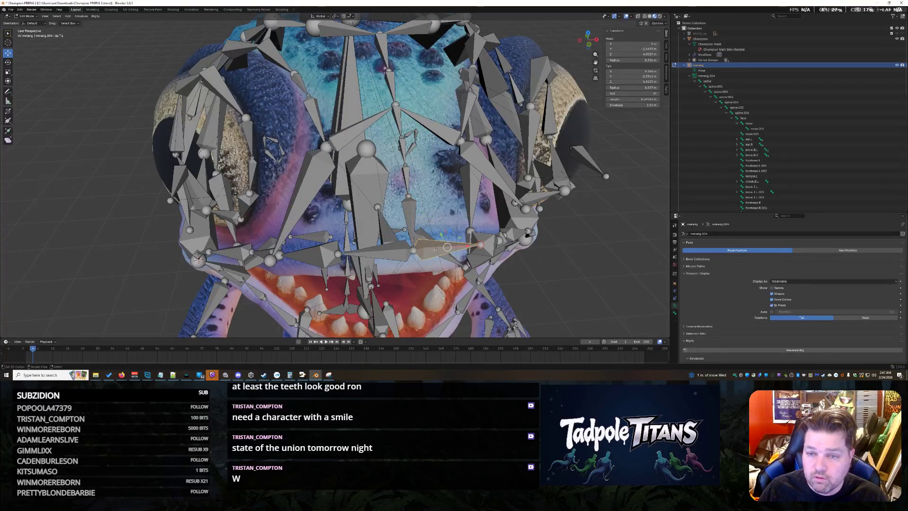
left_click(410, 222)
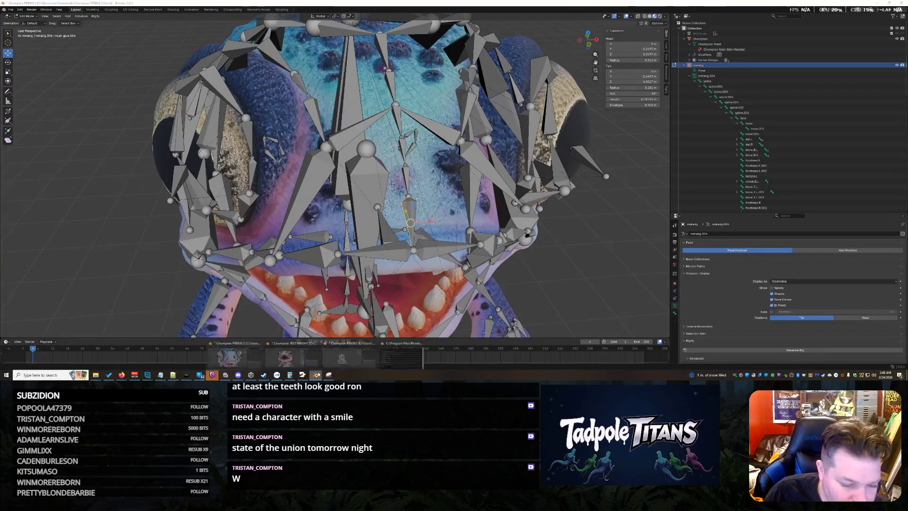
left_click(401, 355)
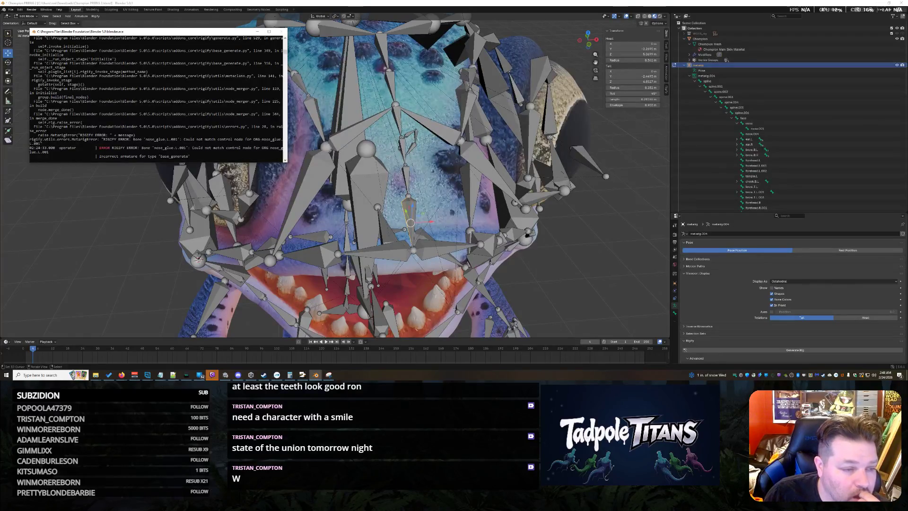
left_click(848, 135)
scroll(848, 128, "down", 8)
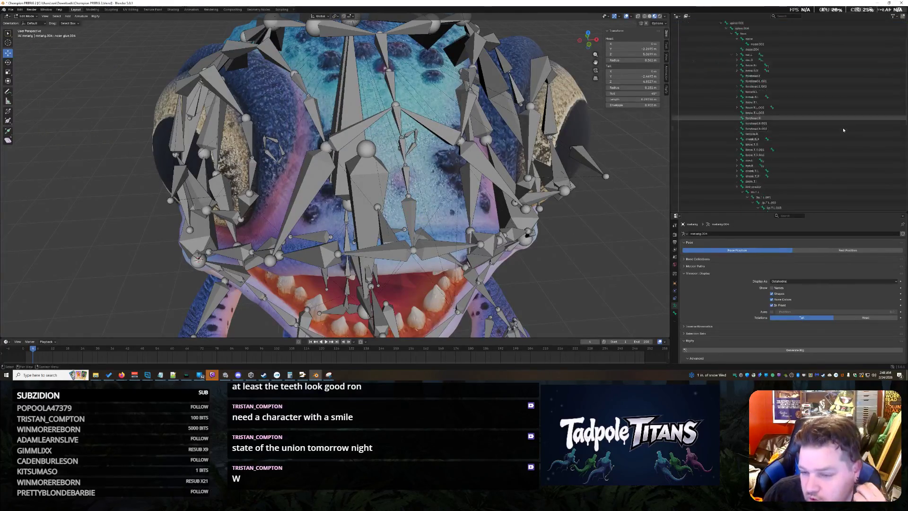
scroll(843, 129, "down", 3)
scroll(838, 126, "down", 2)
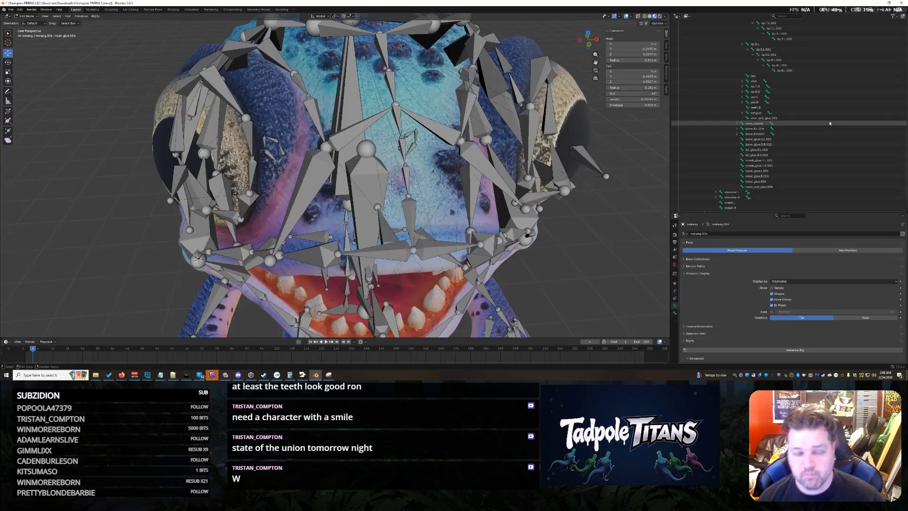
Snap a chosen face bone onto the 3D cursor via the Shift+S Selection to Cursor option
mouse_move(540, 212)
middle_mouse_down()
mouse_move(561, 241)
mouse_move(581, 225)
middle_mouse_up()
left_click(323, 140)
mouse_move(392, 170)
middle_mouse_down()
mouse_move(426, 191)
mouse_move(454, 177)
middle_mouse_up()
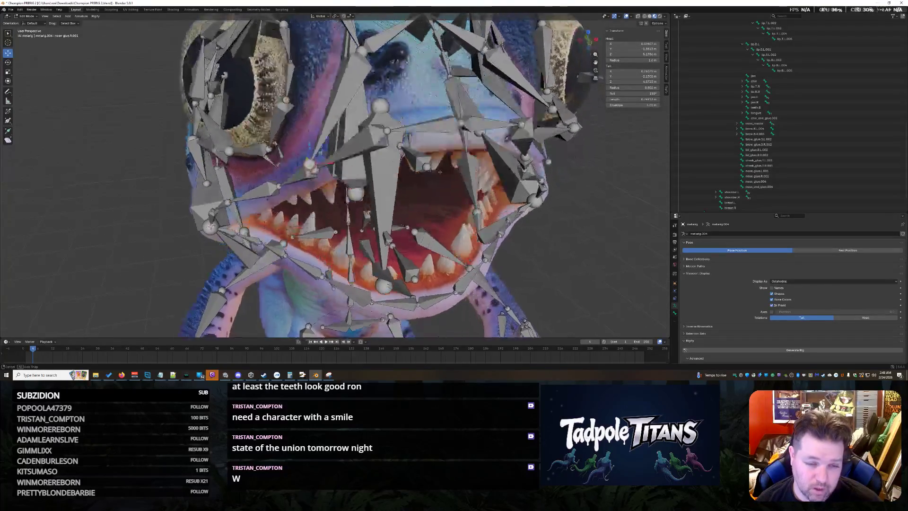
middle_click_drag(408, 133, 435, 176)
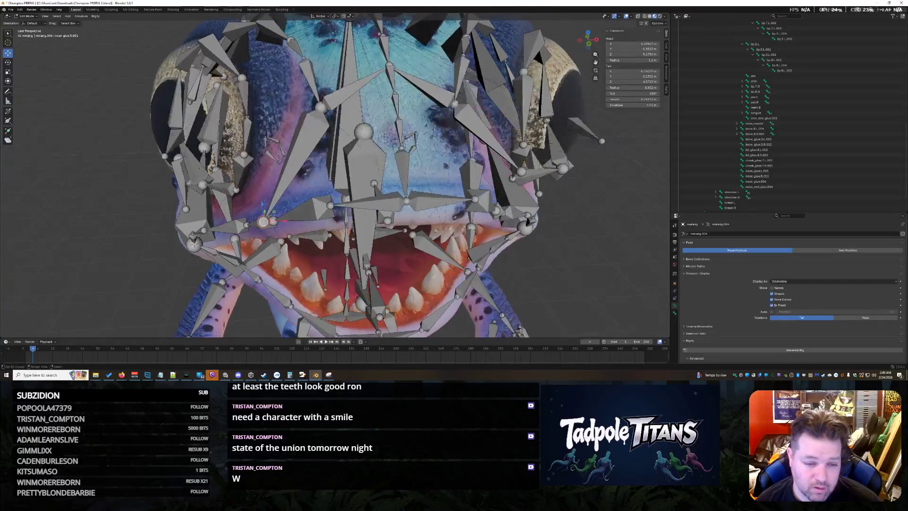
left_click(332, 206)
key("shift+s")
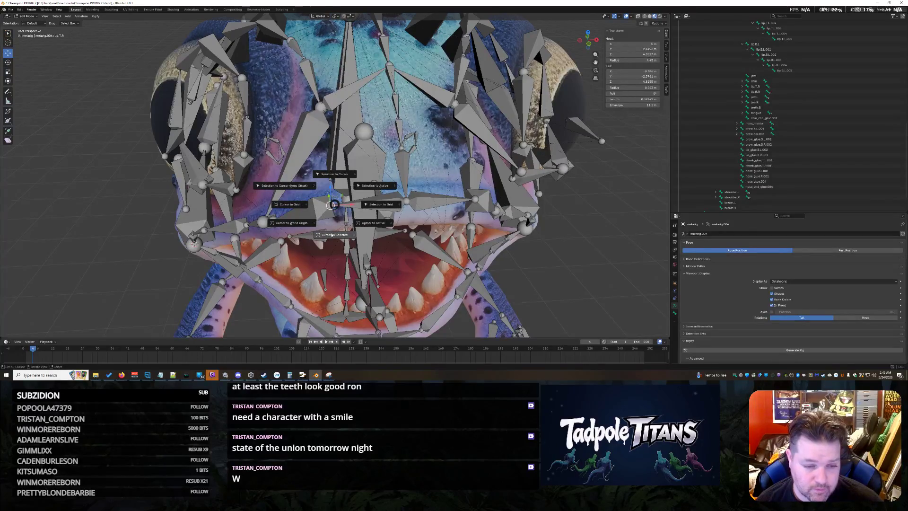
left_click(335, 175)
key("shift+s")
left_click(265, 194)
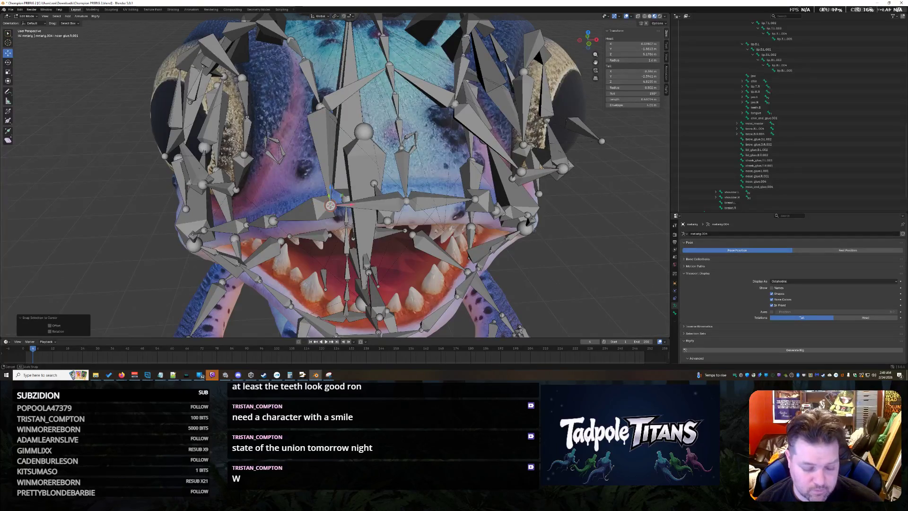
Place the 3D cursor at another face bone and the right-eye bone, then select the creature and metarig
middle_click_drag(527, 223, 525, 229)
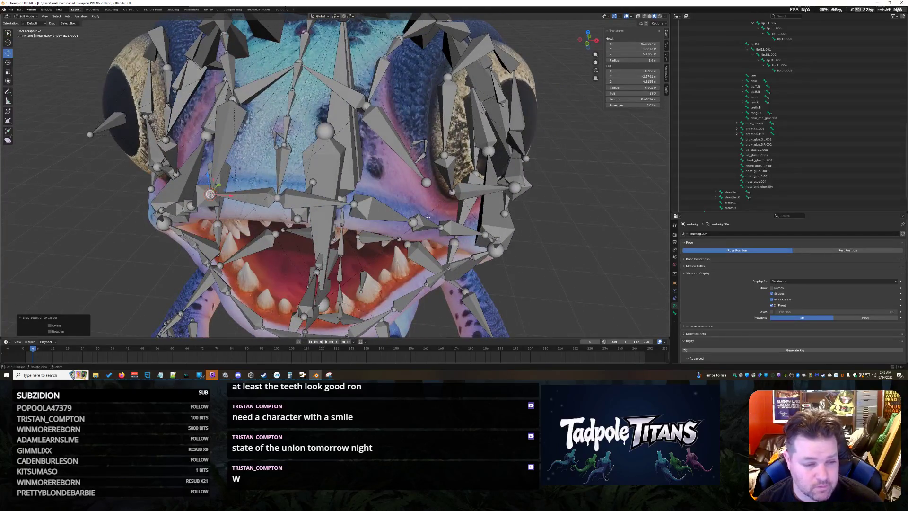
left_click(354, 206)
key("shift+s")
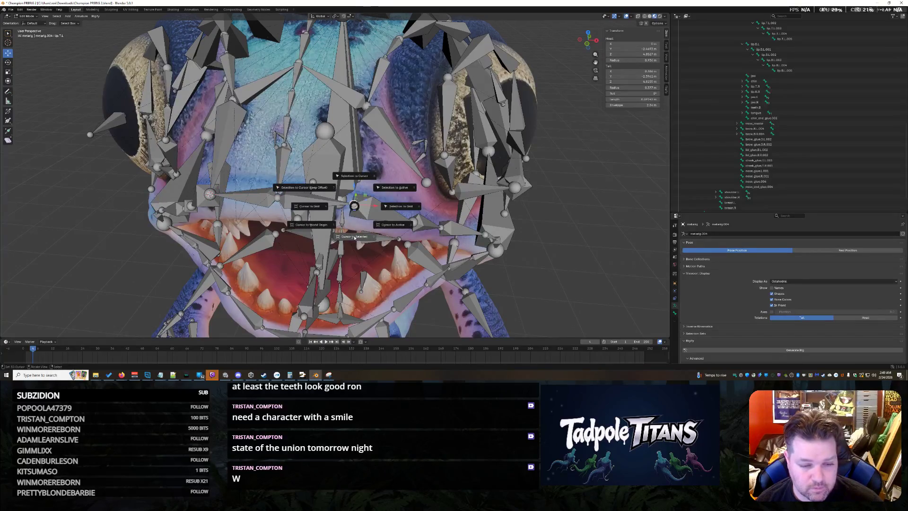
left_click(354, 237)
key("shift+s")
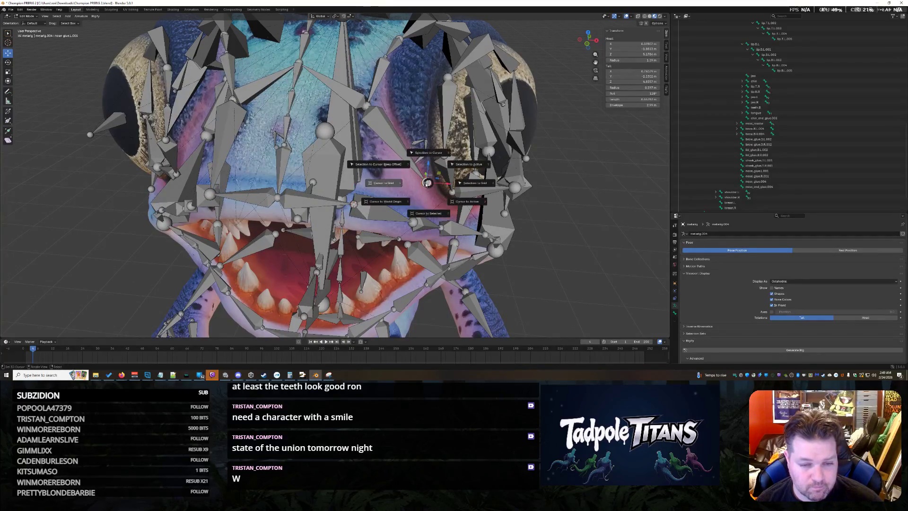
left_click(426, 220)
left_click(518, 183)
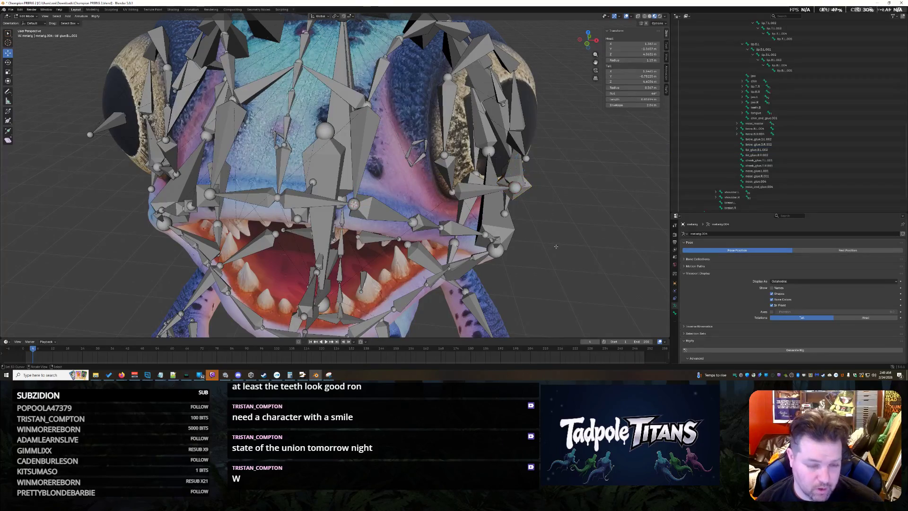
scroll(267, 130, "down", 2)
scroll(267, 131, "down", 3)
scroll(267, 131, "down", 3)
left_click_drag(256, 117, 438, 274)
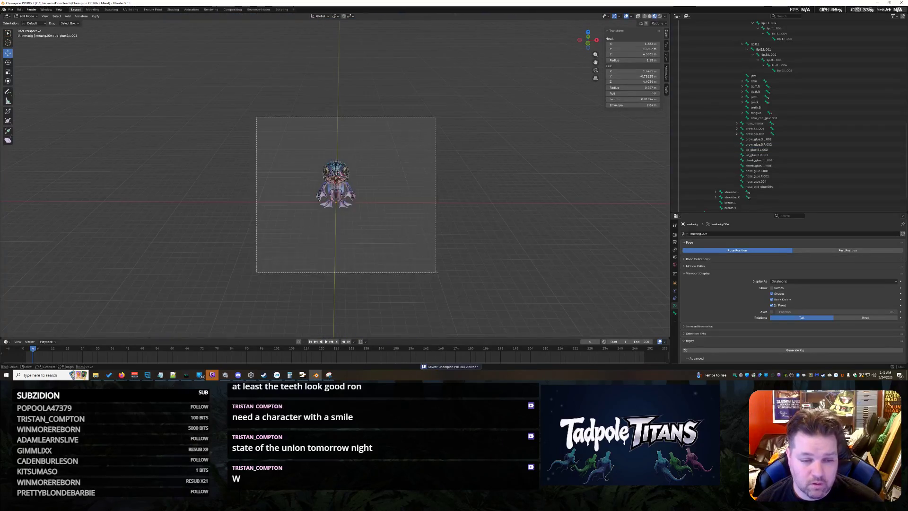
Generate the Rigify control rig, reselect the metarig, save the file and select the Champion mesh
left_click(751, 350)
scroll(443, 240, "up", 3)
scroll(446, 236, "up", 2)
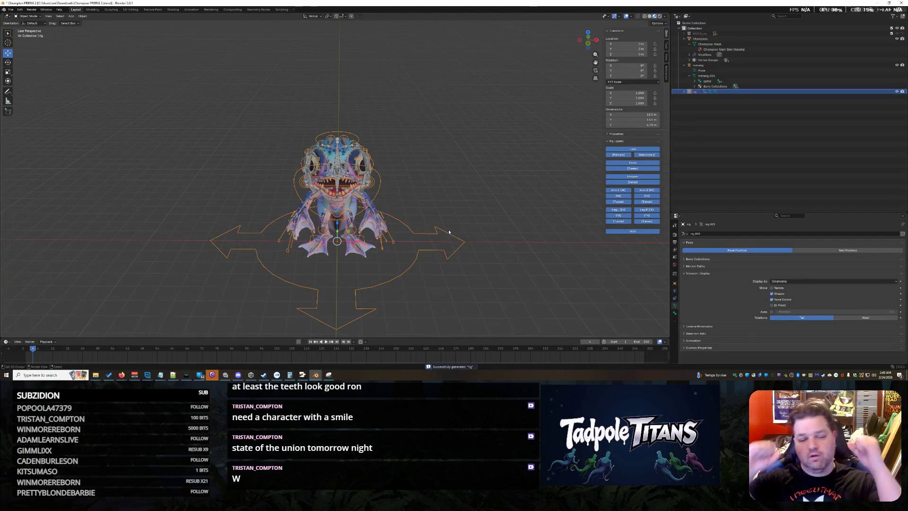
scroll(526, 207, "up", 3)
left_click(525, 207)
scroll(526, 207, "down", 1)
scroll(523, 204, "down", 2)
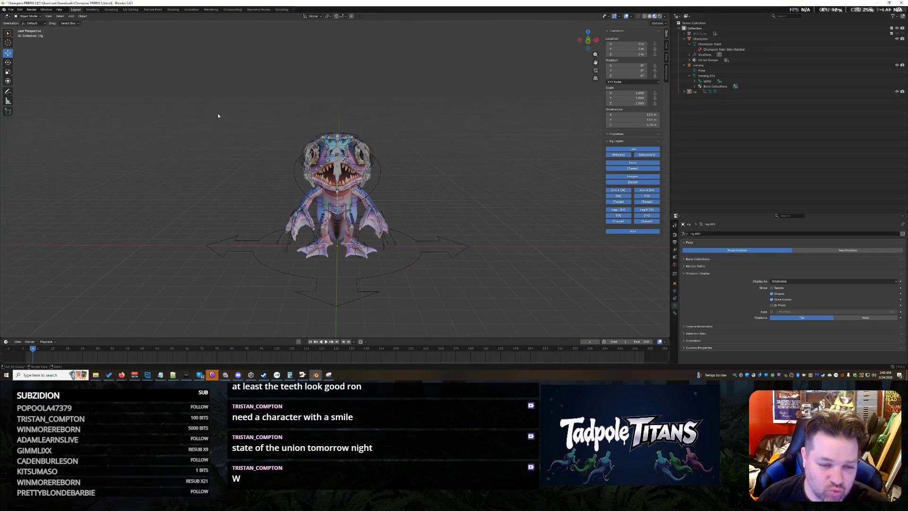
left_click_drag(218, 113, 448, 313)
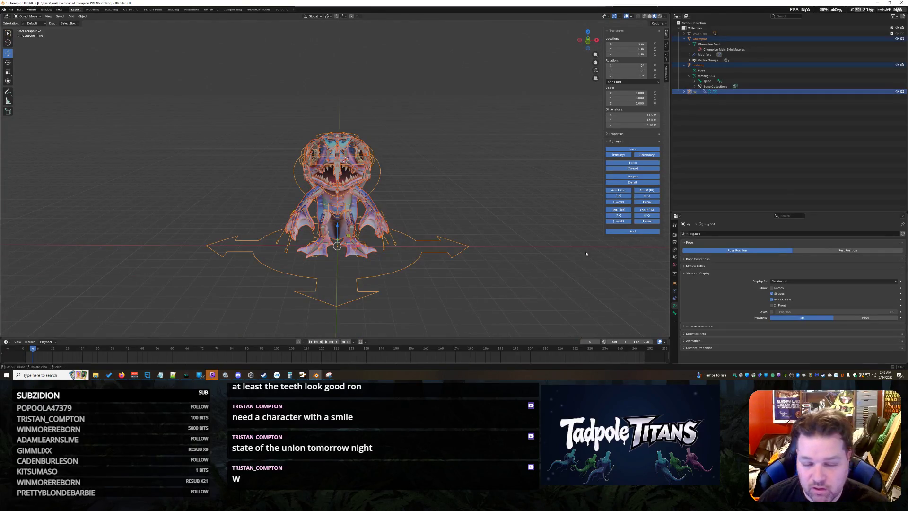
left_click(716, 91)
left_click(712, 67)
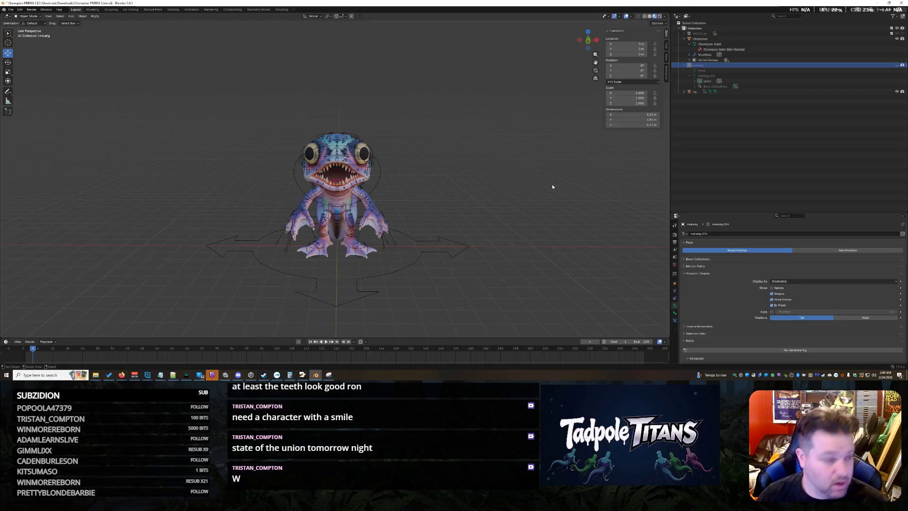
key("ctrl+s")
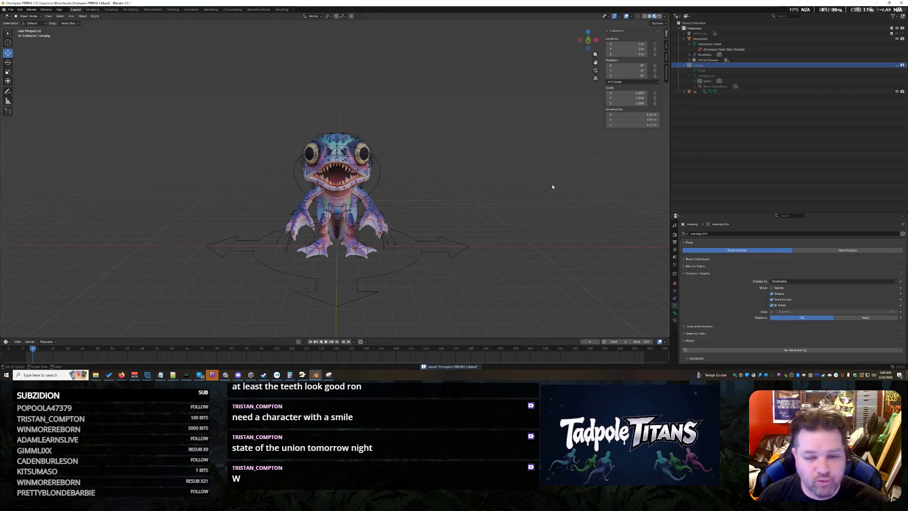
left_click(709, 39)
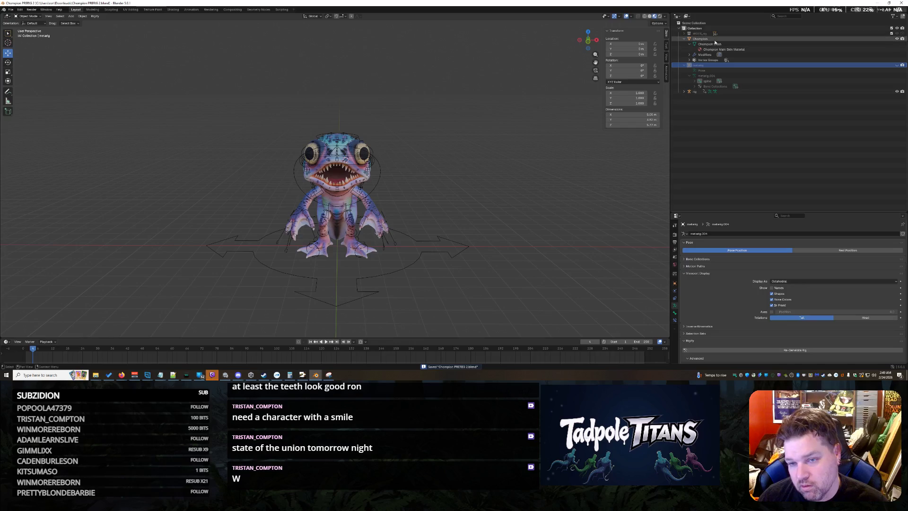
Select the Champion mesh together with the generated rig, with the rig as the active object
left_click(702, 91, "shift")
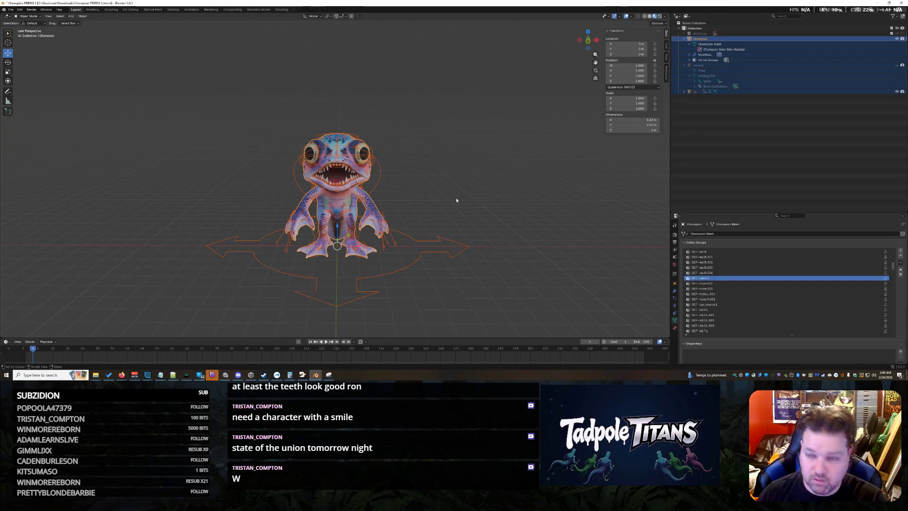
key("ctrl+p")
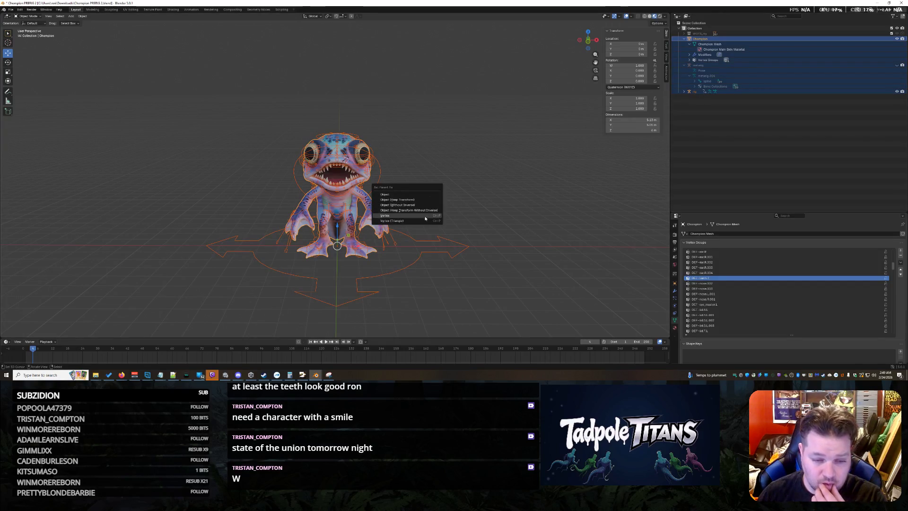
left_click(721, 49)
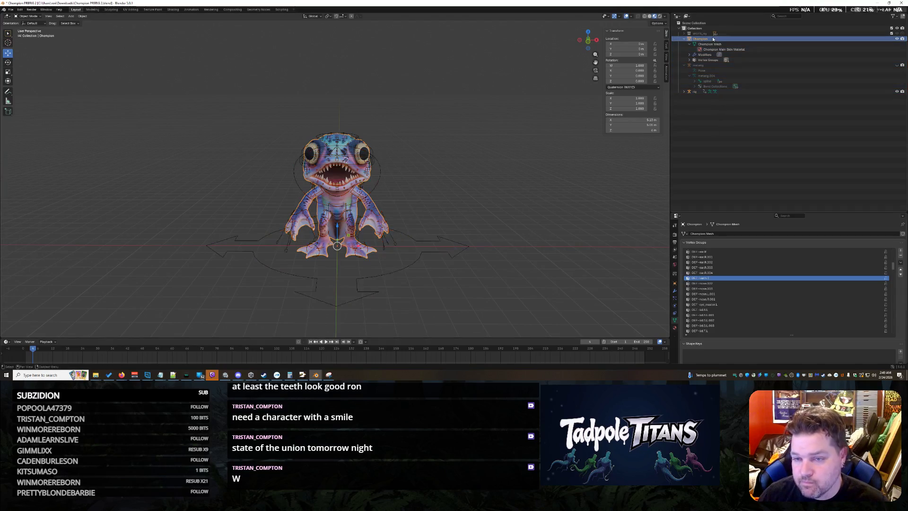
left_click(720, 92)
left_click(685, 42, "shift")
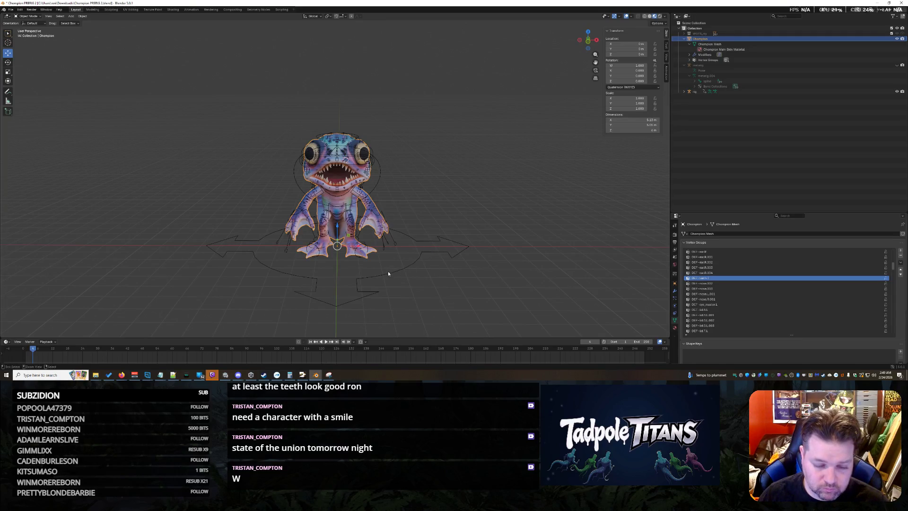
scroll(438, 263, "up", 1)
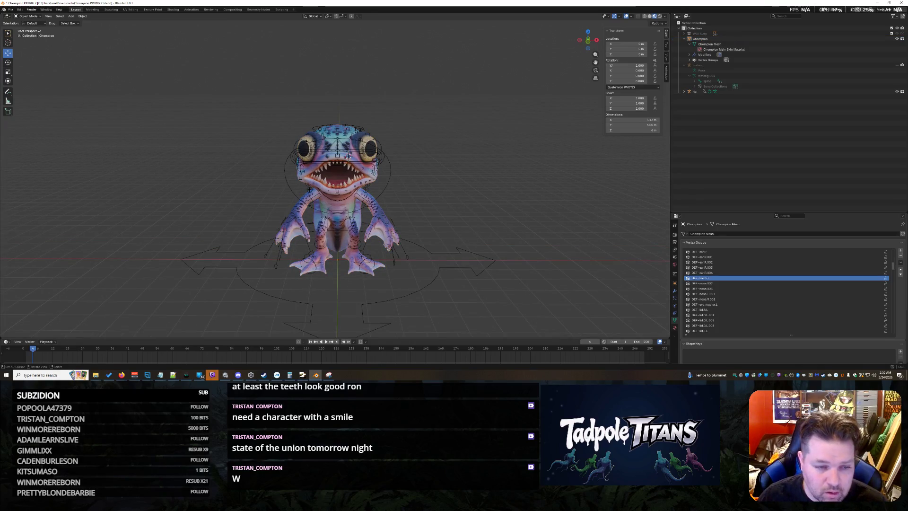
left_click(444, 267)
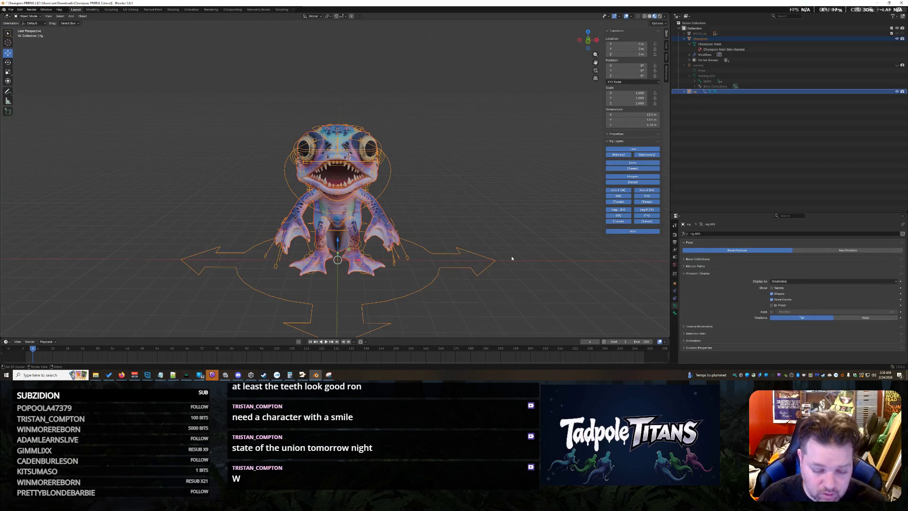
Bring up the Set Parent To menu for binding the mesh to the rig
key("ctrl+p")
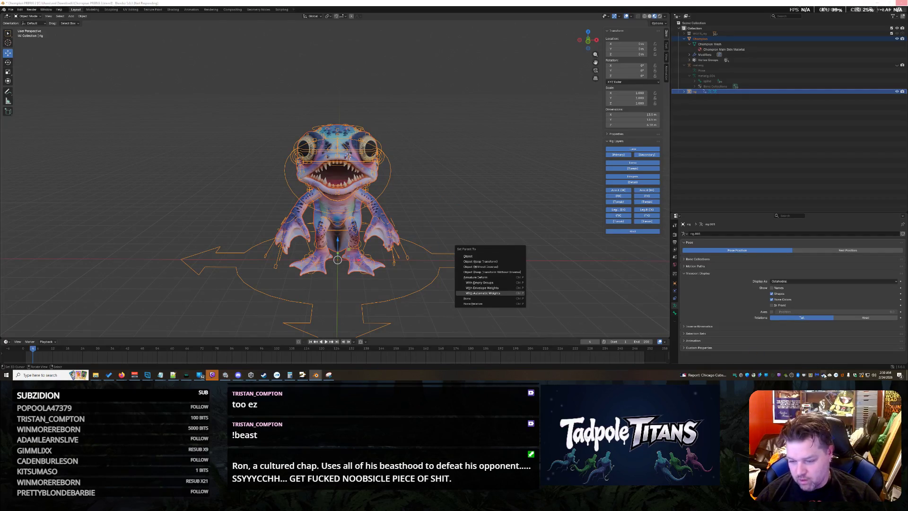
Launch Path of Exile from the Steam tray icon's game list
right_click(841, 377)
left_click(844, 260)
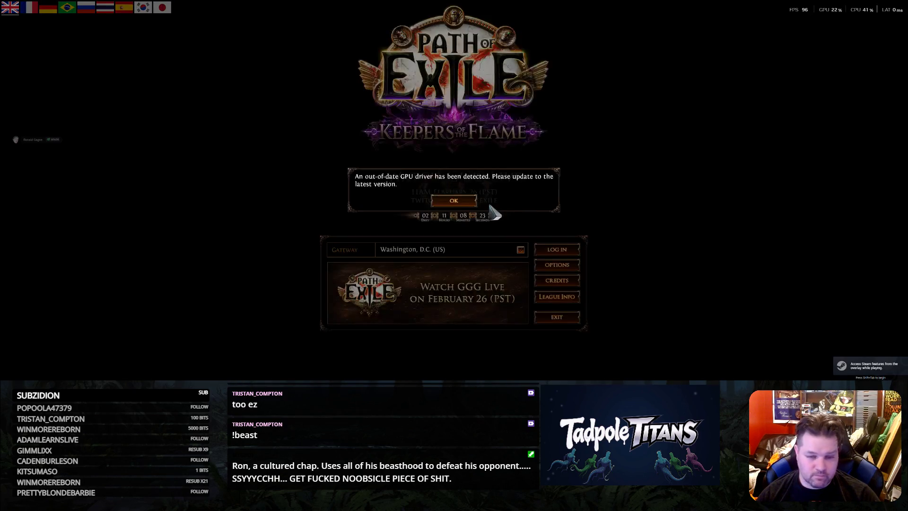
Dismiss the GPU driver warning and enter the game with the chosen character
left_click(468, 202)
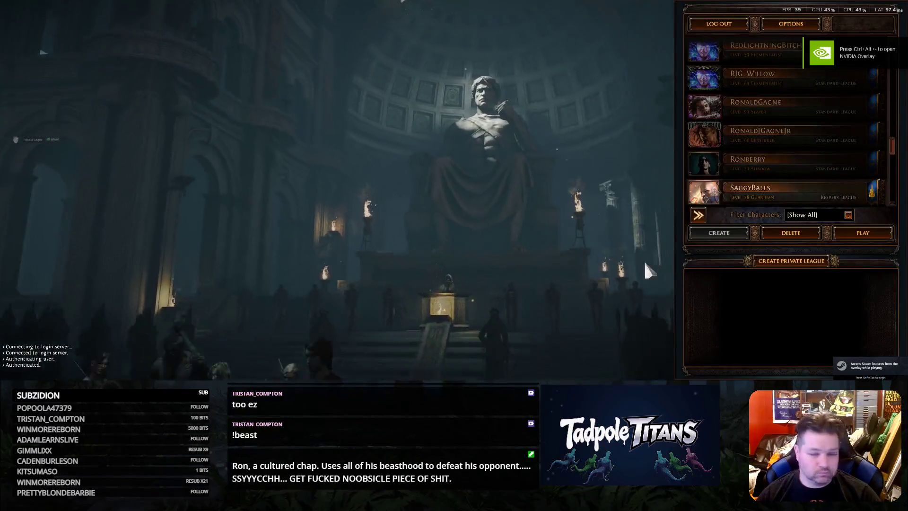
double_click(763, 193)
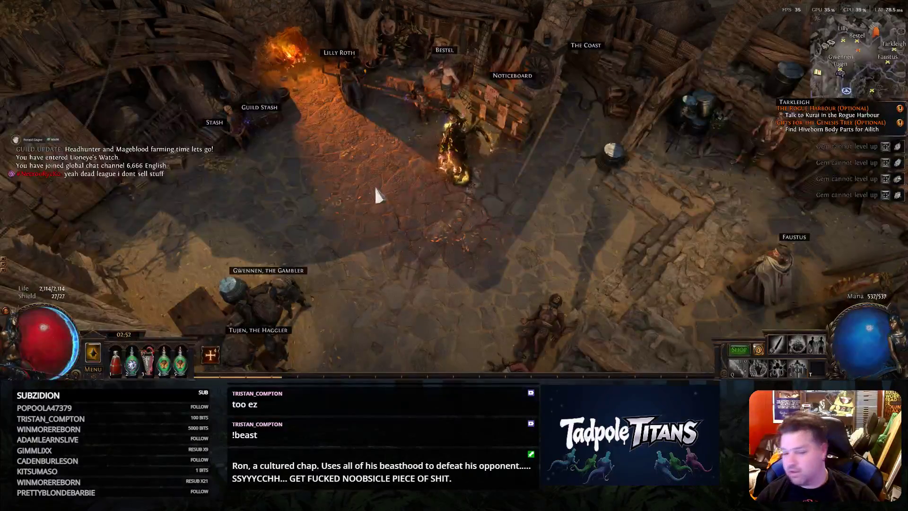
Walk to the town waypoint and travel to the Act 7 Bridge Encampment
left_click(818, 216)
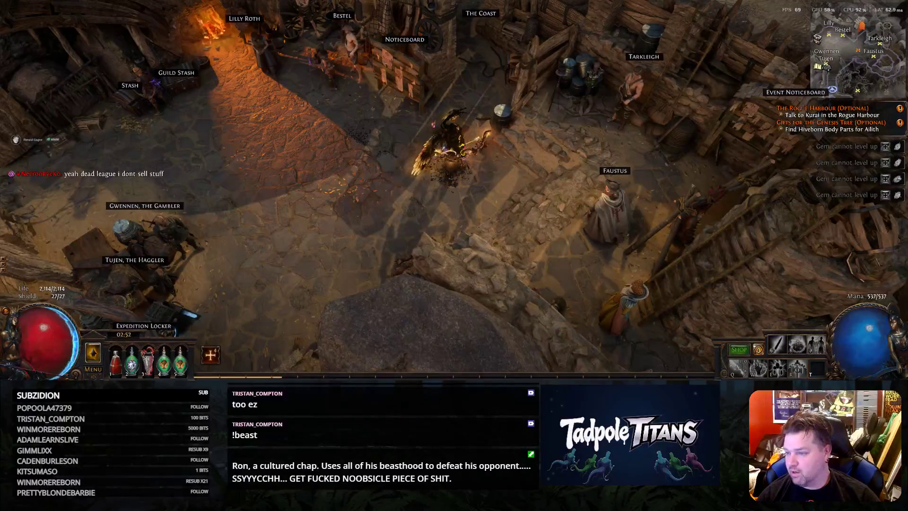
left_click(348, 181)
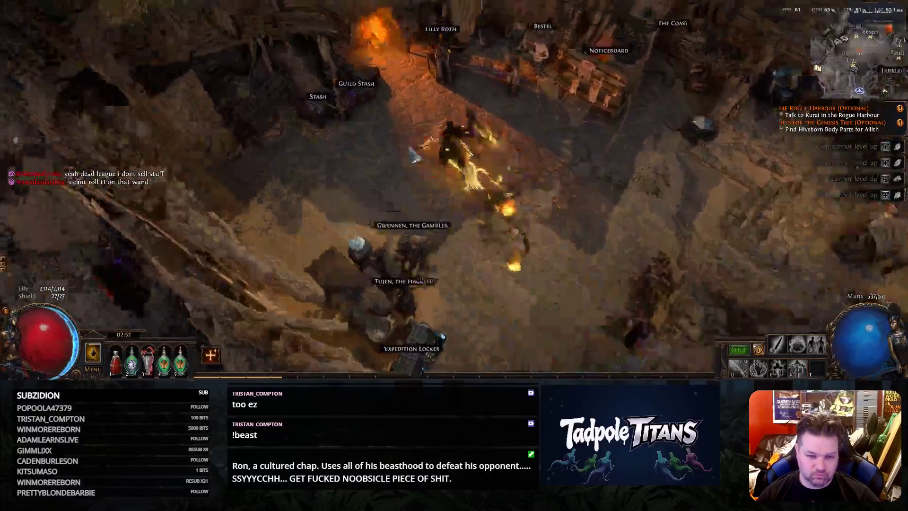
left_click(444, 221)
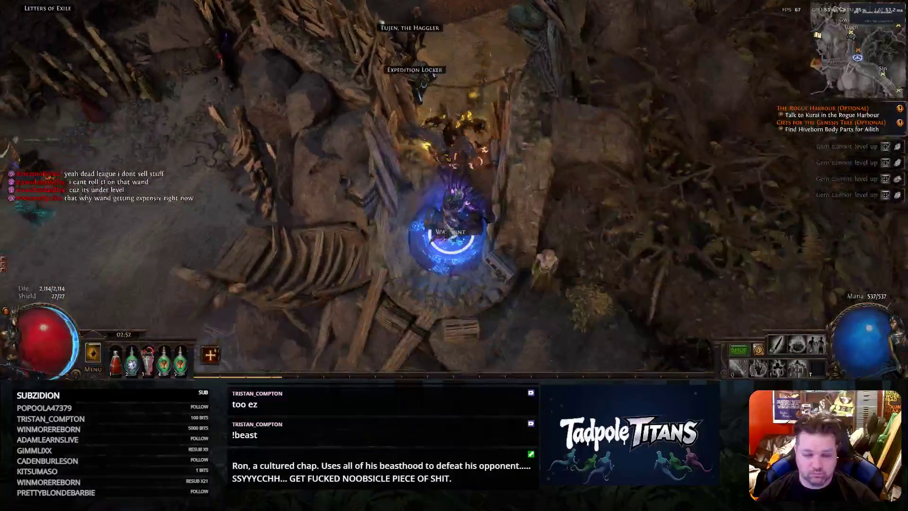
left_click(468, 190)
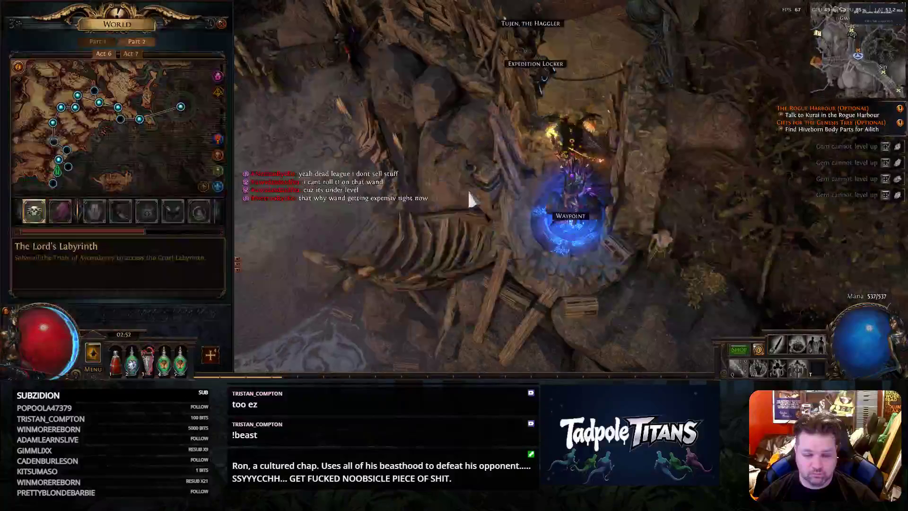
left_click(131, 56)
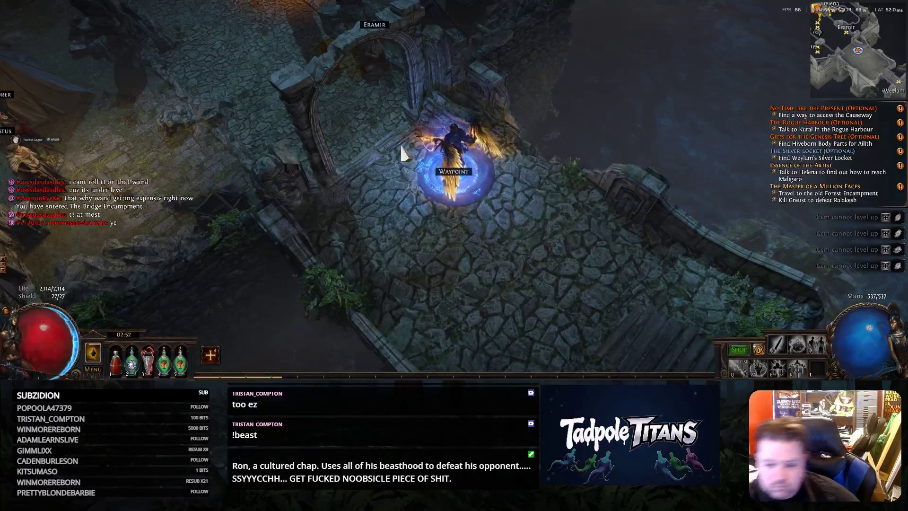
Talk to Helena in the encampment, then head out toward The Broken Bridge
left_click(325, 162)
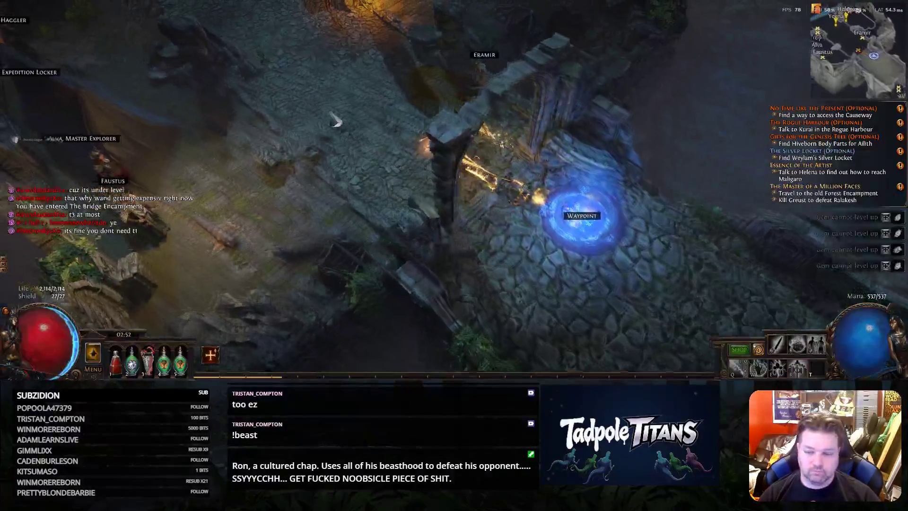
left_click(334, 121)
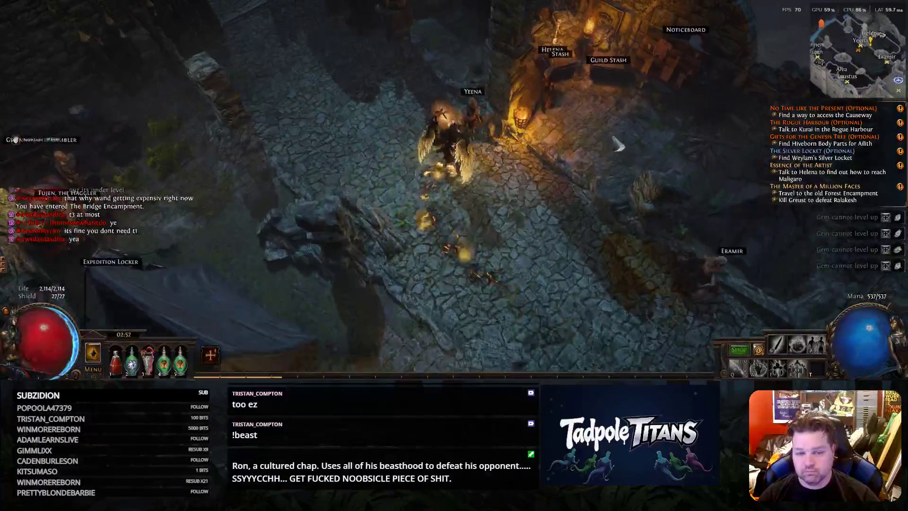
left_click(520, 113)
key("Escape")
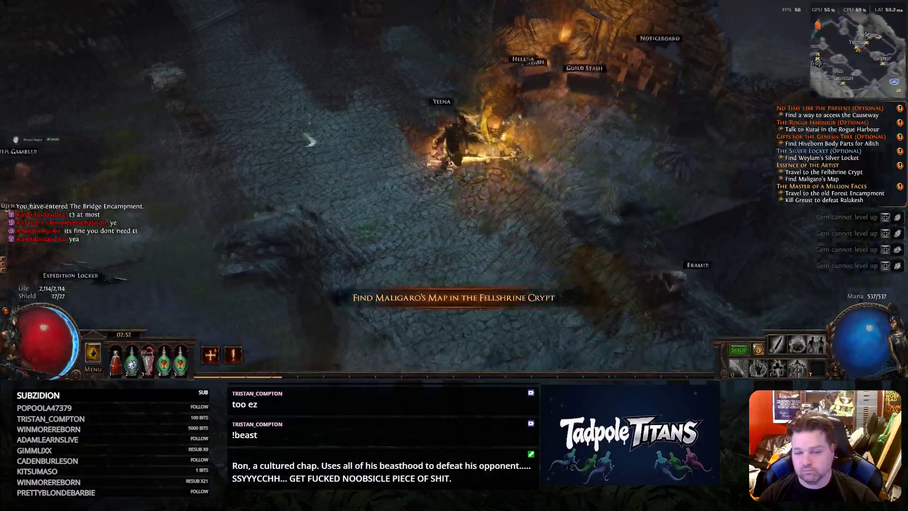
left_click_drag(308, 140, 538, 146)
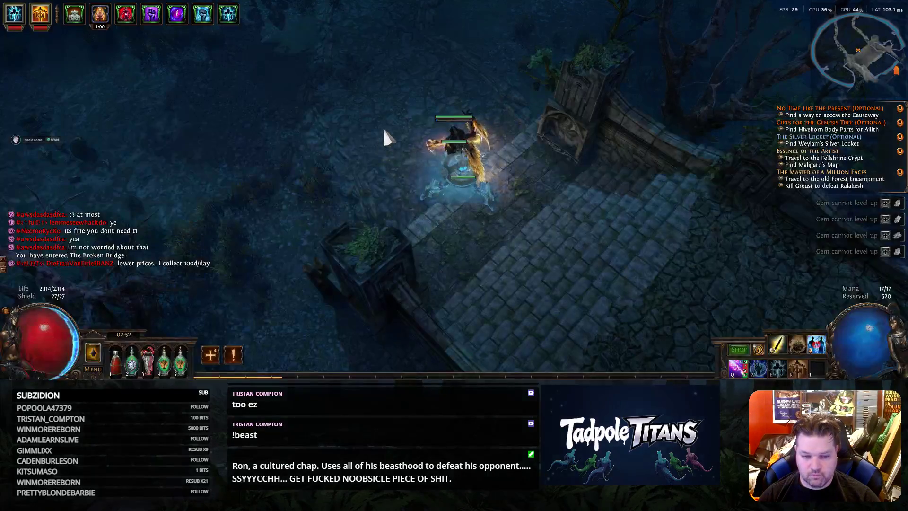
Fight up-left through the first monster packs of The Broken Bridge
left_click(383, 127)
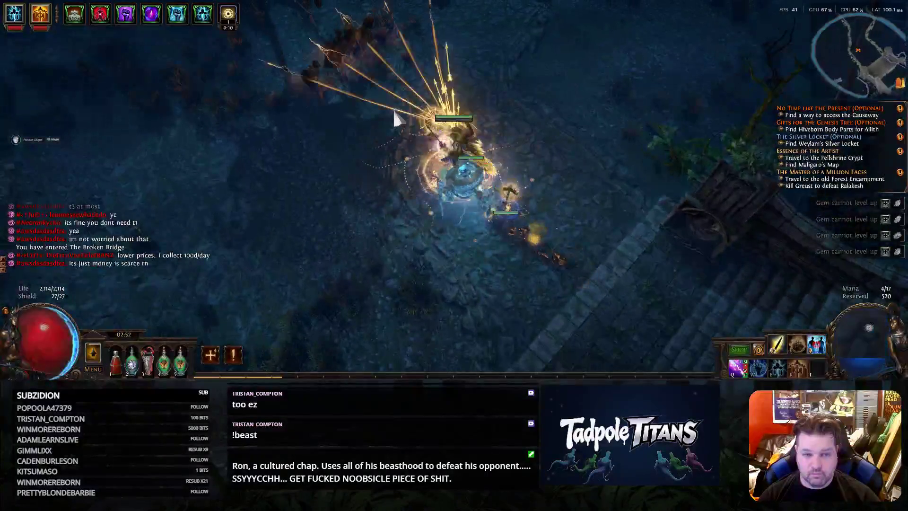
left_click(487, 64)
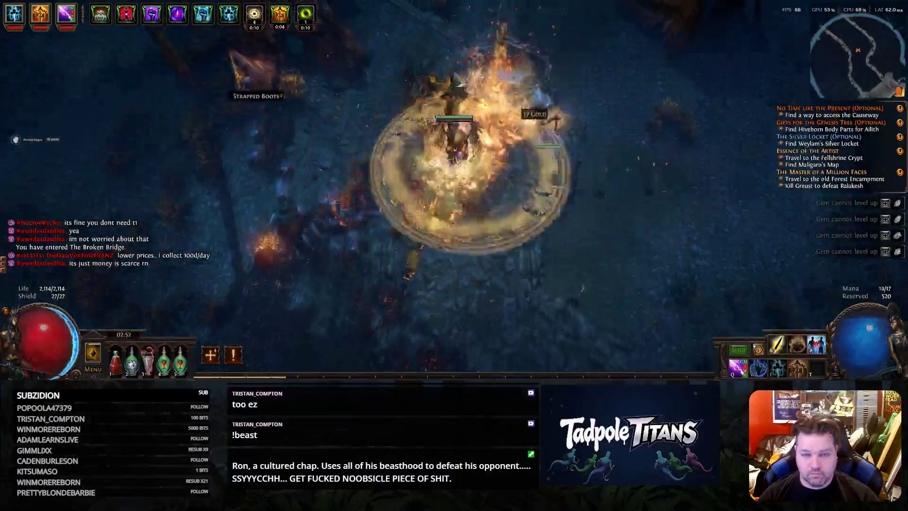
left_click(359, 106)
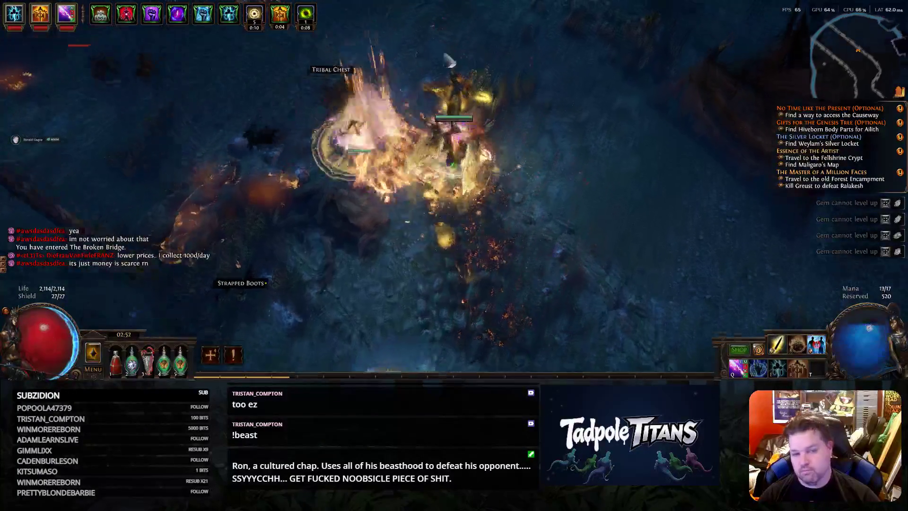
left_click(250, 117)
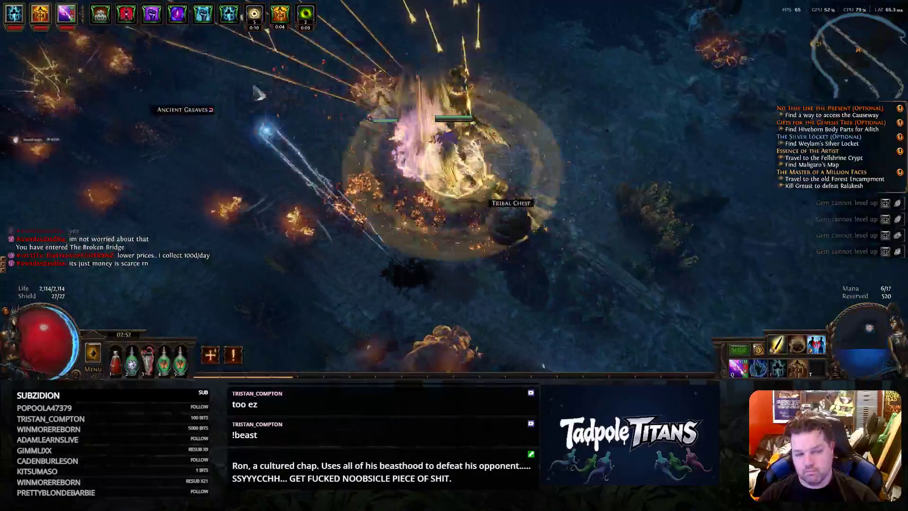
left_click(215, 122)
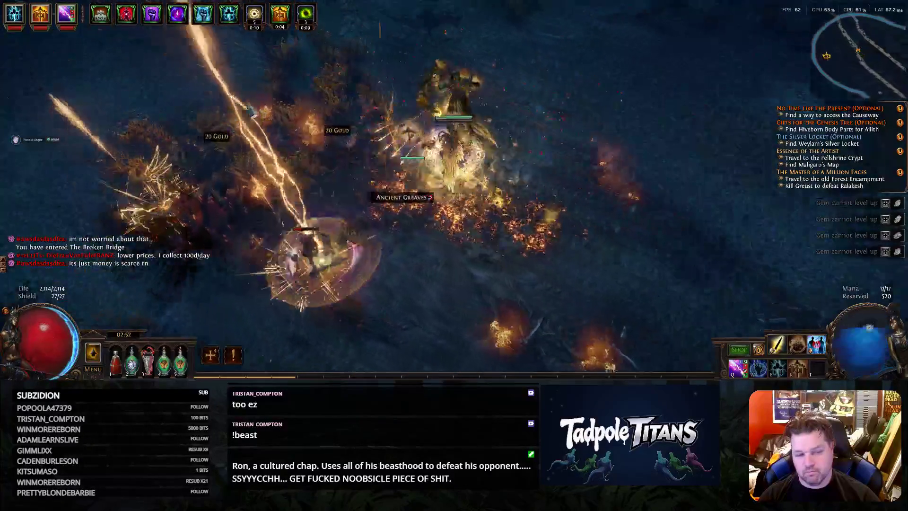
left_click(263, 168)
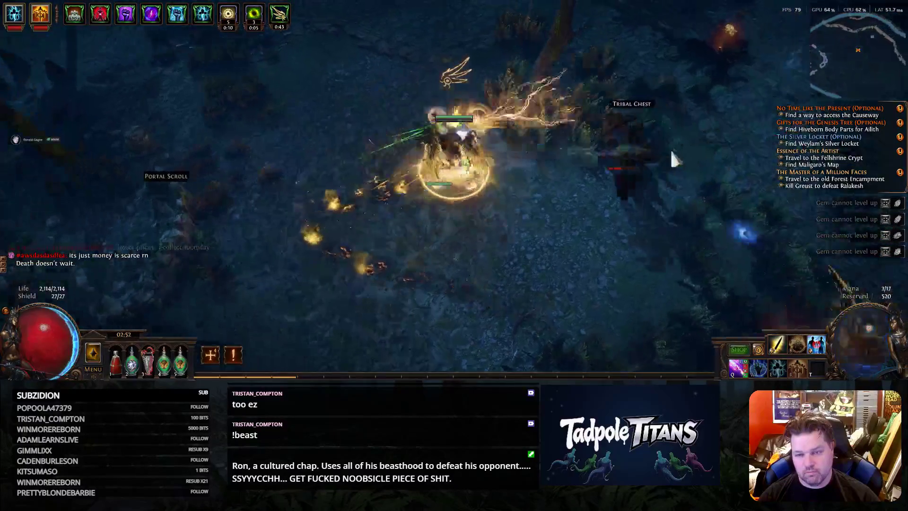
Push up-right clearing monsters past the dropped loot
left_click(670, 149)
left_click(623, 147)
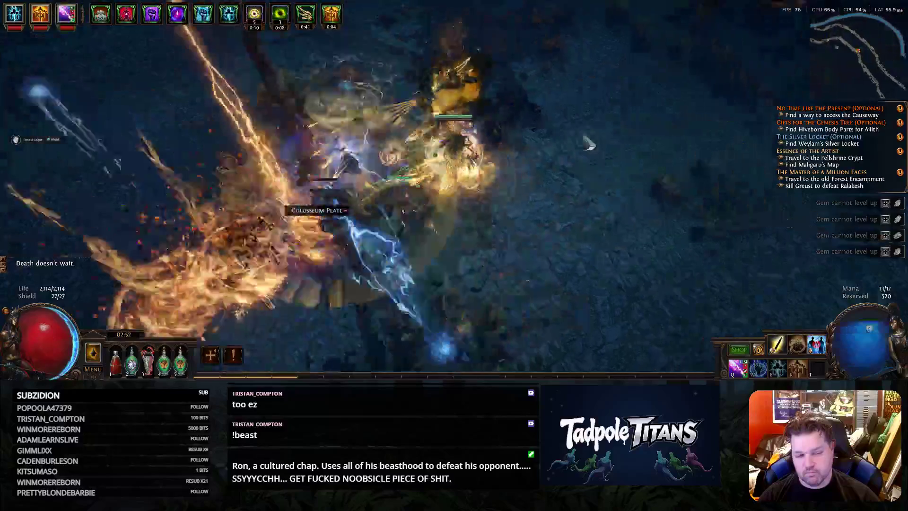
left_click(582, 114)
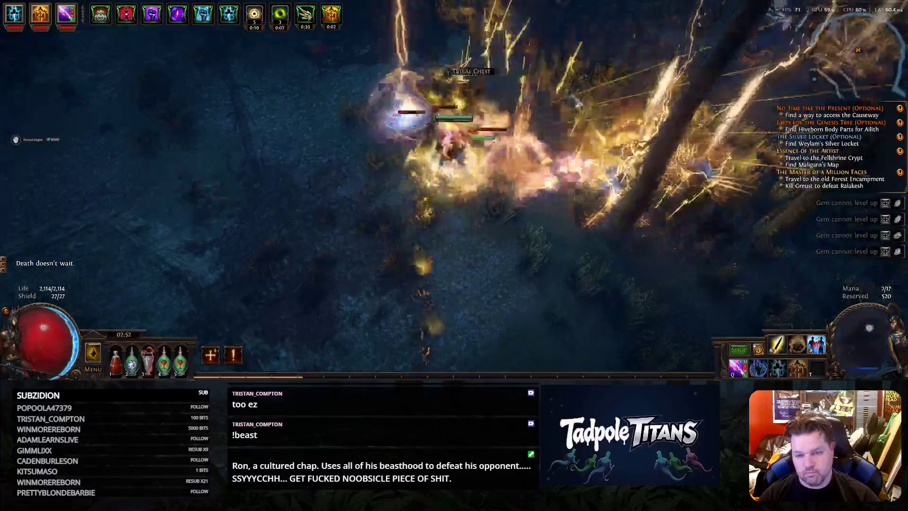
left_click(588, 69)
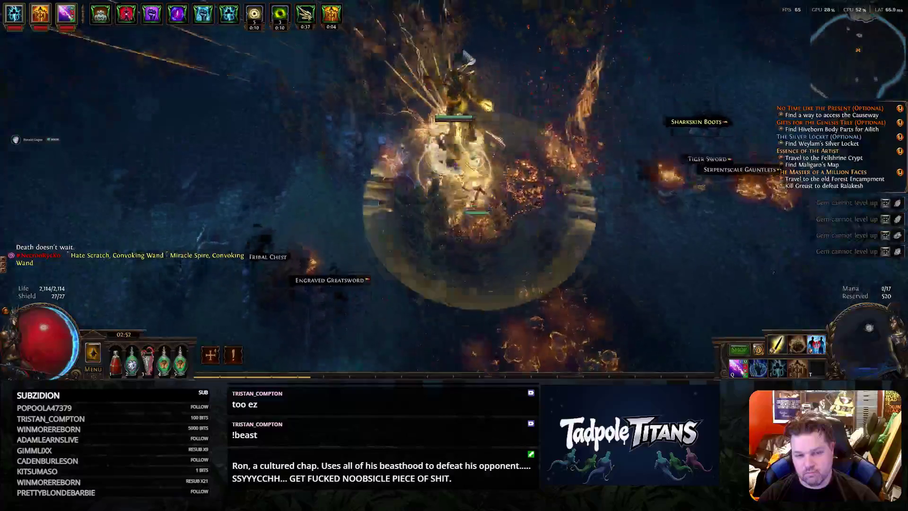
left_click(660, 134)
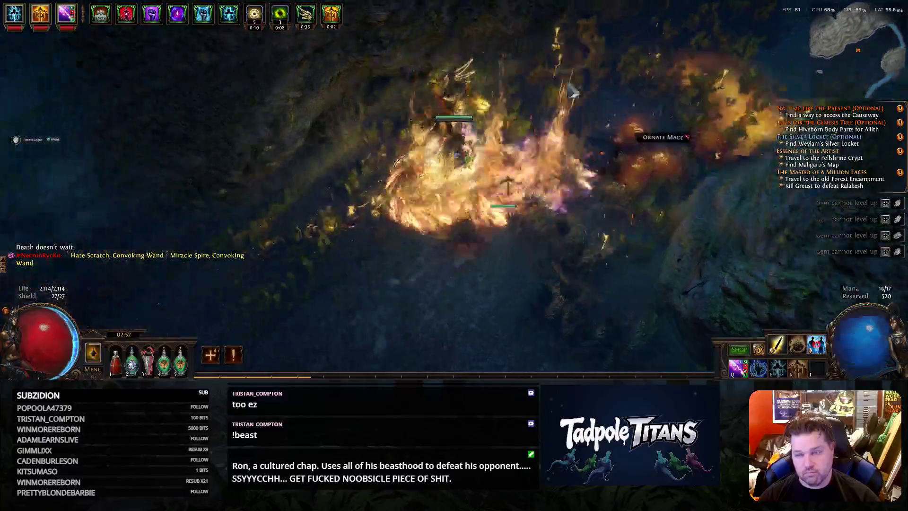
left_click(655, 126)
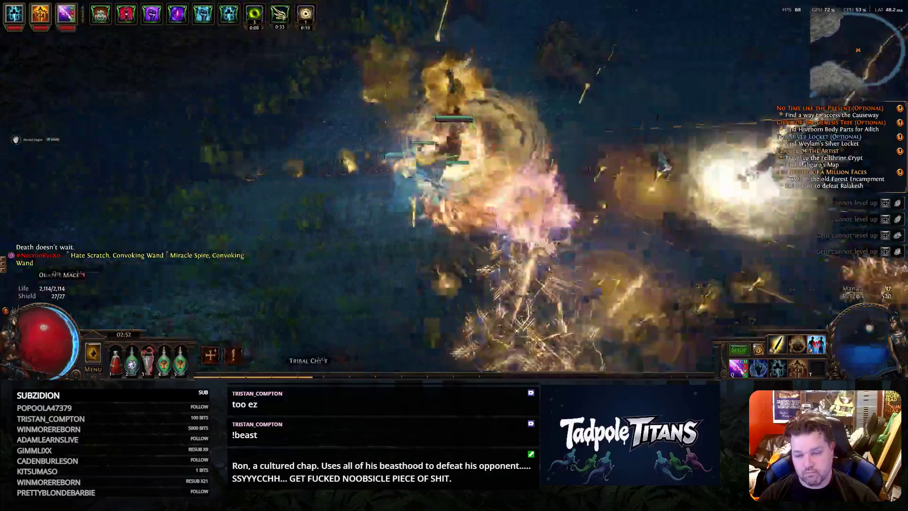
left_click(662, 162)
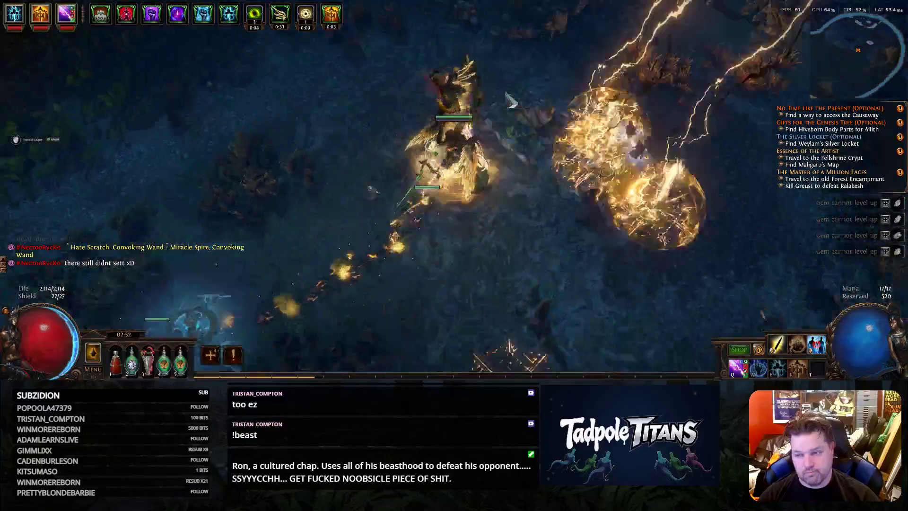
left_click(630, 139)
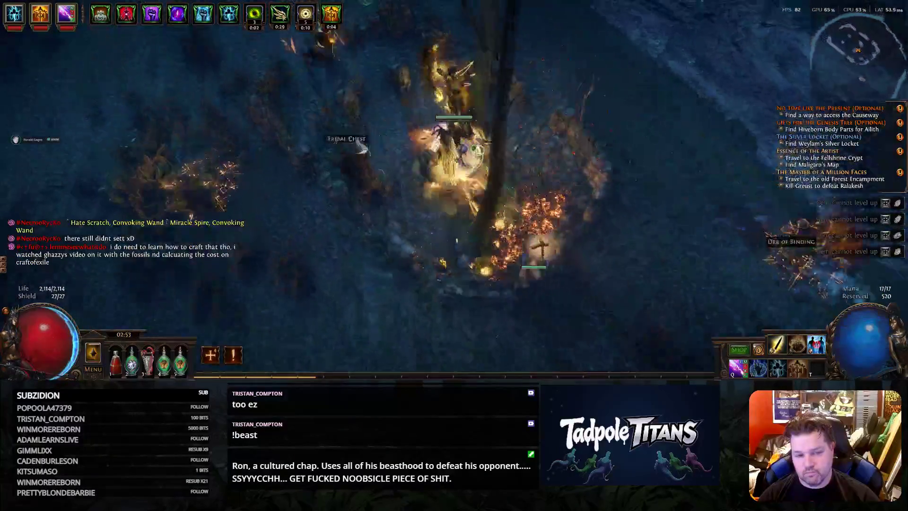
Clear the next group up-left, casting fire projectiles, and head down-left through the jungle
left_click(341, 64)
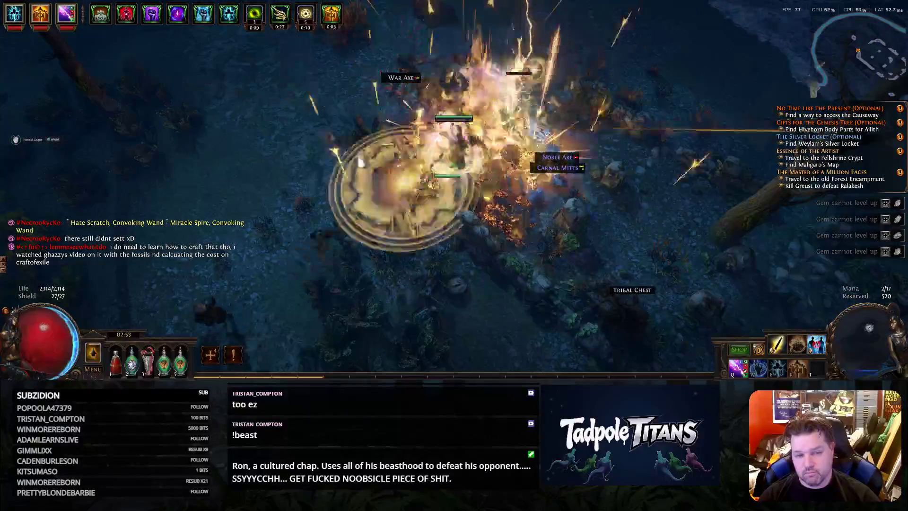
left_click(270, 164)
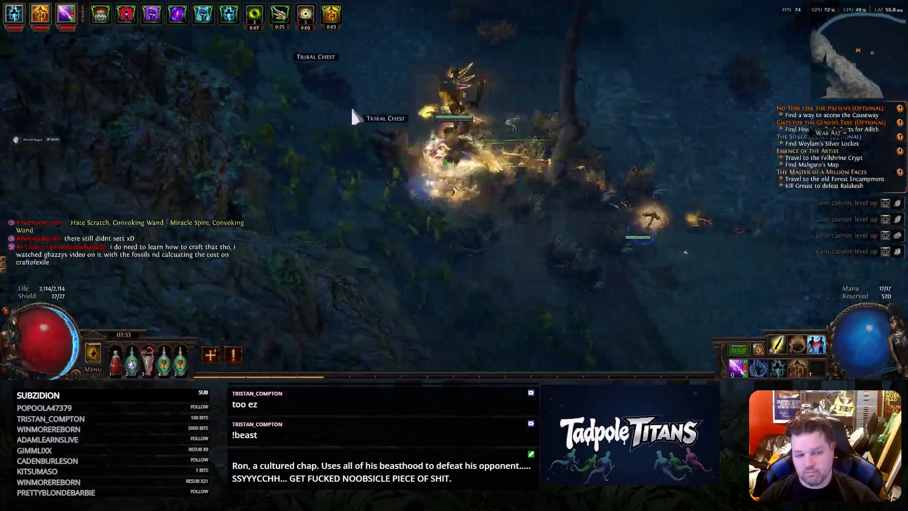
left_click(366, 102)
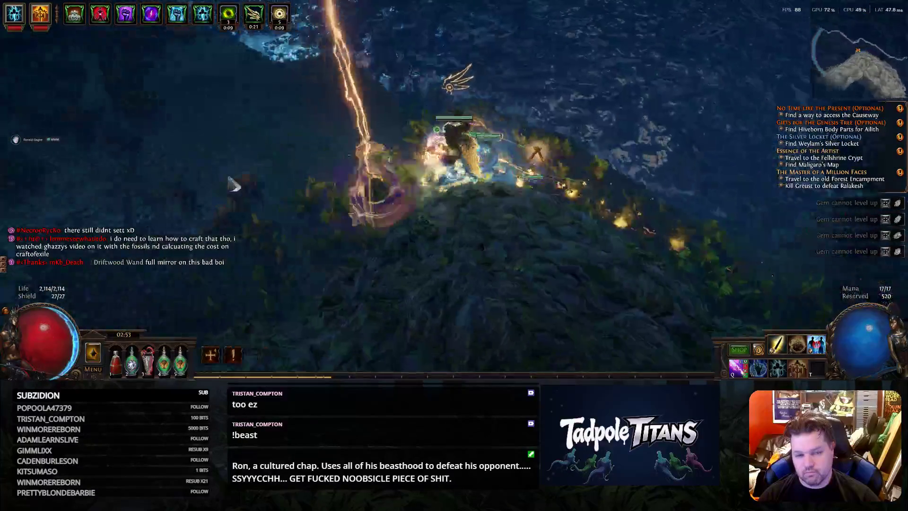
right_click(250, 244)
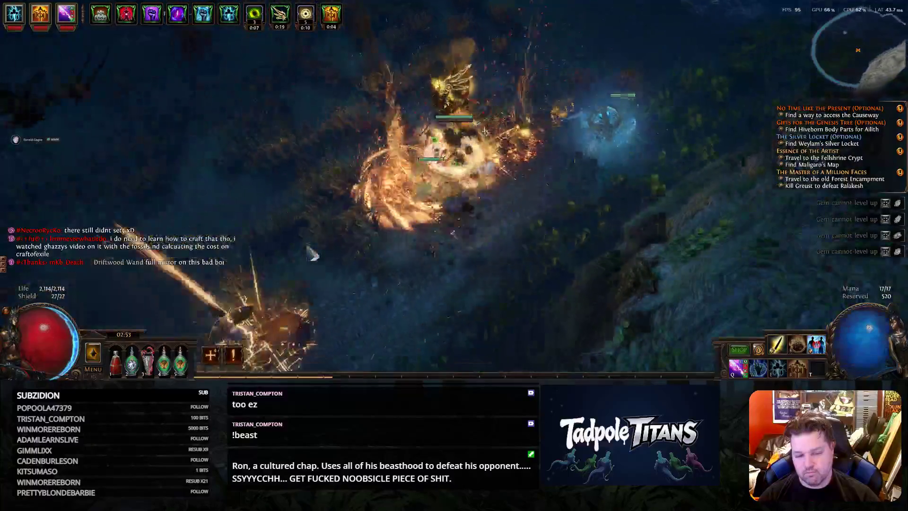
right_click(359, 263)
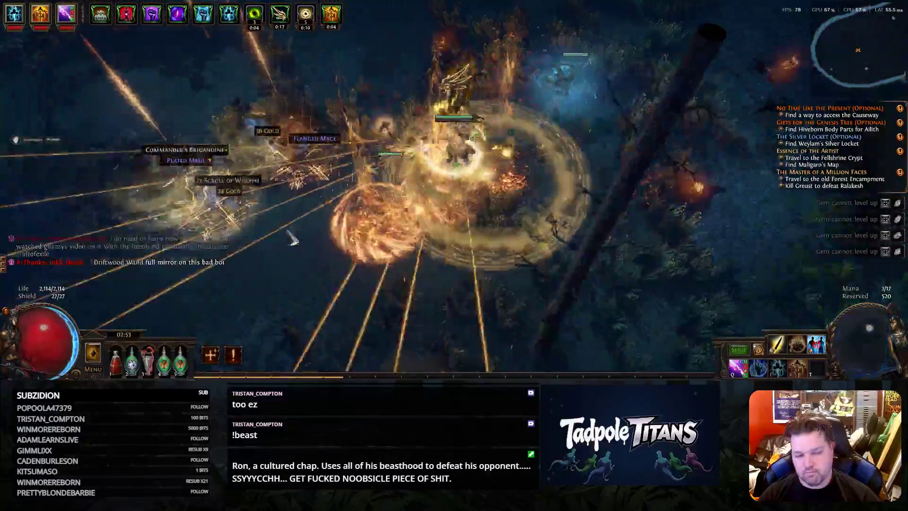
left_click(291, 238)
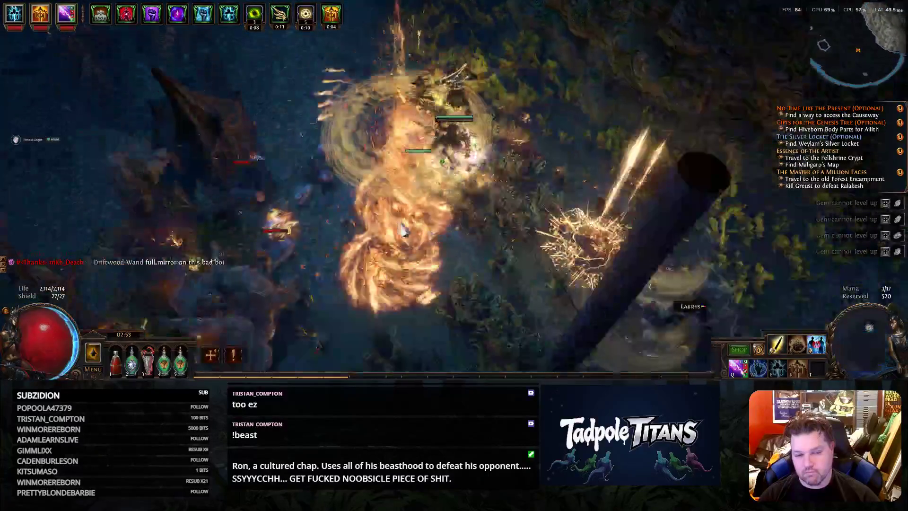
left_click(349, 245)
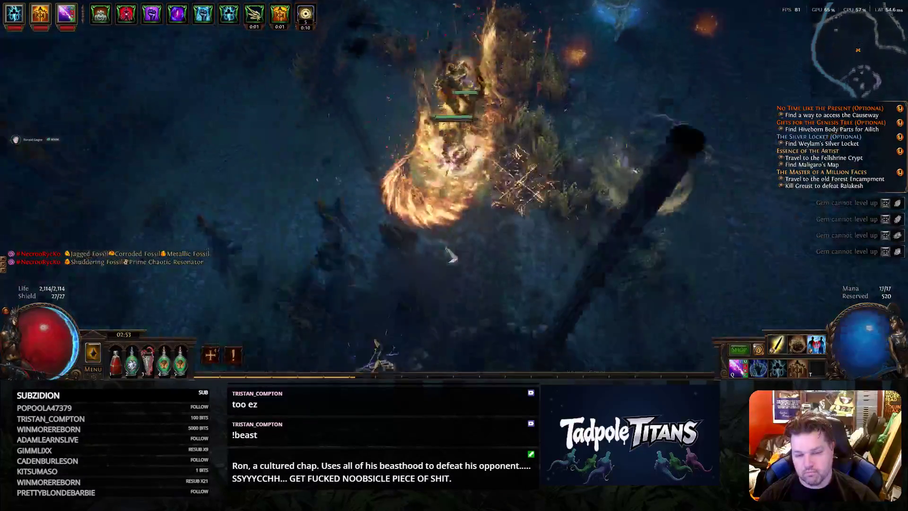
Advance down past the Tribal Chest and left through the grounds, fighting along the way
left_click_drag(421, 226, 526, 257)
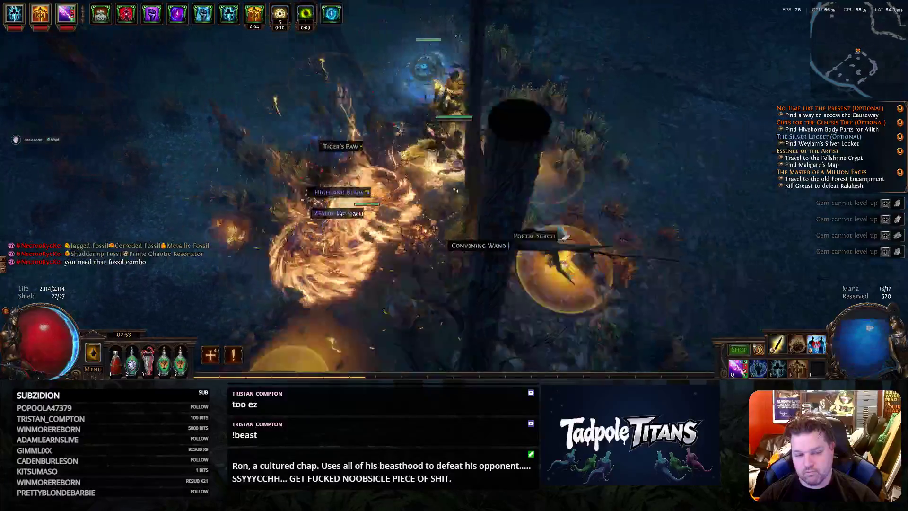
mouse_move(346, 269)
left_mouse_down()
mouse_move(471, 261)
mouse_move(595, 270)
left_mouse_up()
mouse_move(364, 285)
left_mouse_down()
mouse_move(560, 271)
mouse_move(437, 281)
mouse_move(316, 259)
mouse_move(617, 223)
left_mouse_up()
mouse_move(449, 207)
left_mouse_down()
mouse_move(346, 249)
mouse_move(461, 220)
left_mouse_up()
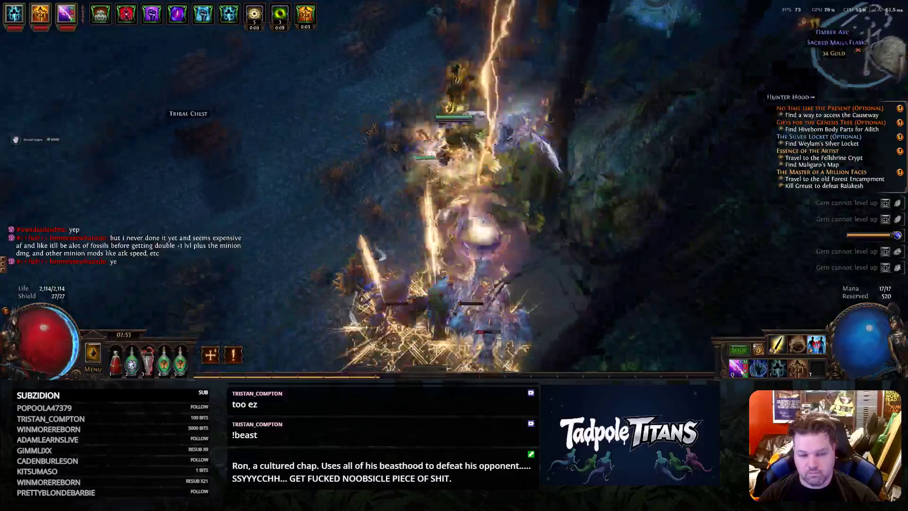
mouse_move(377, 244)
left_mouse_down()
mouse_move(369, 251)
mouse_move(319, 167)
mouse_move(313, 186)
left_mouse_up()
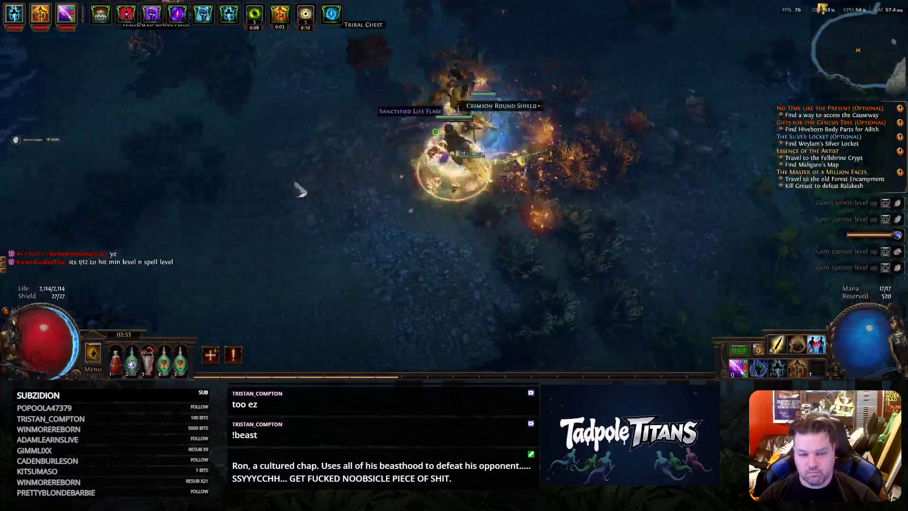
mouse_move(317, 186)
left_mouse_down()
mouse_move(264, 165)
mouse_move(525, 266)
mouse_move(538, 224)
mouse_move(454, 68)
mouse_move(282, 138)
mouse_move(363, 78)
mouse_move(379, 80)
left_mouse_up()
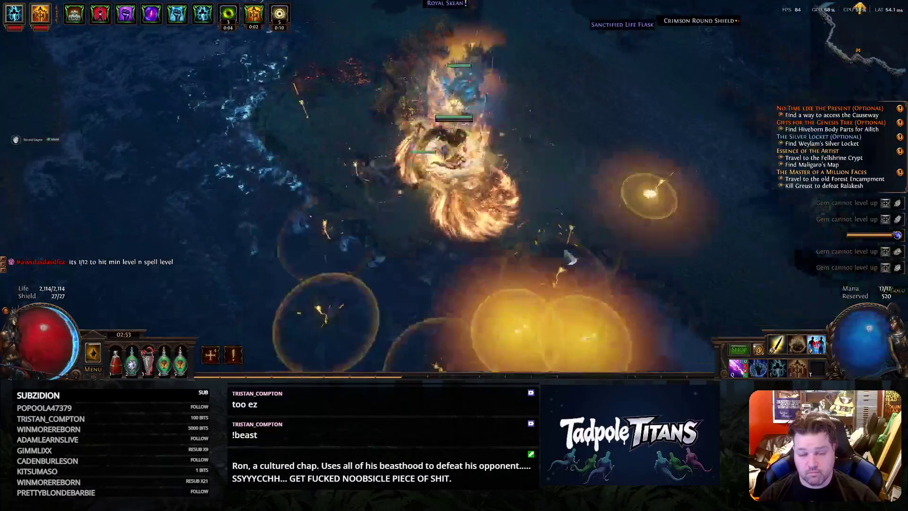
Check the area map overlay and walk north toward the lockbox
key("Tab")
key("Tab")
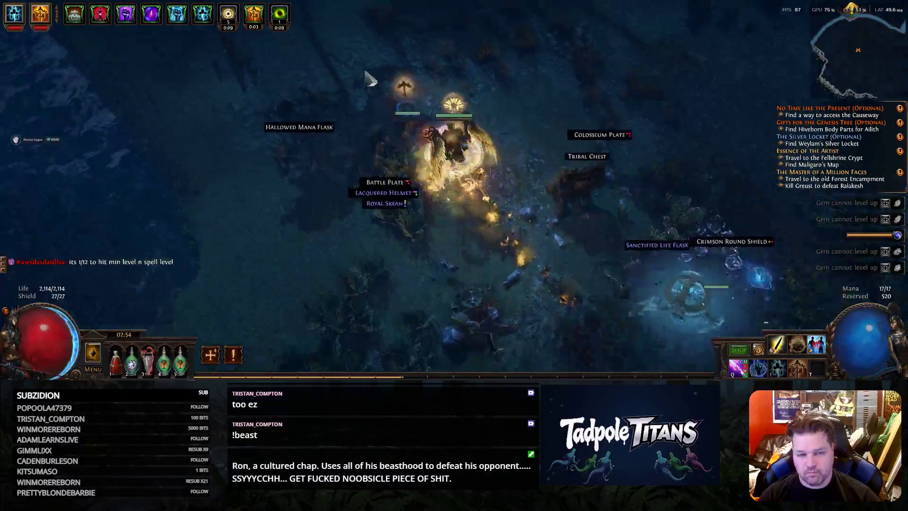
mouse_move(516, 31)
left_mouse_down()
mouse_move(437, 81)
mouse_move(646, 258)
mouse_move(565, 76)
mouse_move(267, 100)
left_mouse_up()
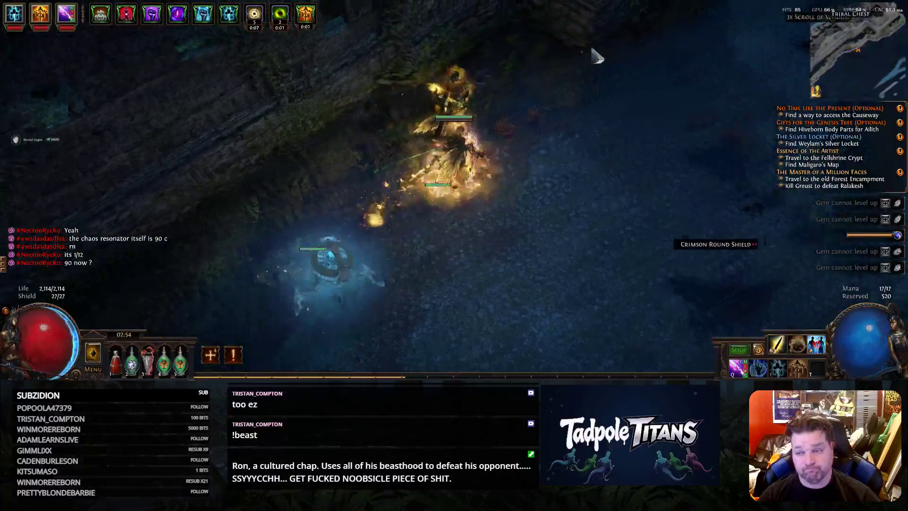
key("Tab")
key("Tab")
mouse_move(514, 64)
left_mouse_down()
mouse_move(353, 89)
mouse_move(324, 226)
mouse_move(242, 142)
left_mouse_up()
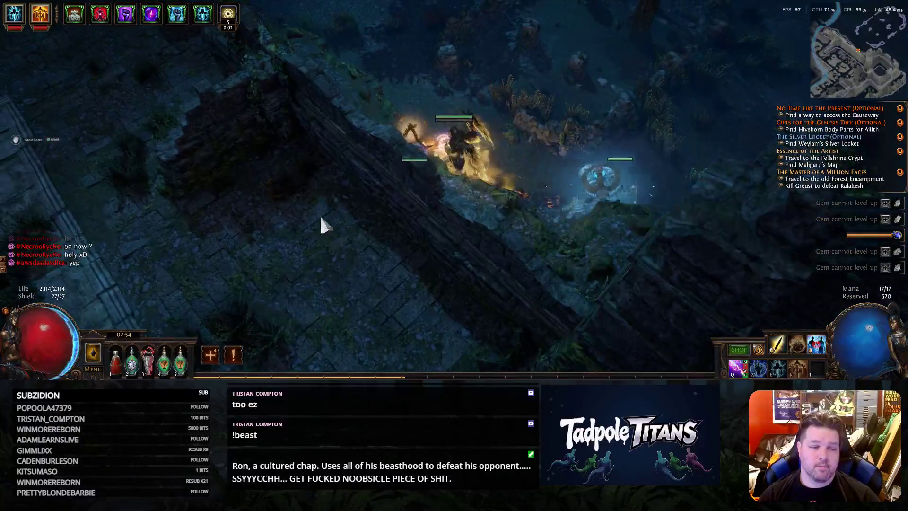
Cross the stone platform and pick up the Silver Locket
left_click(195, 211)
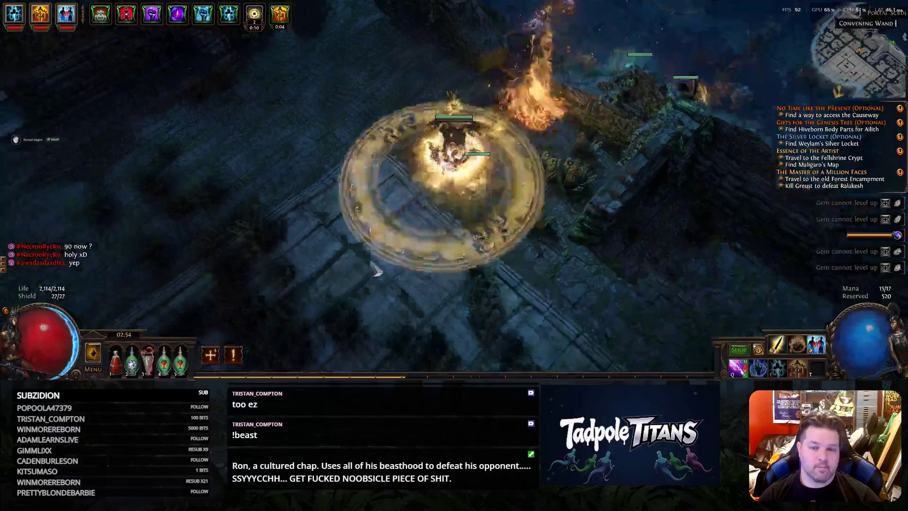
left_click(431, 300)
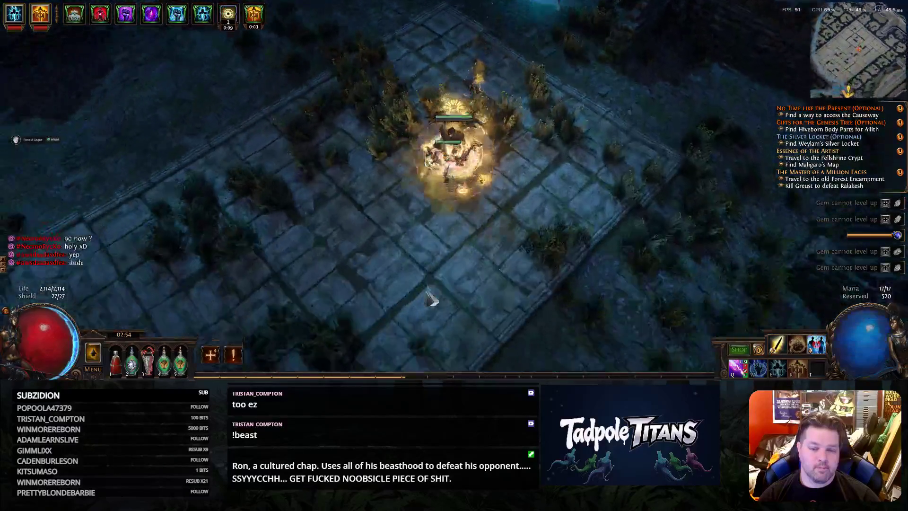
left_click(430, 301)
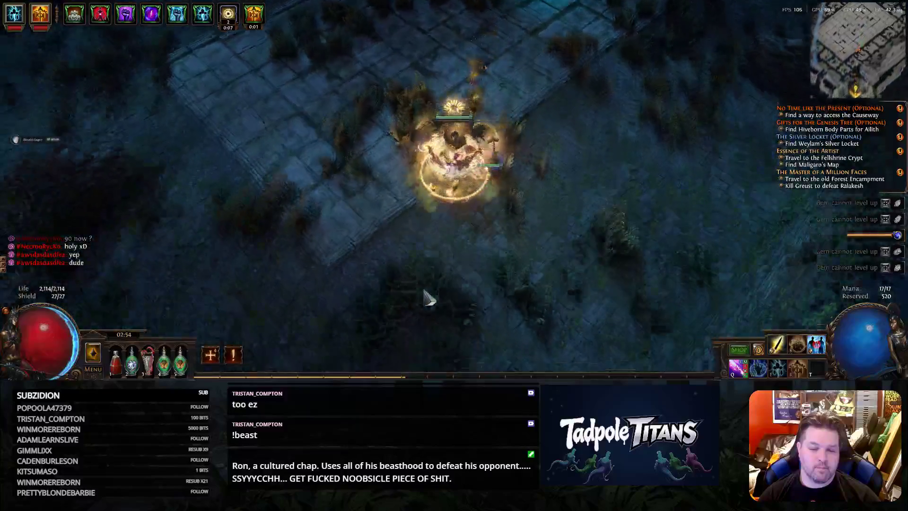
left_click(426, 293)
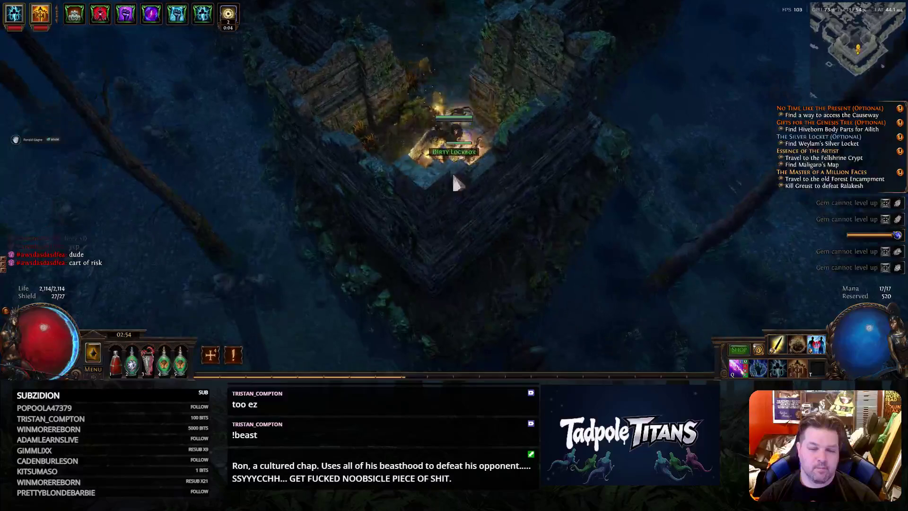
left_click(461, 195)
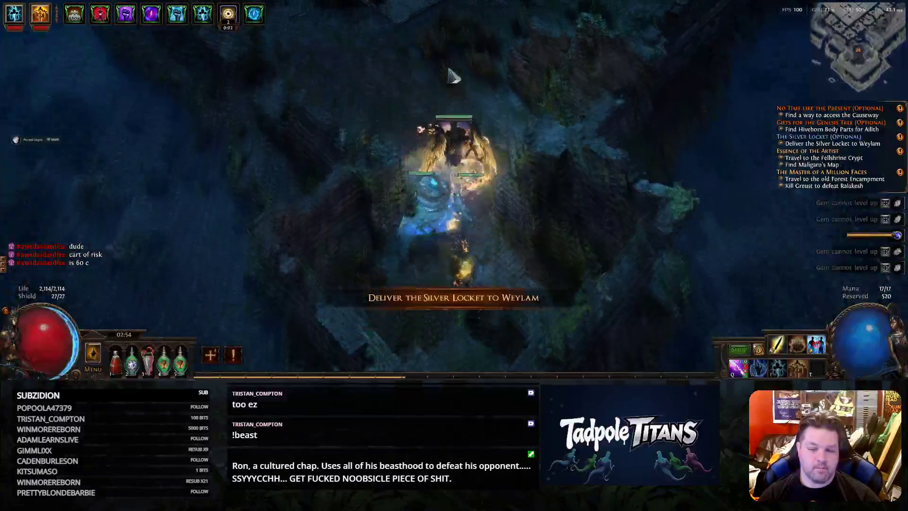
Head into the dark forest path and burn down the enemies around the breach
left_click(450, 74)
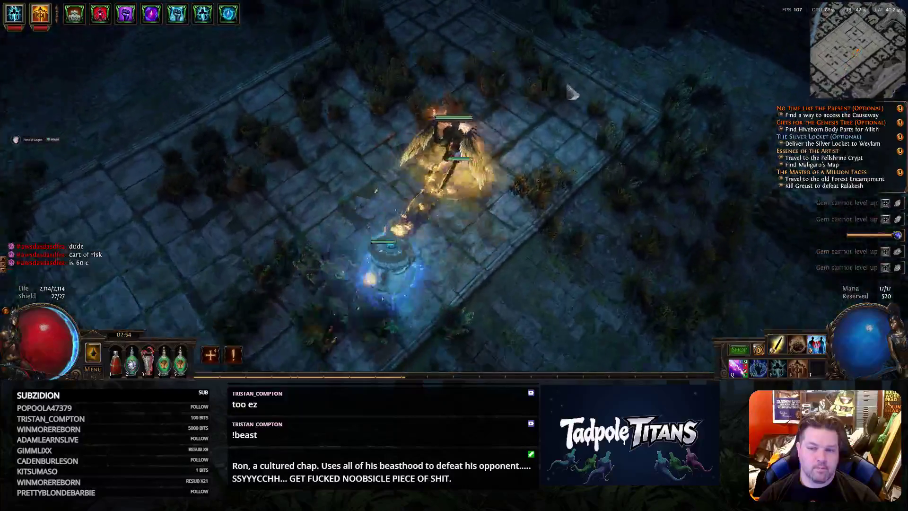
mouse_move(571, 92)
left_mouse_down()
mouse_move(451, 89)
mouse_move(629, 275)
mouse_move(621, 327)
mouse_move(564, 346)
left_mouse_up()
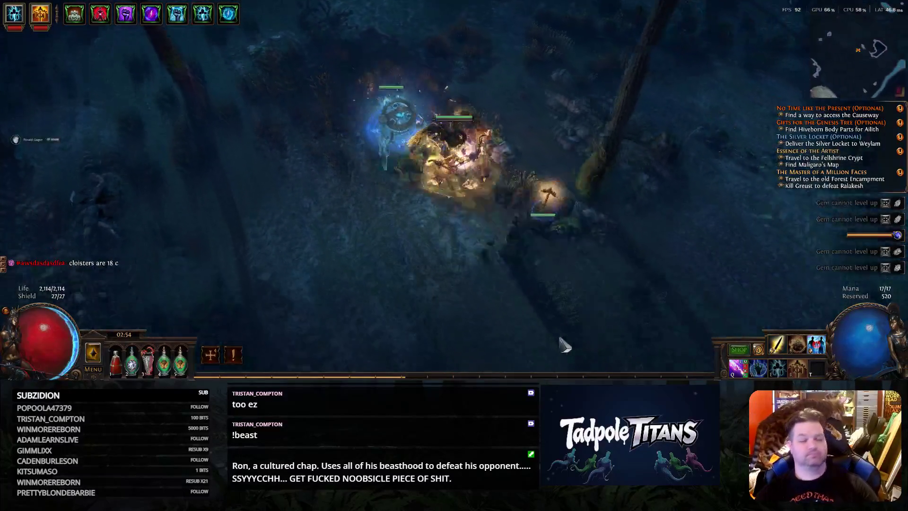
left_click_drag(505, 344, 576, 108)
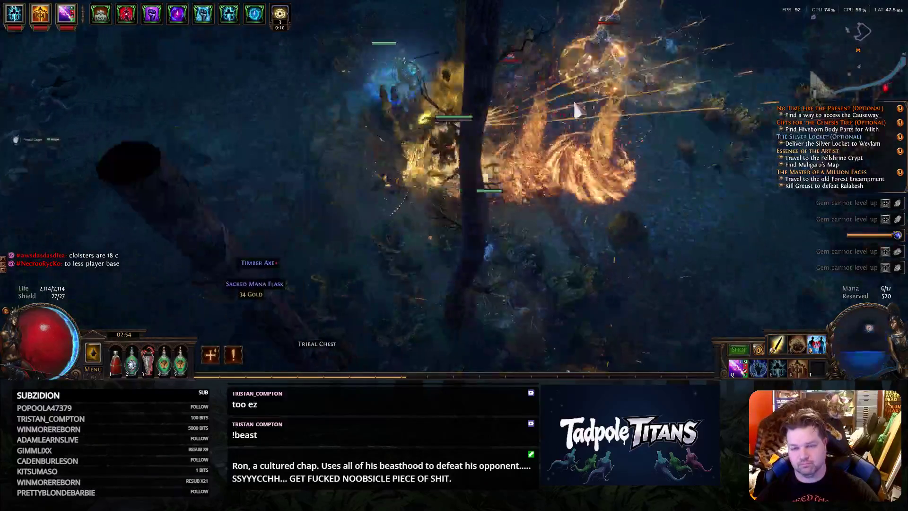
left_click_drag(562, 139, 575, 201)
left_click_drag(501, 228, 463, 263)
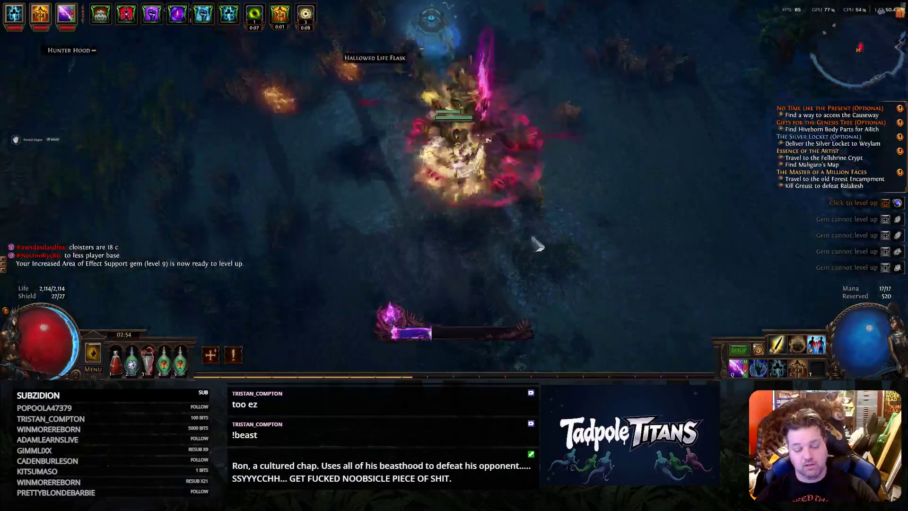
left_click_drag(537, 245, 573, 214)
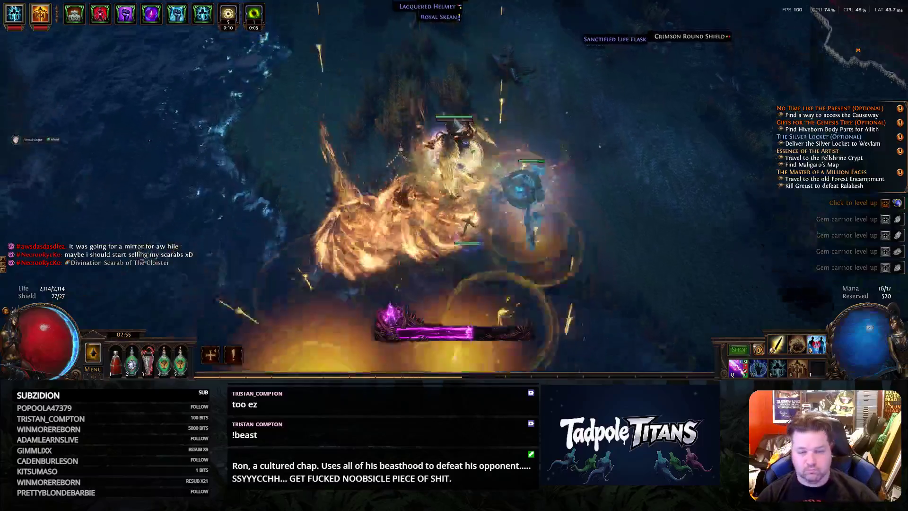
Finish off the breach, walk north and enter The Crossroads
left_click(406, 130)
mouse_move(405, 128)
left_mouse_down()
mouse_move(407, 71)
mouse_move(320, 59)
mouse_move(317, 100)
mouse_move(239, 140)
mouse_move(254, 159)
mouse_move(225, 191)
mouse_move(392, 164)
mouse_move(380, 247)
mouse_move(364, 264)
left_mouse_up()
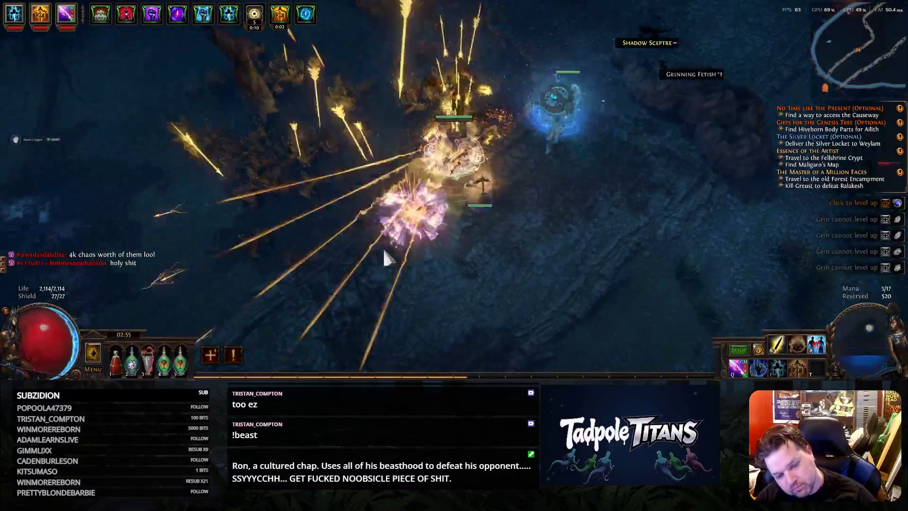
left_click(364, 264)
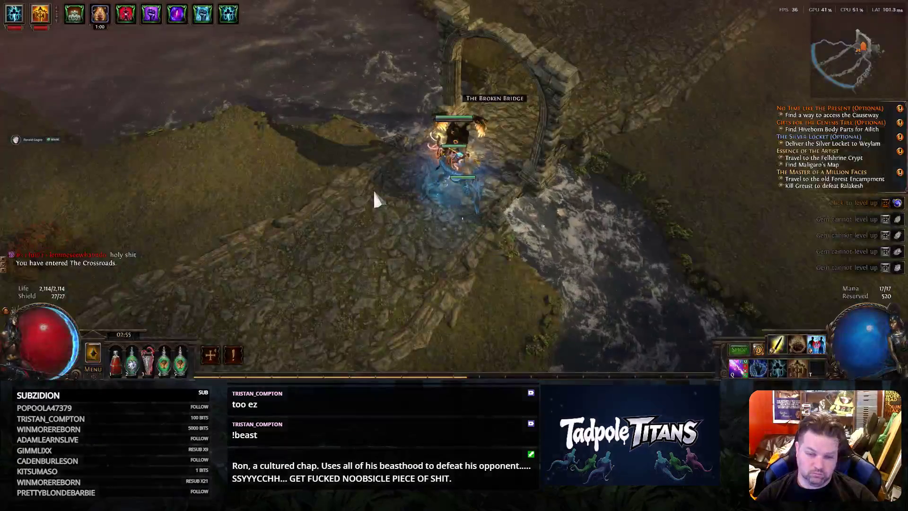
Fight right through The Crossroads and level up the Increased Area of Effect Support gem
mouse_move(373, 195)
left_mouse_down()
mouse_move(310, 277)
mouse_move(287, 226)
mouse_move(334, 251)
mouse_move(485, 282)
mouse_move(368, 293)
left_mouse_up()
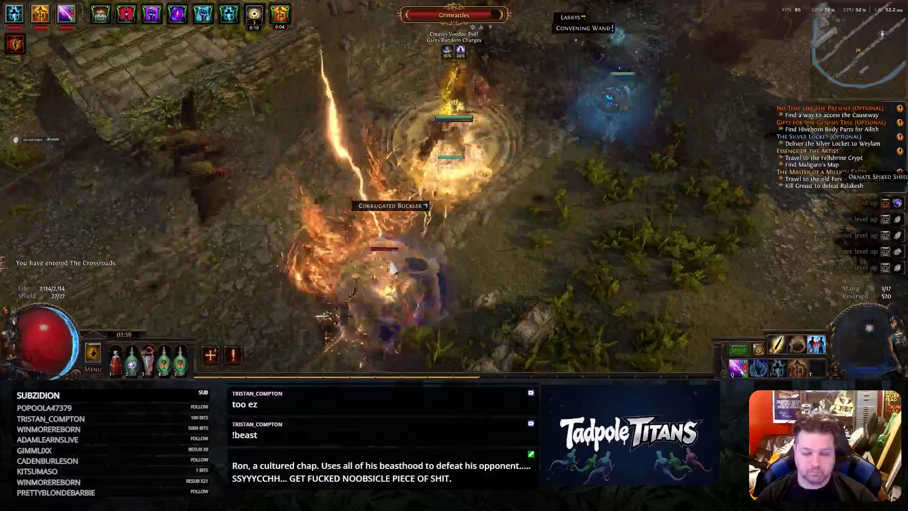
mouse_move(369, 294)
left_mouse_down()
mouse_move(379, 182)
mouse_move(244, 197)
mouse_move(297, 275)
left_mouse_up()
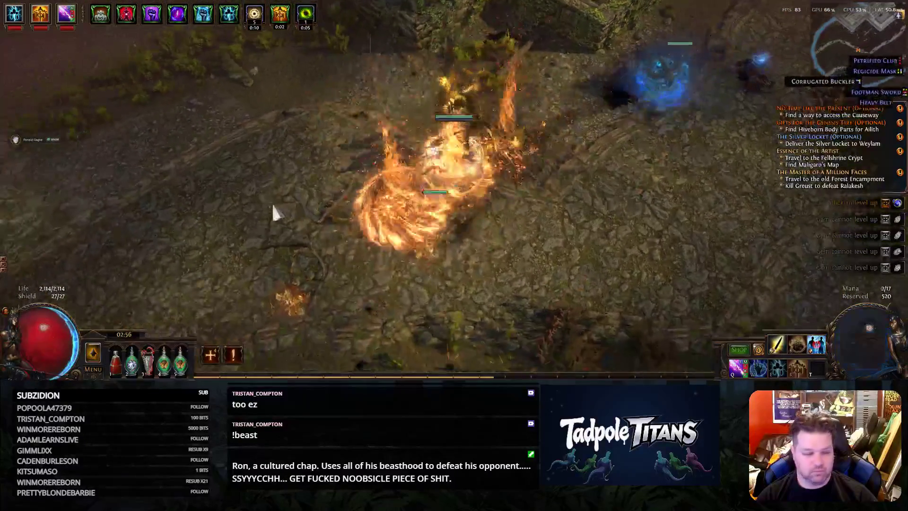
left_click_drag(297, 275, 462, 300)
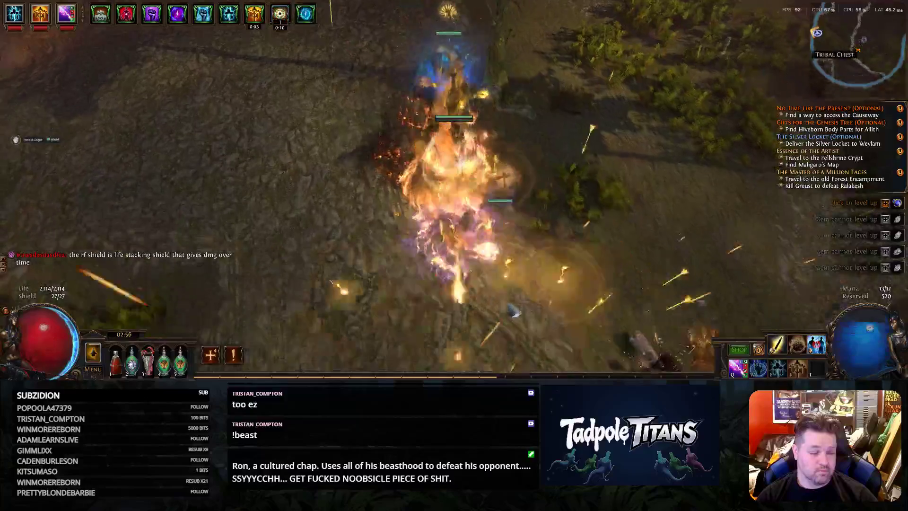
mouse_move(462, 299)
left_mouse_down()
mouse_move(573, 312)
mouse_move(690, 186)
mouse_move(894, 204)
left_mouse_up()
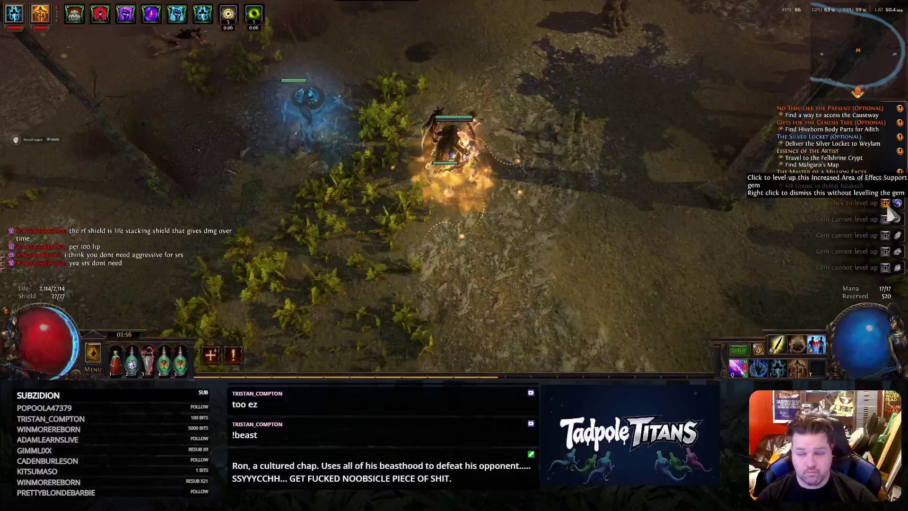
left_click(862, 210)
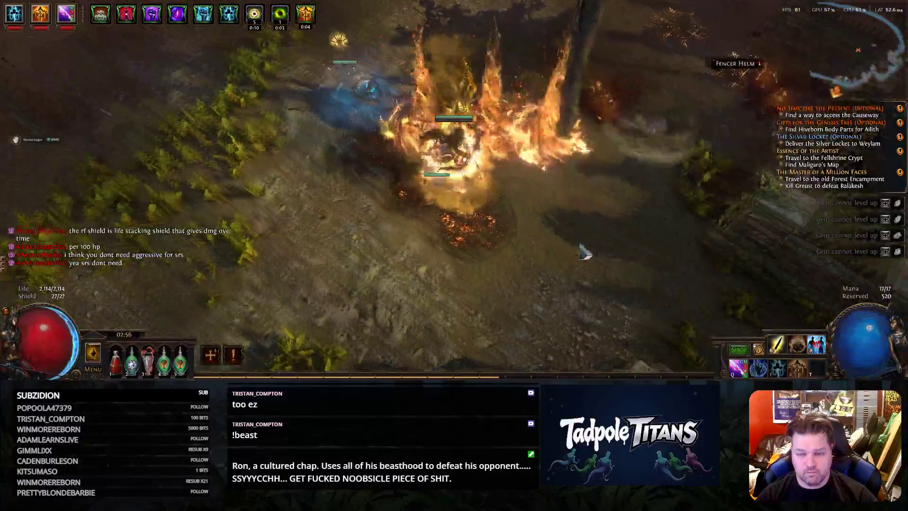
Clear enemies past the waypoint and enter The Fellshrine Ruins
mouse_move(583, 252)
left_mouse_down()
mouse_move(204, 289)
mouse_move(286, 47)
left_mouse_up()
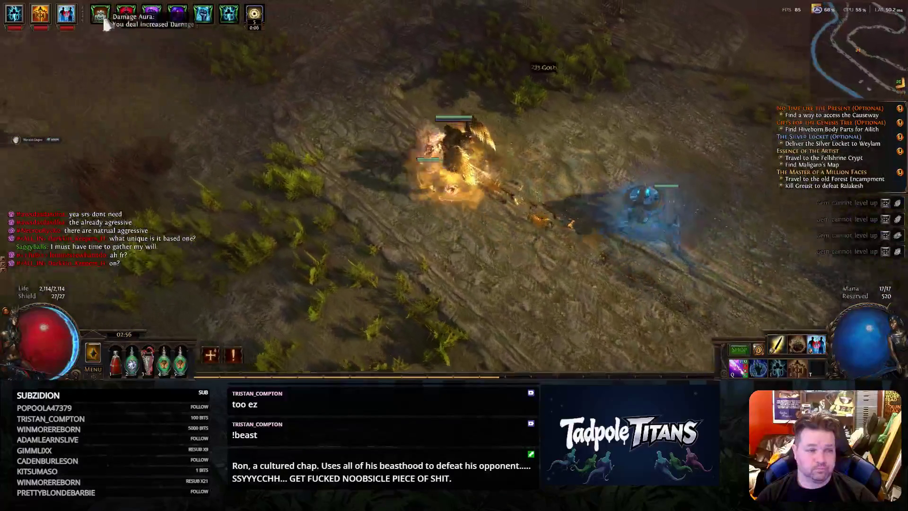
mouse_move(285, 47)
left_mouse_down()
mouse_move(376, 75)
mouse_move(488, 182)
mouse_move(437, 81)
left_mouse_up()
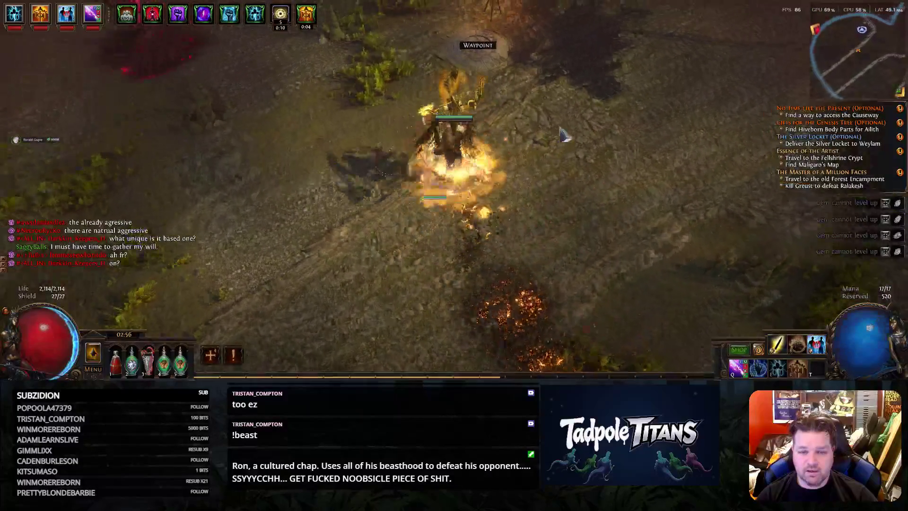
left_click_drag(572, 287, 518, 247)
mouse_move(480, 211)
left_mouse_down()
mouse_move(395, 177)
mouse_move(416, 162)
mouse_move(562, 193)
mouse_move(572, 244)
mouse_move(555, 305)
left_mouse_up()
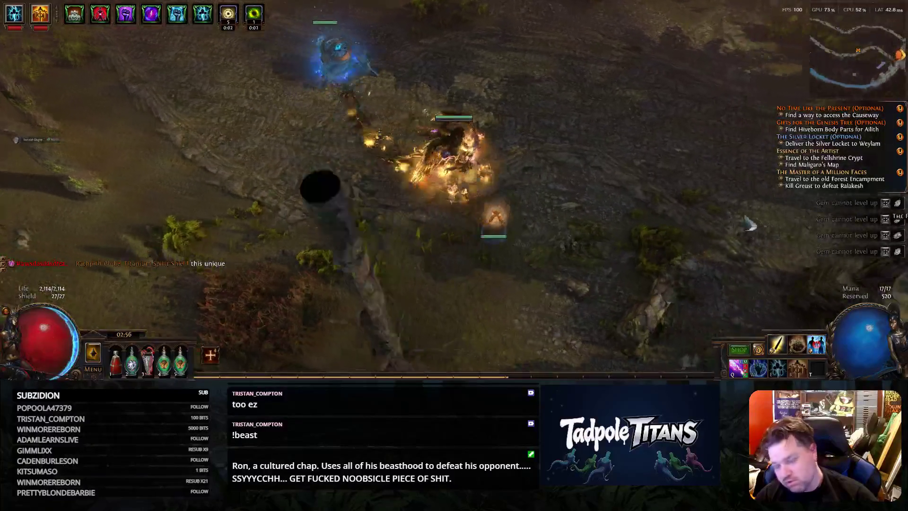
left_click(590, 171)
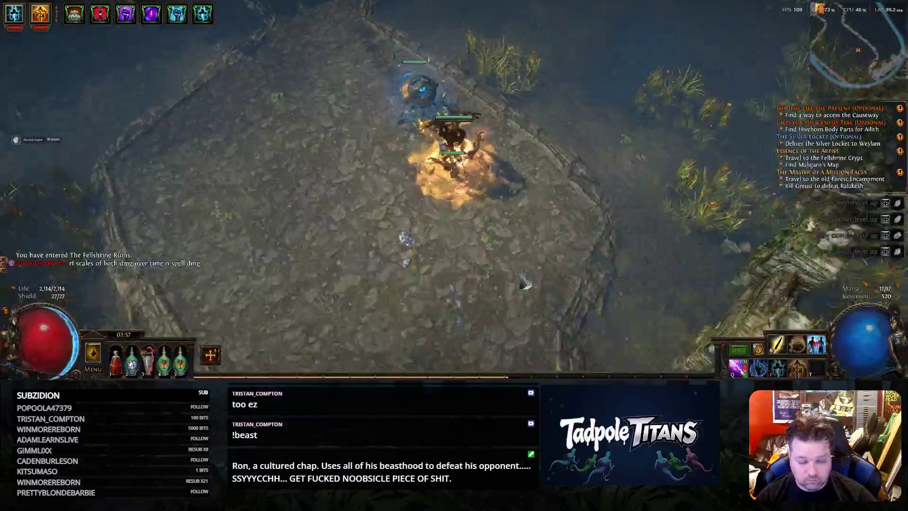
Walk down-right into the Fellshrine Ruins, killing the enemy packs along the way
left_click(525, 284)
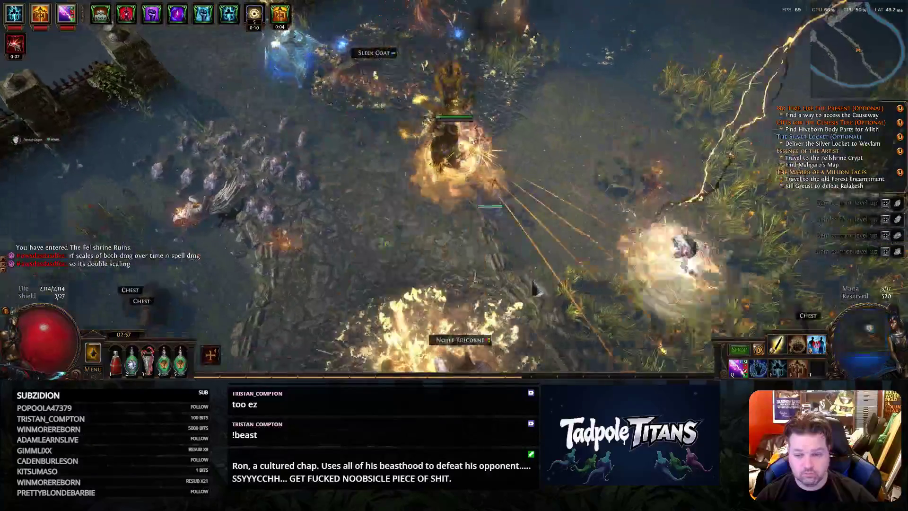
left_click(533, 287)
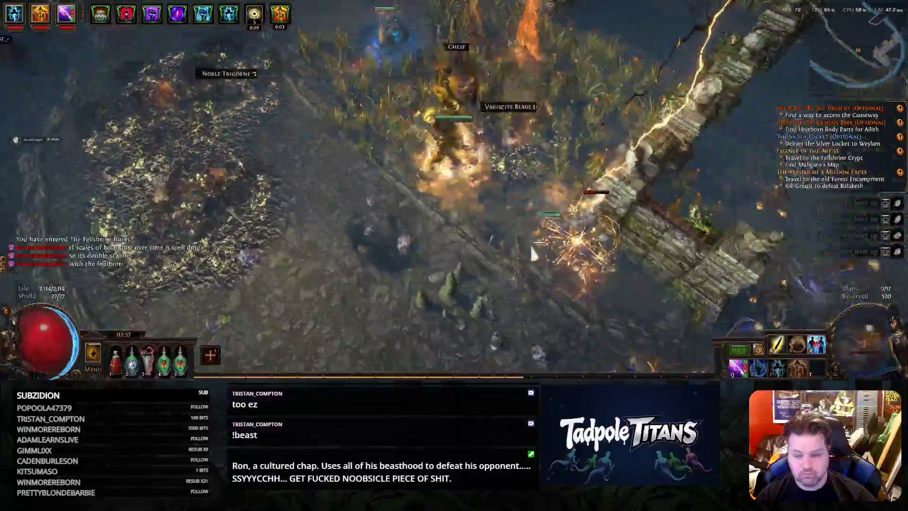
left_click(534, 254)
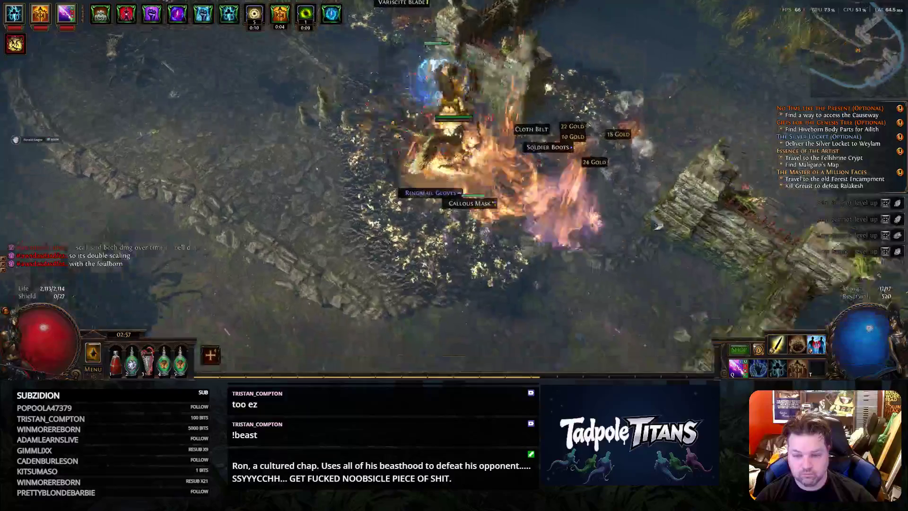
left_click(656, 224)
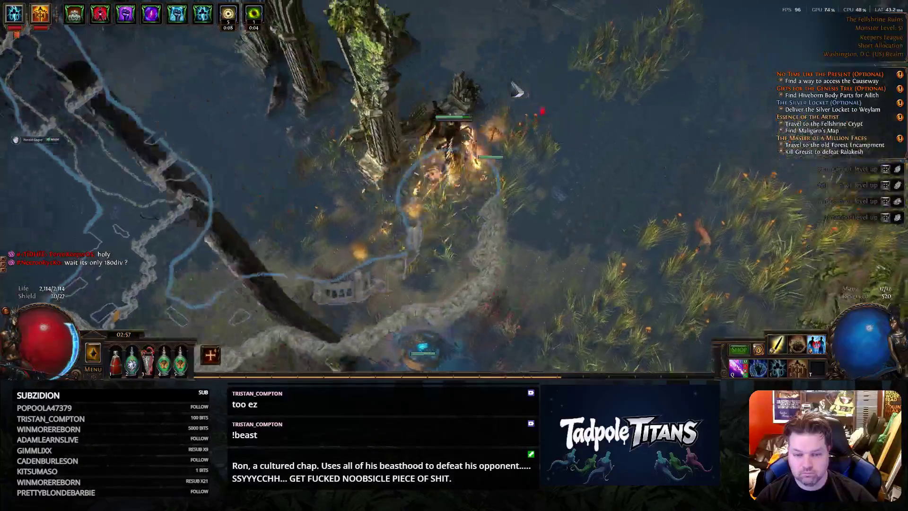
Fight northward through the marsh and past the stone wall toward the ruins
left_click_drag(528, 99, 571, 130)
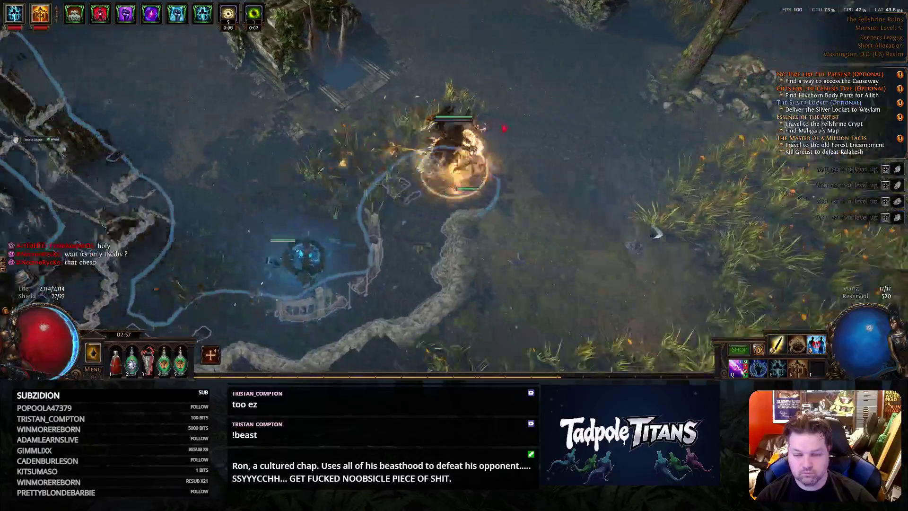
mouse_move(633, 165)
left_mouse_down()
mouse_move(555, 116)
mouse_move(532, 75)
mouse_move(525, 126)
mouse_move(389, 160)
left_mouse_up()
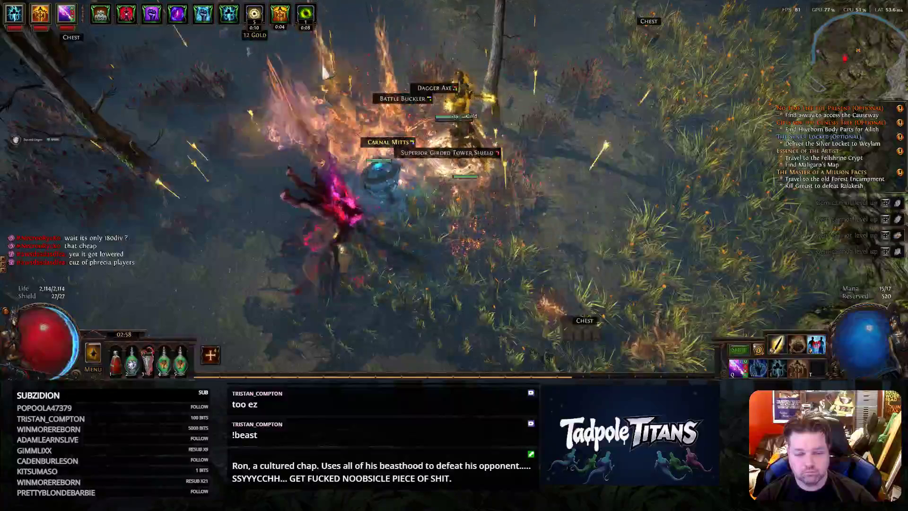
left_click_drag(350, 57, 346, 86)
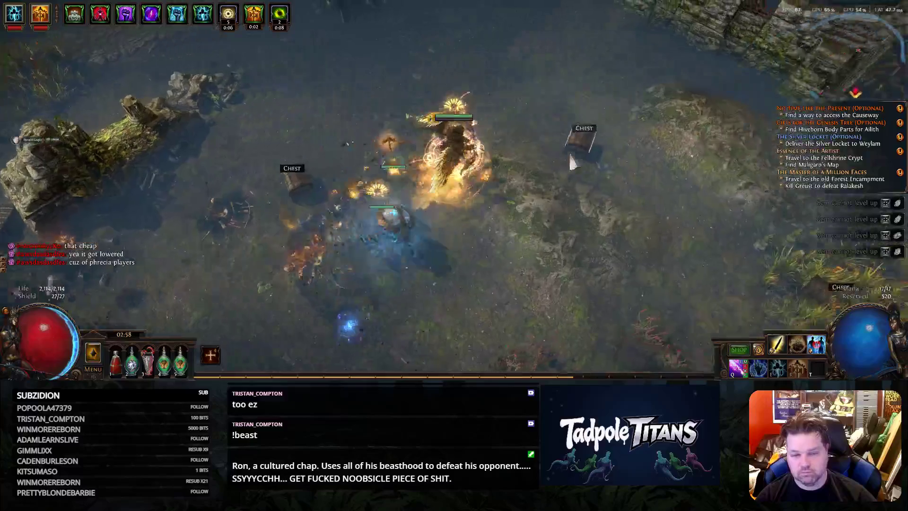
left_click_drag(568, 151, 599, 169)
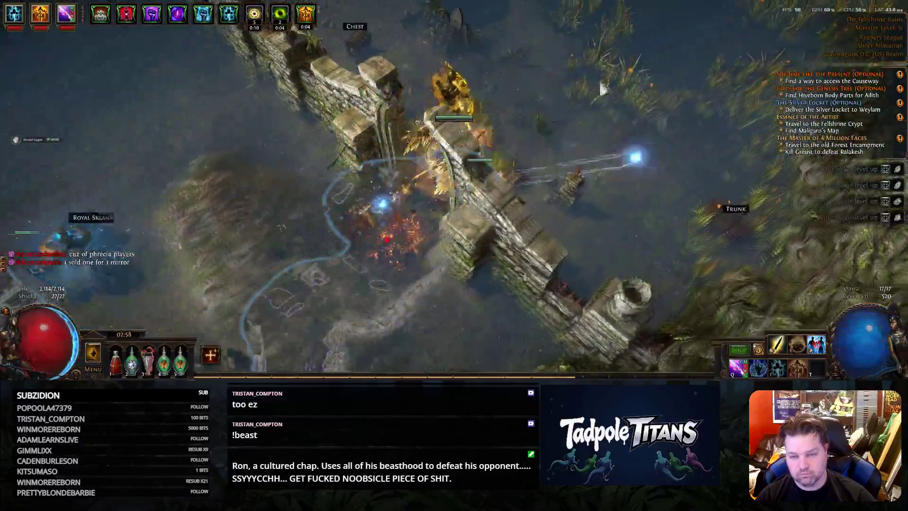
mouse_move(603, 172)
left_mouse_down()
mouse_move(613, 94)
mouse_move(634, 66)
mouse_move(580, 74)
left_mouse_up()
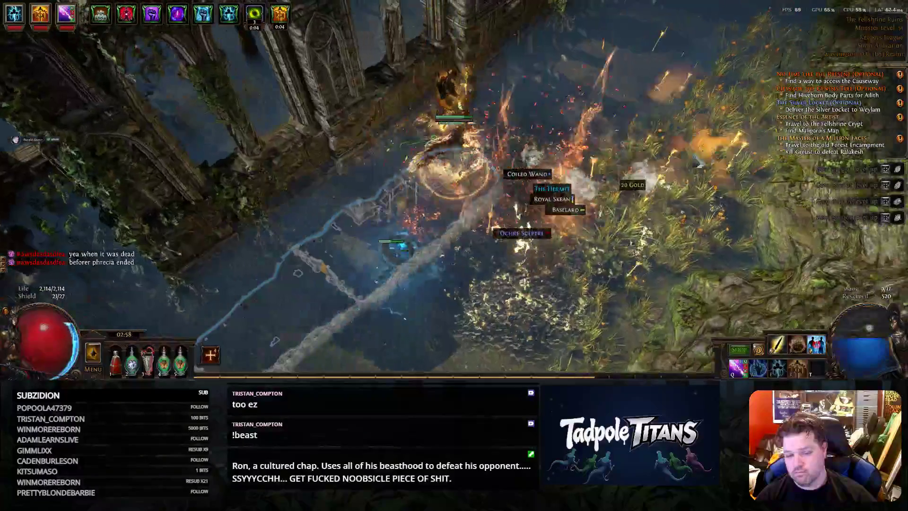
Advance up to the large ruin and enter the Crypt entrance
left_click(501, 71)
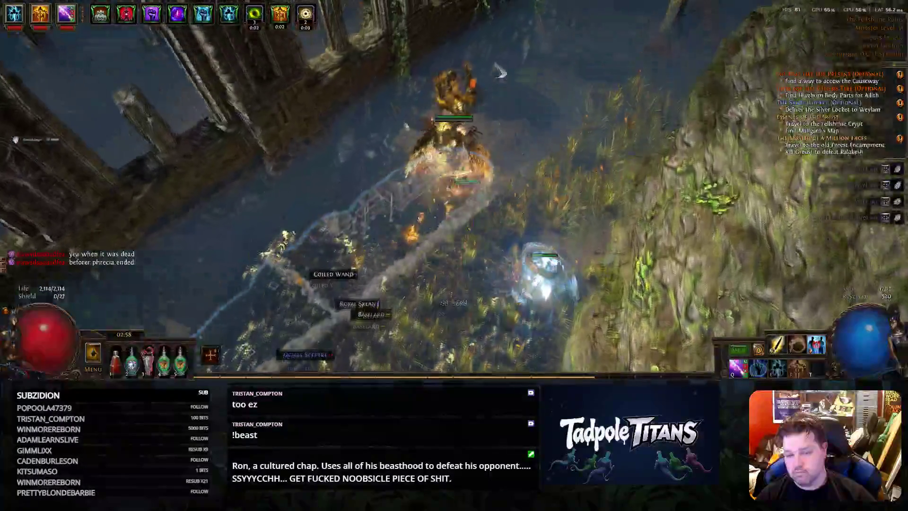
left_click_drag(501, 72, 424, 121)
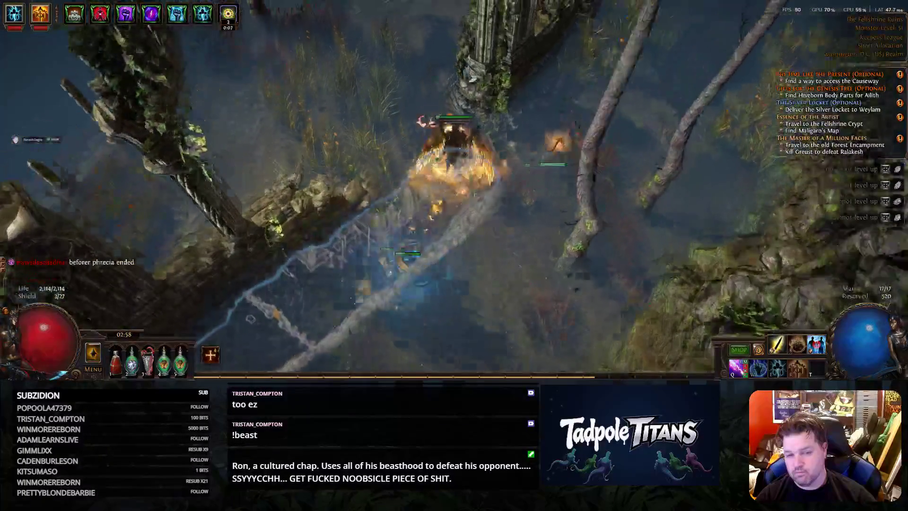
mouse_move(419, 119)
left_mouse_down()
mouse_move(420, 84)
mouse_move(489, 84)
left_mouse_up()
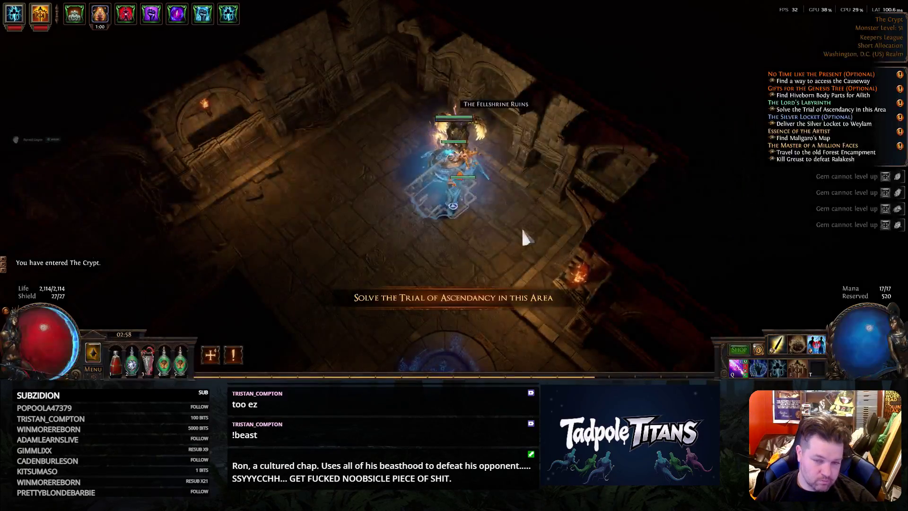
Move past the Crypt waypoint and review quests on the world map before closing it
left_click_drag(521, 227, 438, 256)
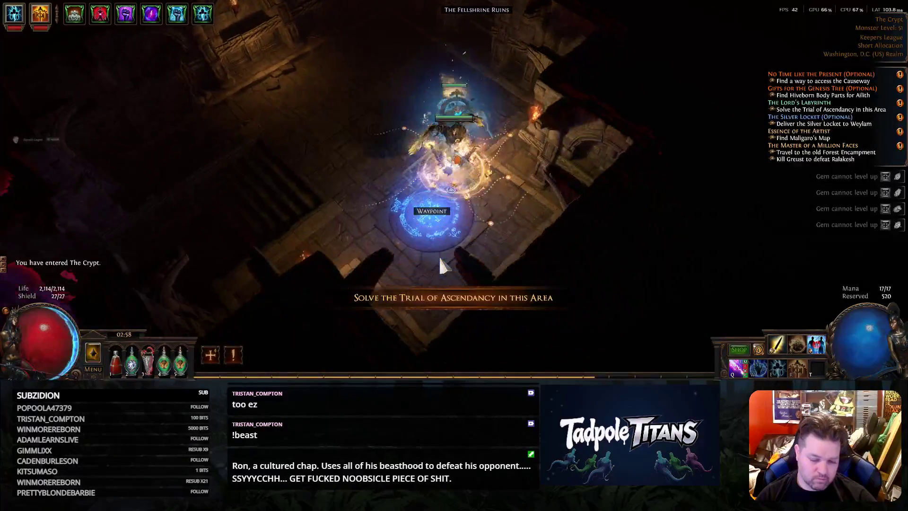
key("u")
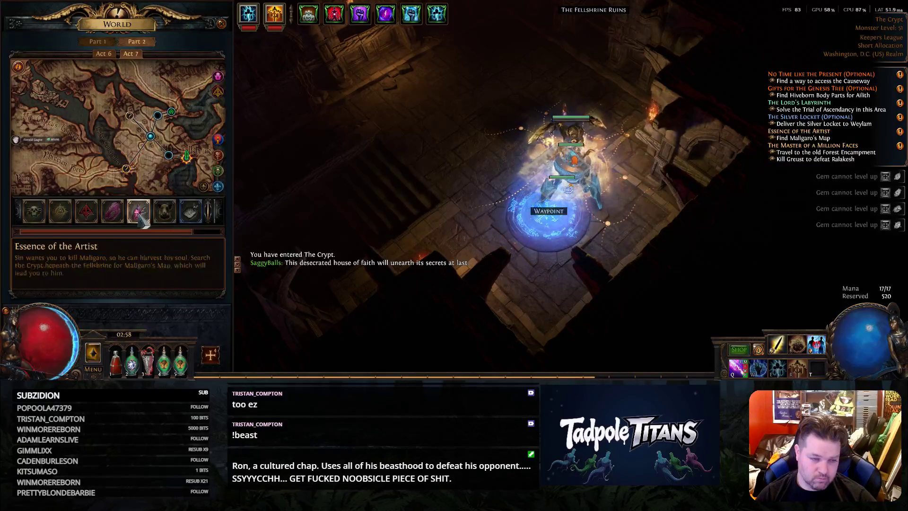
key("Escape")
left_click(350, 183)
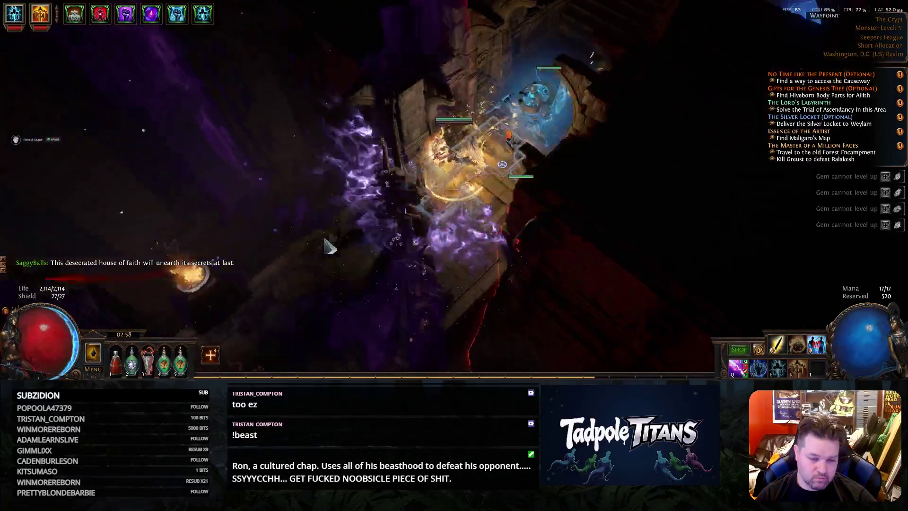
Cast fire skills while fighting up-left through the first monster packs
key("q")
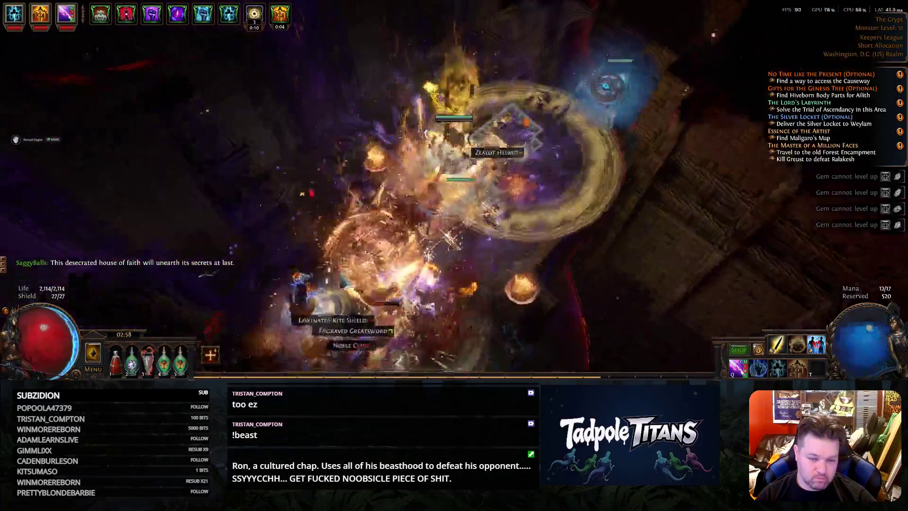
left_click(313, 255)
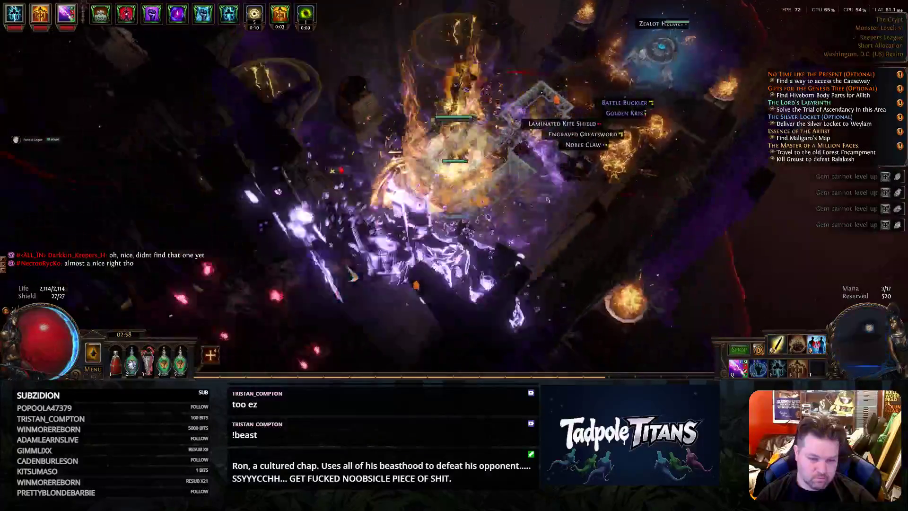
left_click(416, 287)
key("q")
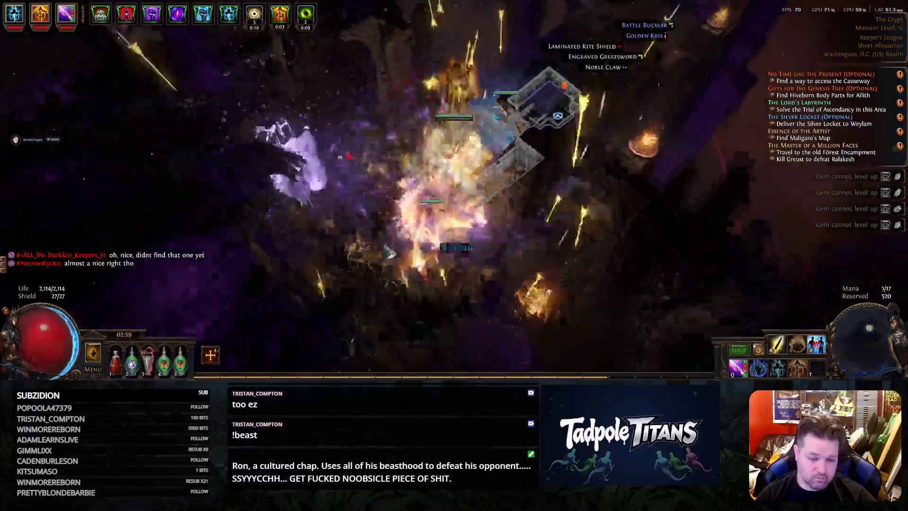
left_click(325, 181)
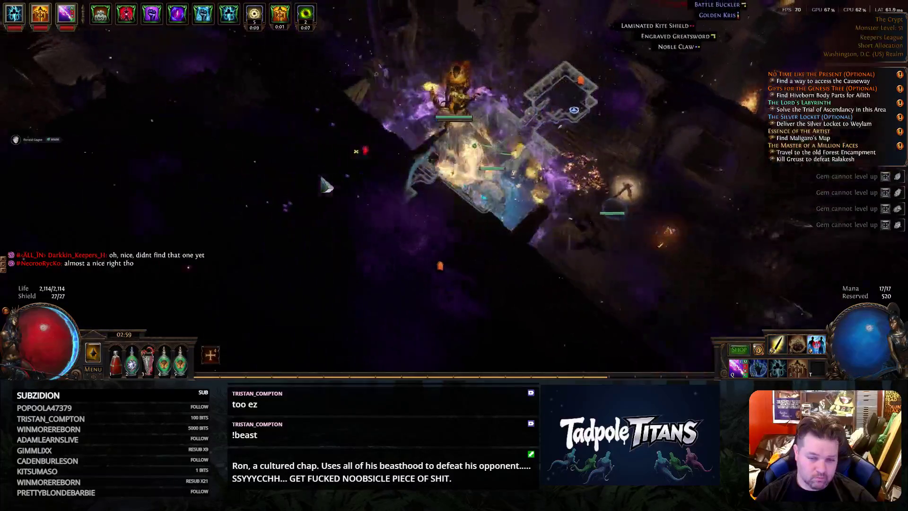
left_click(325, 180)
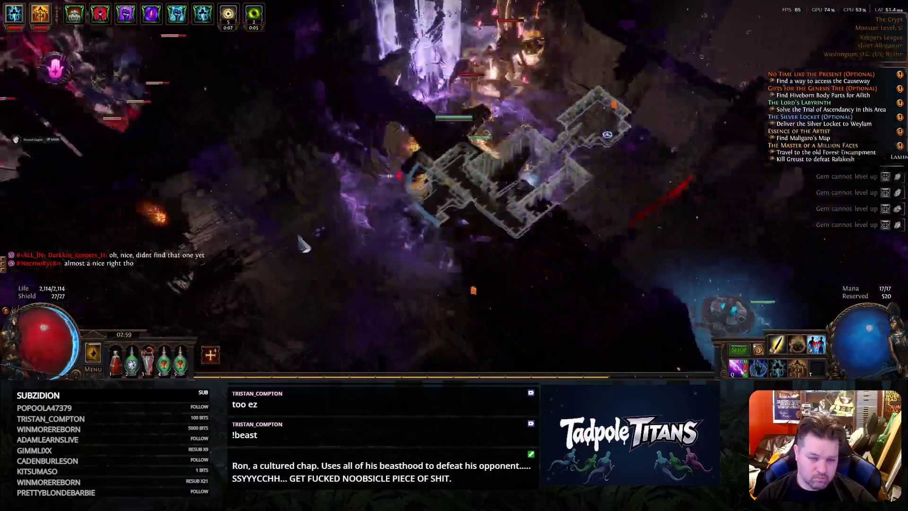
key("q")
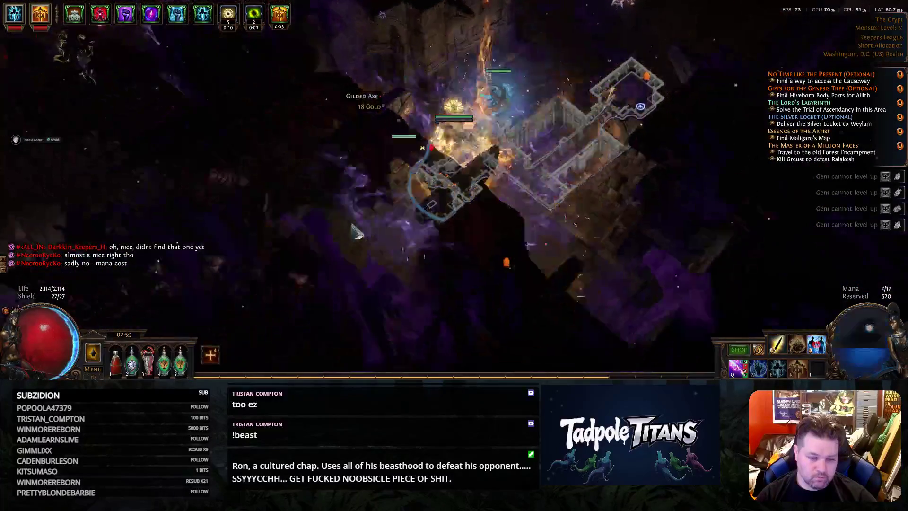
left_click(436, 143)
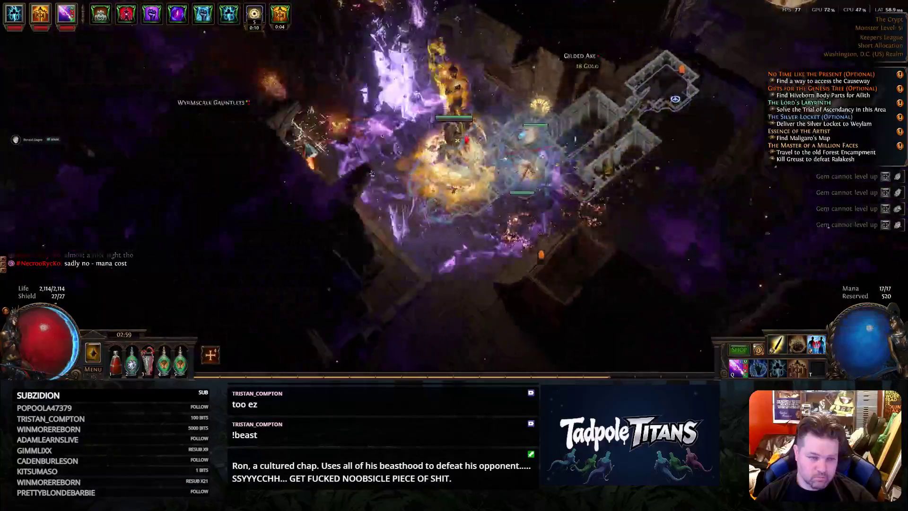
Kill the rares Scarletmean the Forsaken and Slendergnash the Ravager while advancing
left_click(475, 143)
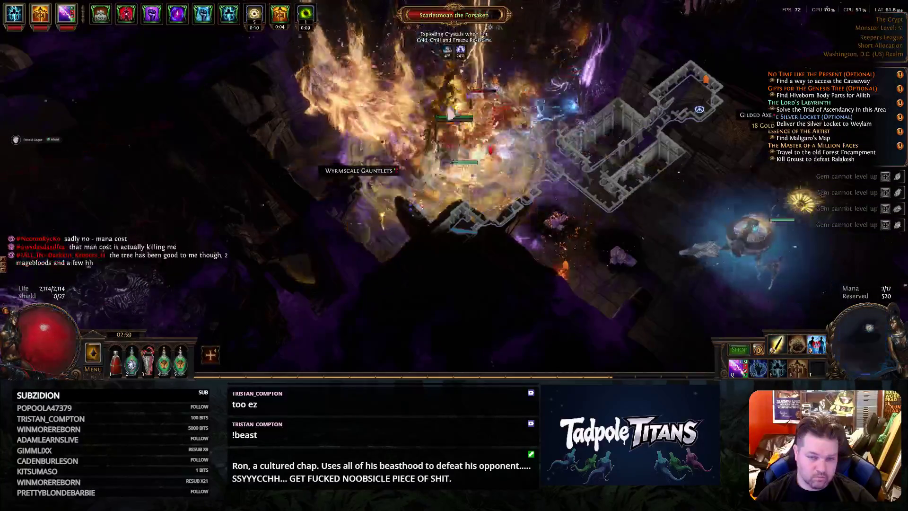
left_click(490, 150)
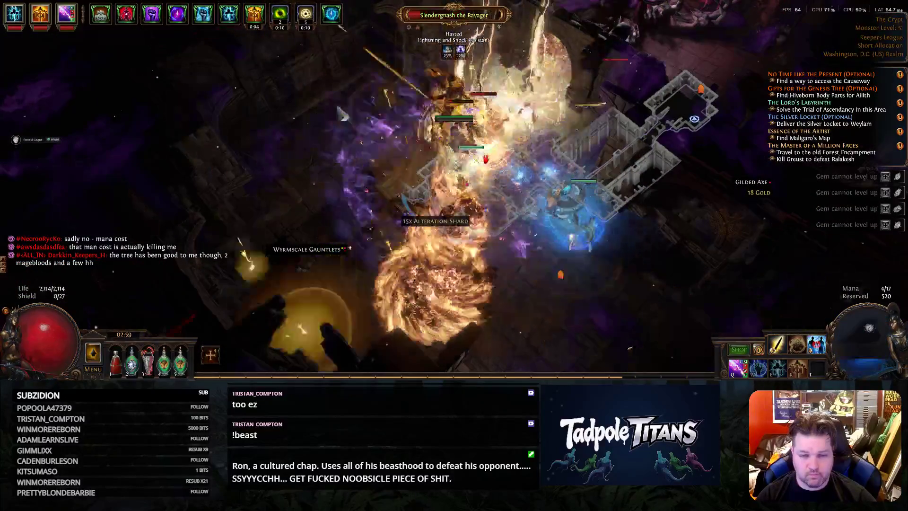
left_click(583, 76)
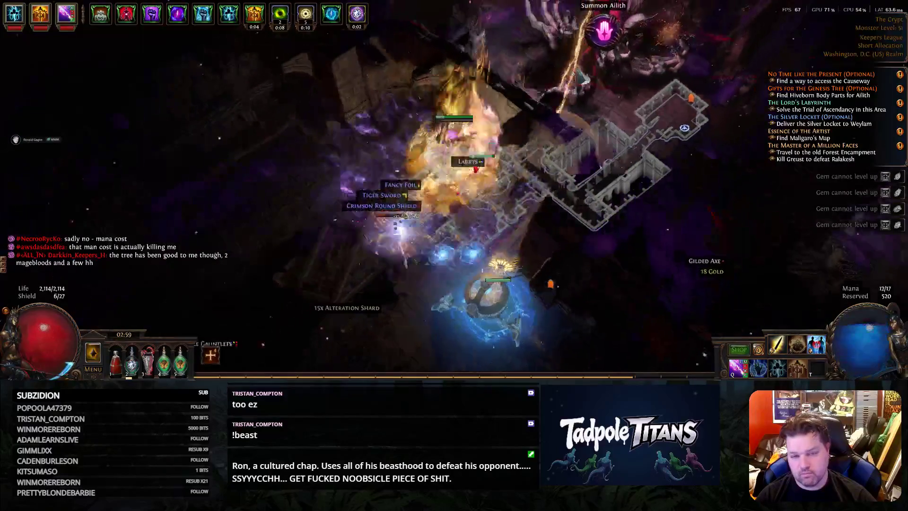
left_click(447, 86)
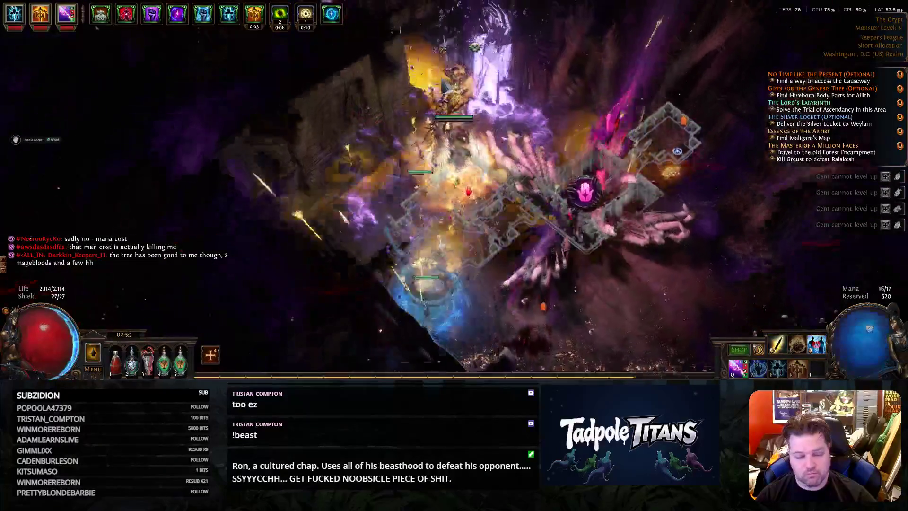
left_click(468, 194)
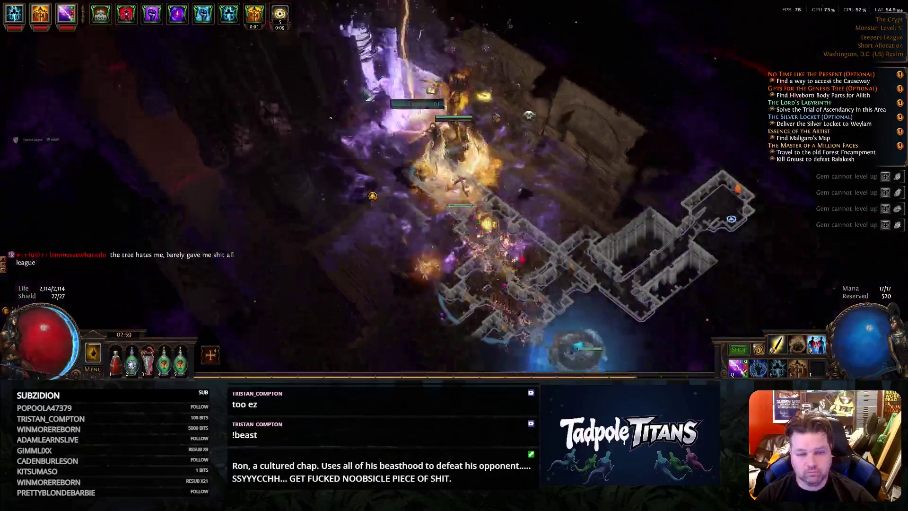
Fight upward to the first switches, toggling between corner and overlay maps
key("Tab")
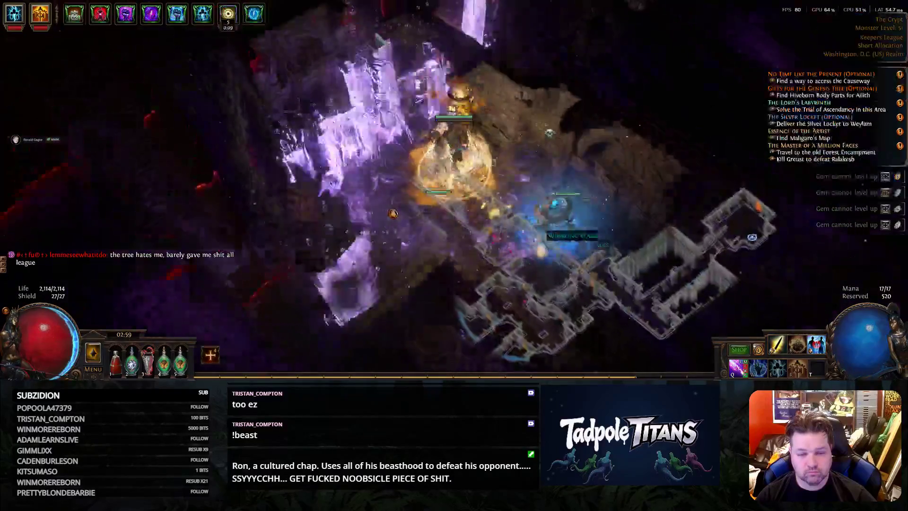
left_click(498, 120)
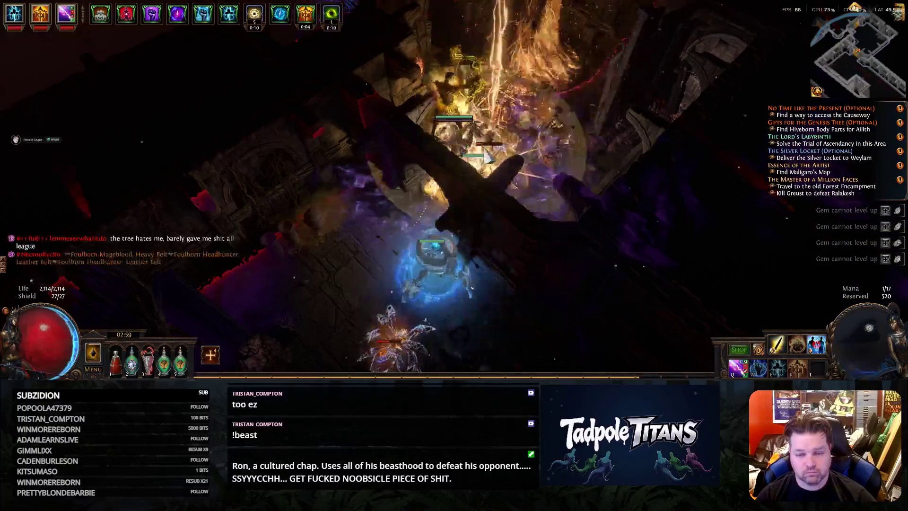
left_click(487, 158)
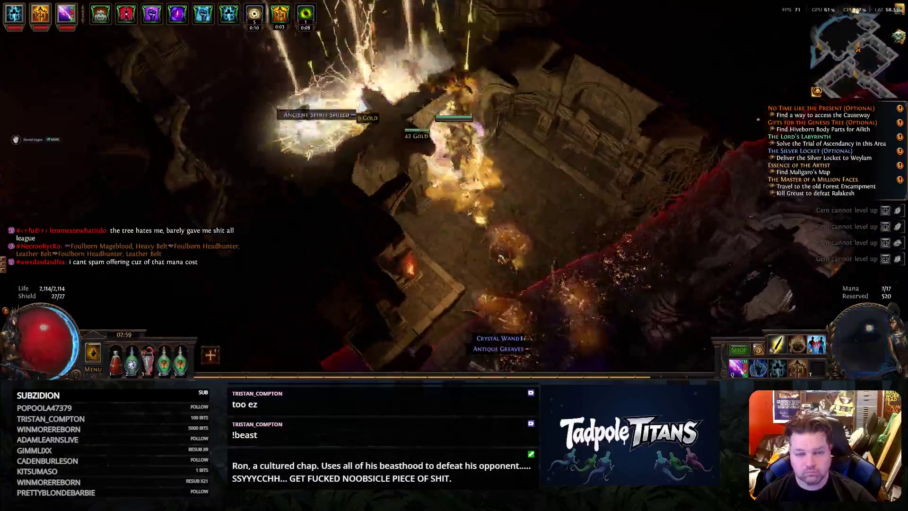
key("Tab")
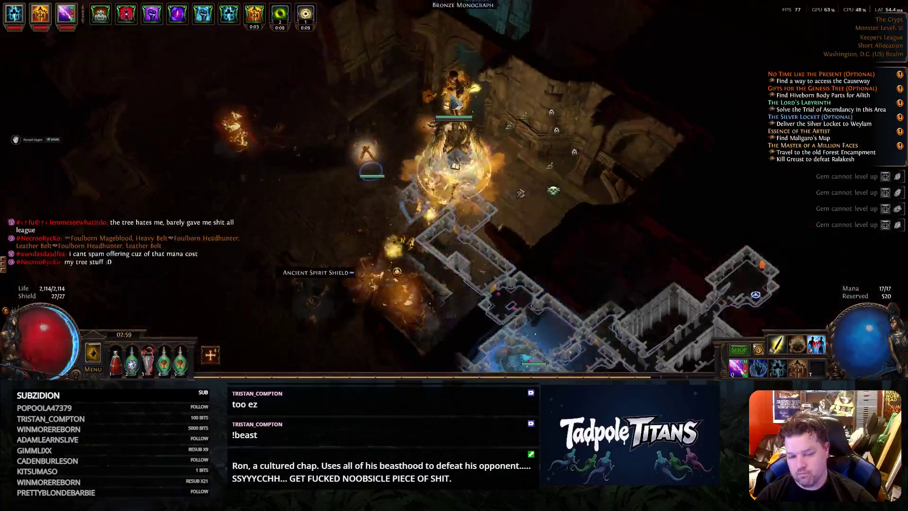
key("Tab")
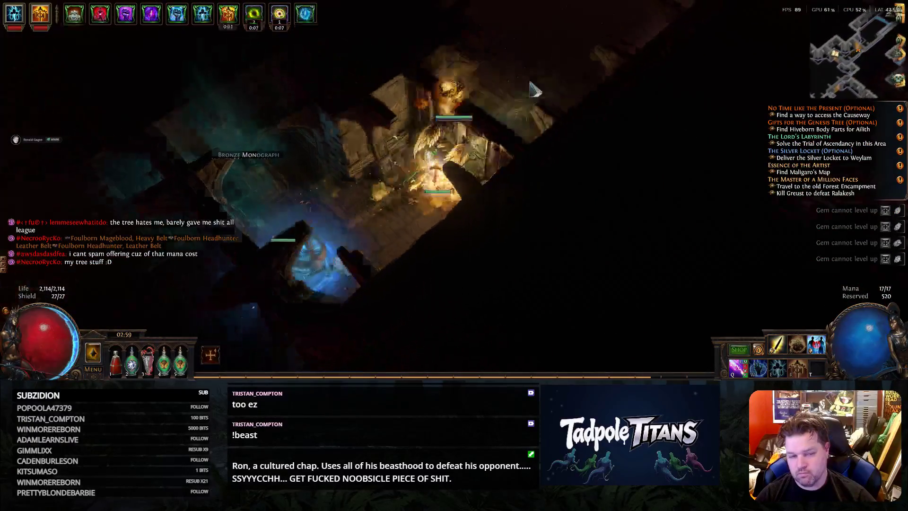
key("Tab")
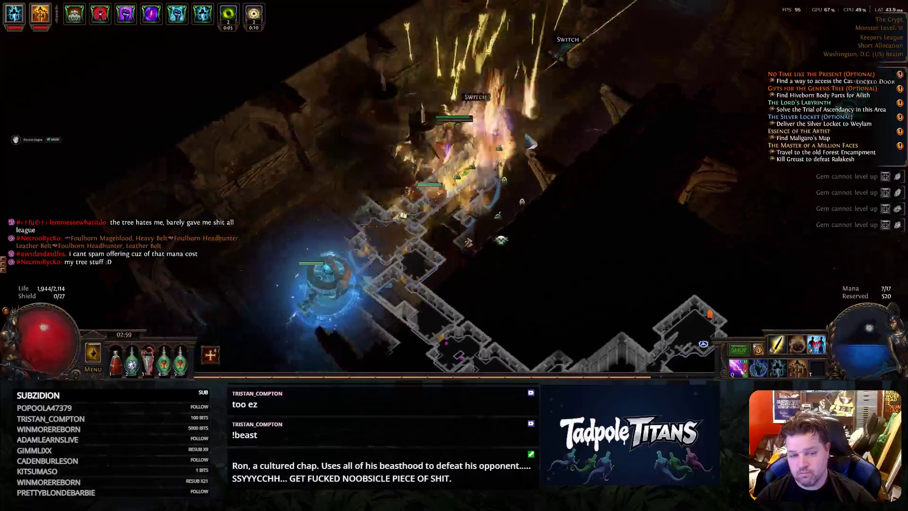
Cast on nearby enemies and walk past the Locked Door and Lever into the next room
left_click(529, 141)
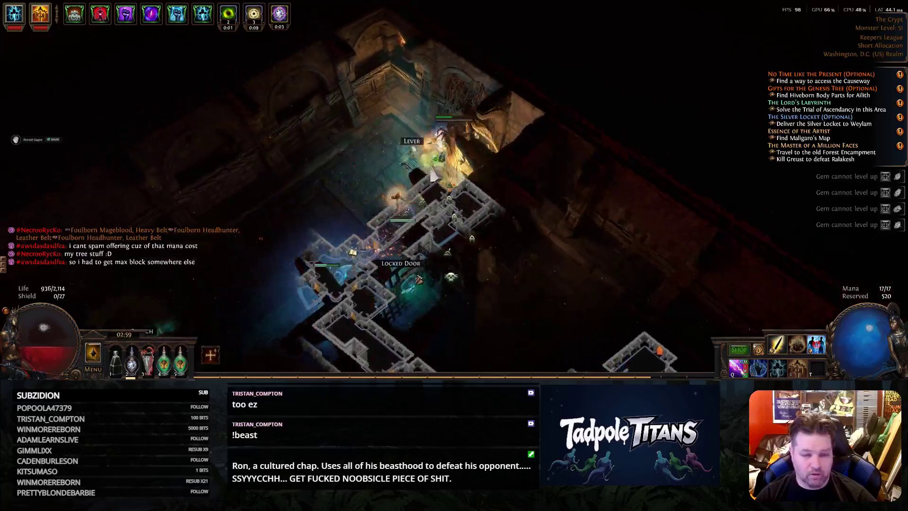
left_click(494, 298)
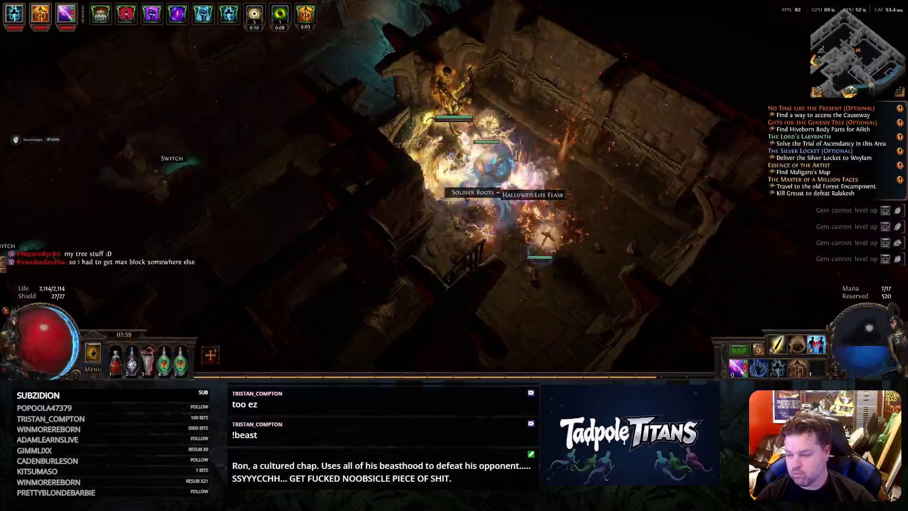
left_click(462, 284)
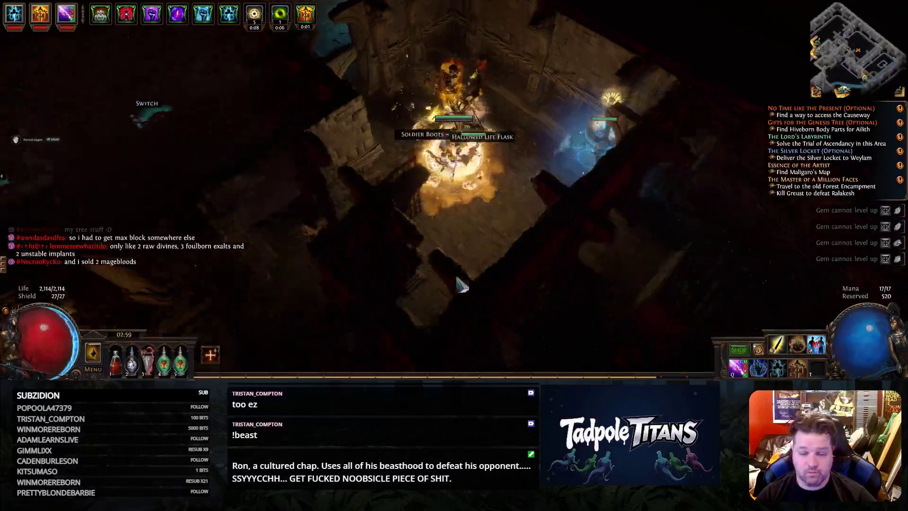
left_click(557, 242)
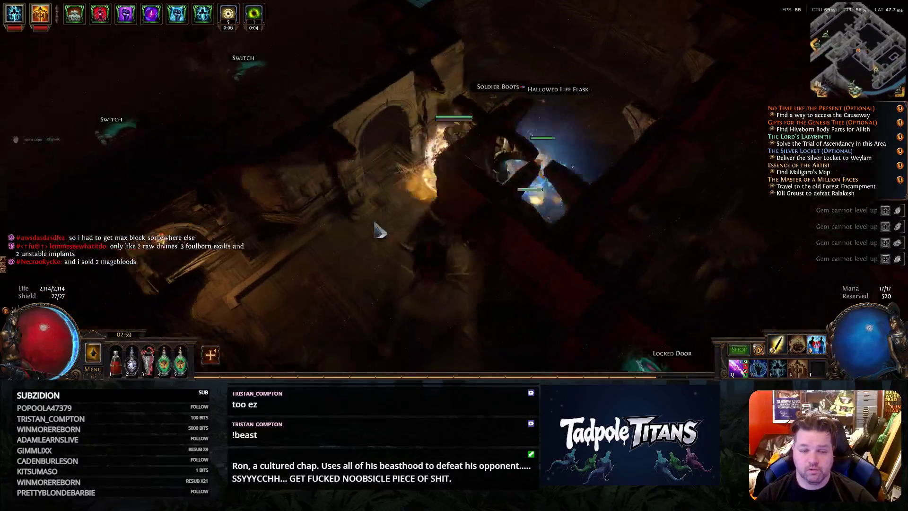
left_click(539, 246)
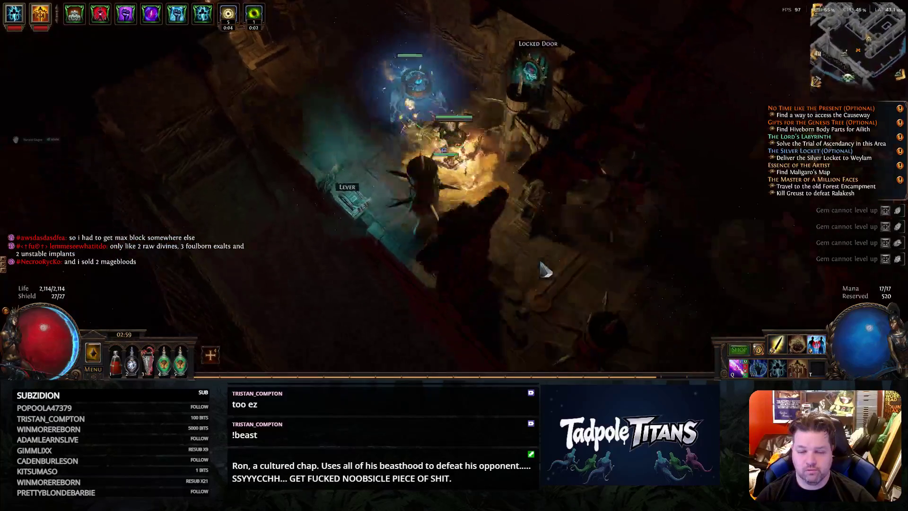
left_click(525, 129)
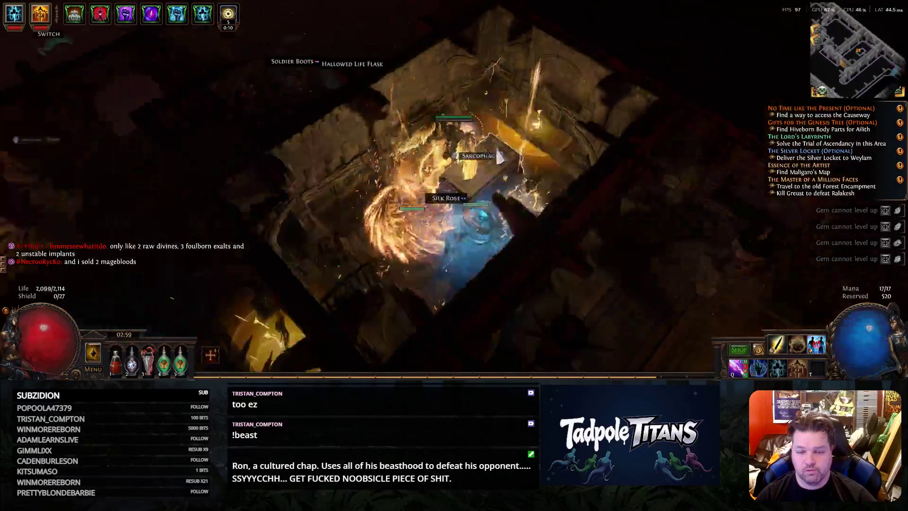
Fight through the lit room and dark corridor toward the Switch
left_click(376, 216)
left_click_drag(376, 217, 422, 224)
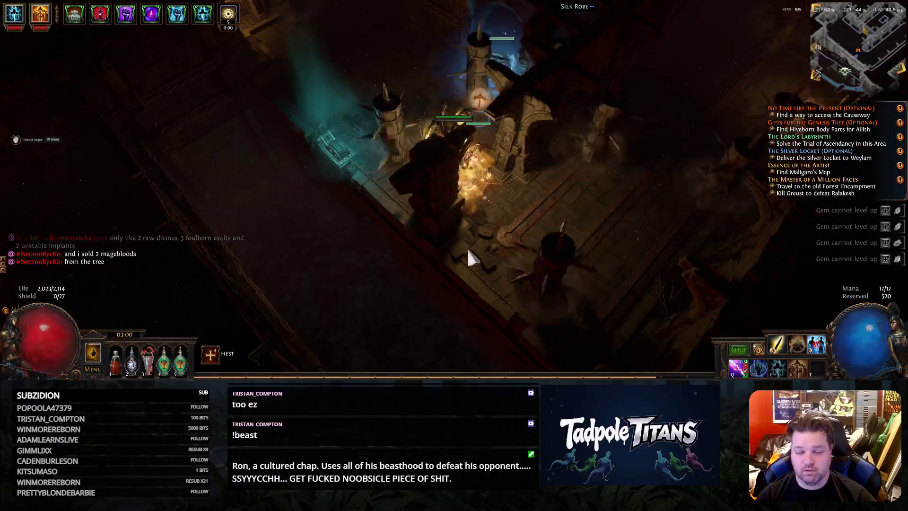
mouse_move(485, 259)
left_mouse_down()
mouse_move(516, 211)
mouse_move(522, 114)
mouse_move(504, 197)
left_mouse_up()
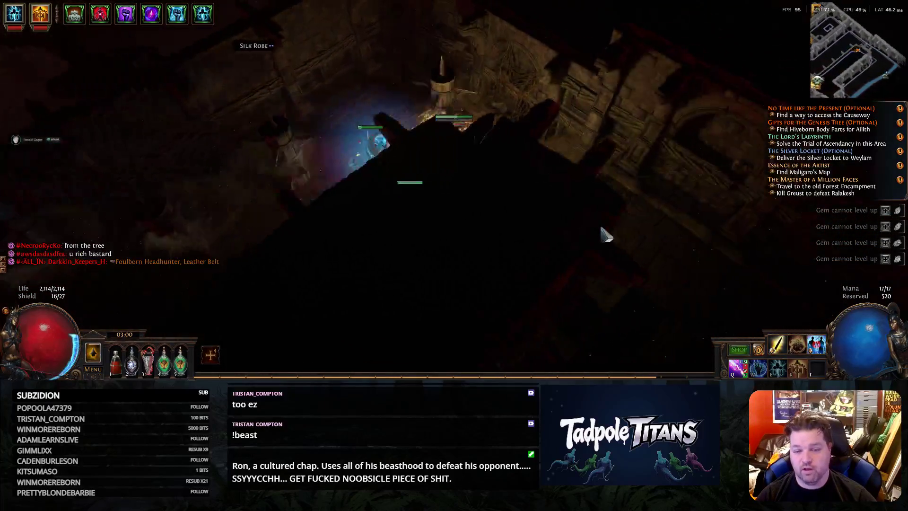
left_click_drag(553, 243, 437, 262)
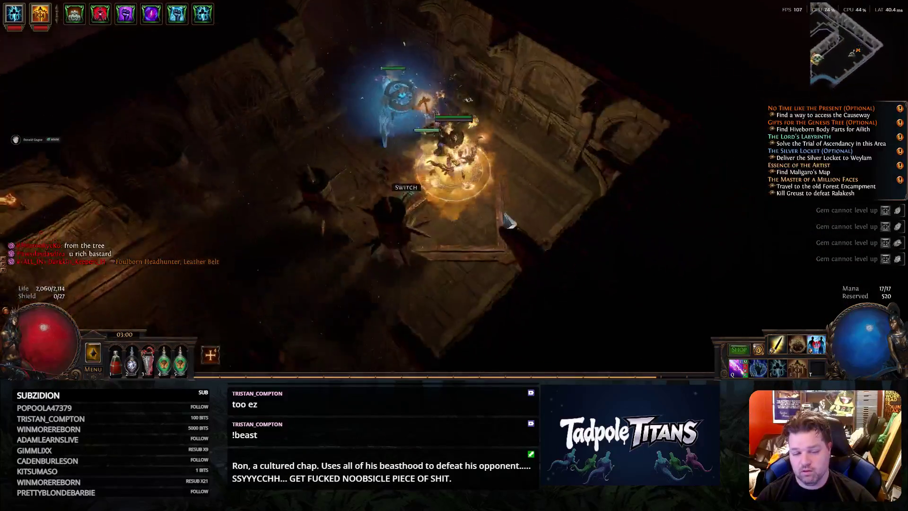
mouse_move(463, 240)
left_mouse_down()
mouse_move(480, 245)
mouse_move(395, 160)
mouse_move(489, 176)
left_mouse_up()
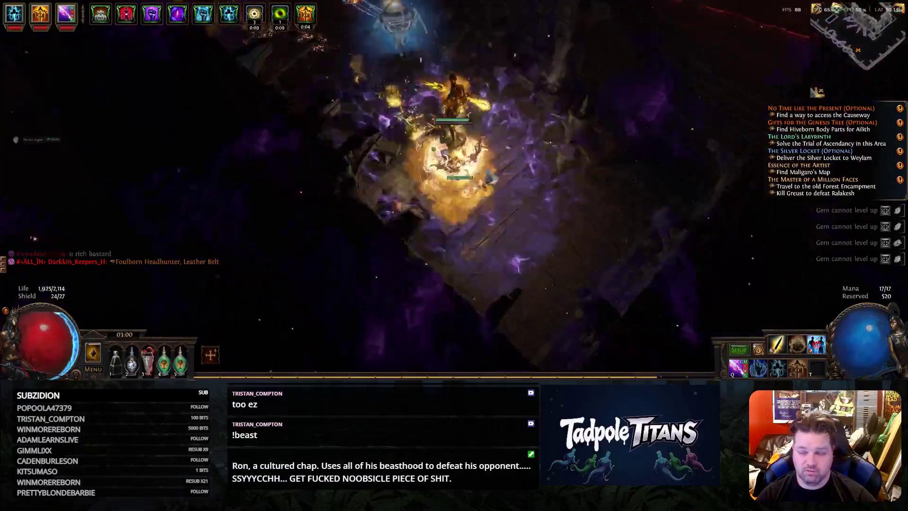
Check the area map briefly and keep casting while moving to the plaque room
key("Tab")
key("Tab")
mouse_move(489, 176)
left_mouse_down()
mouse_move(506, 99)
mouse_move(495, 229)
left_mouse_up()
mouse_move(506, 261)
left_mouse_down()
mouse_move(394, 48)
mouse_move(428, 182)
left_mouse_up()
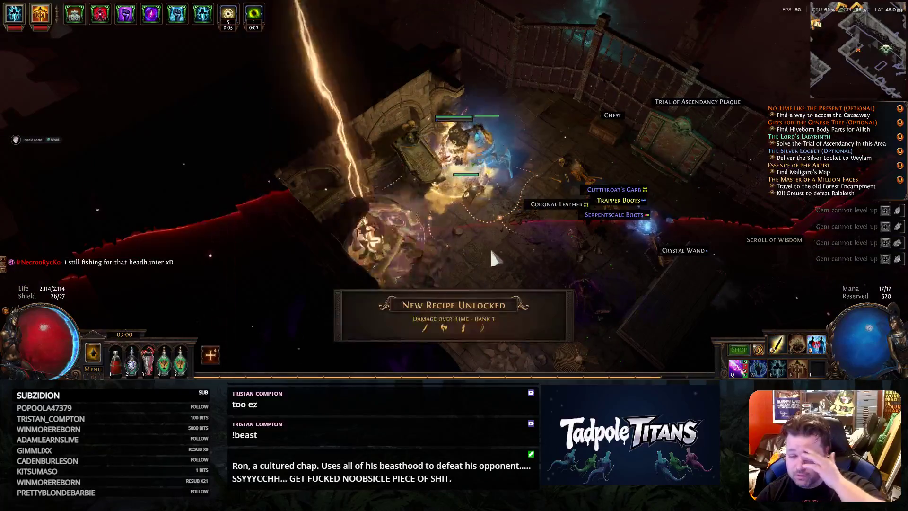
Activate the Trial of Ascendancy plaque and move on, showing the full area map
left_click_drag(581, 146, 558, 185)
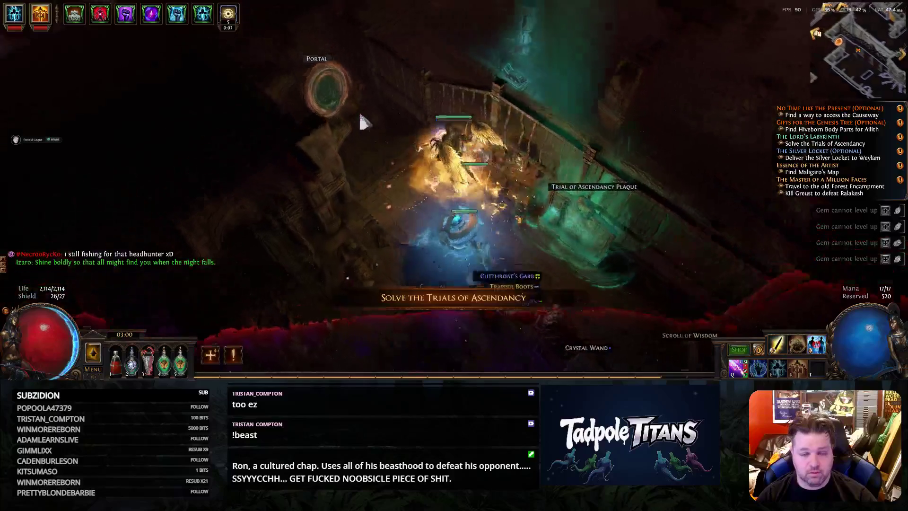
left_click(372, 112)
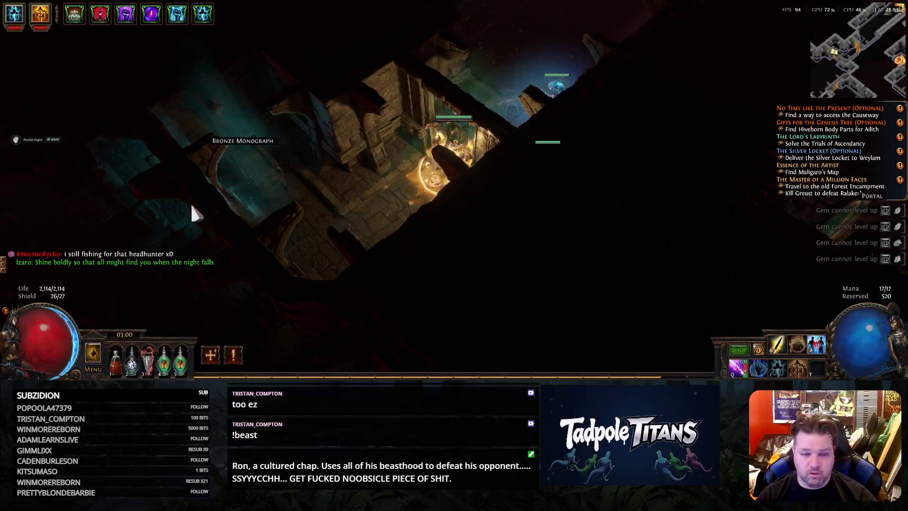
key("Tab")
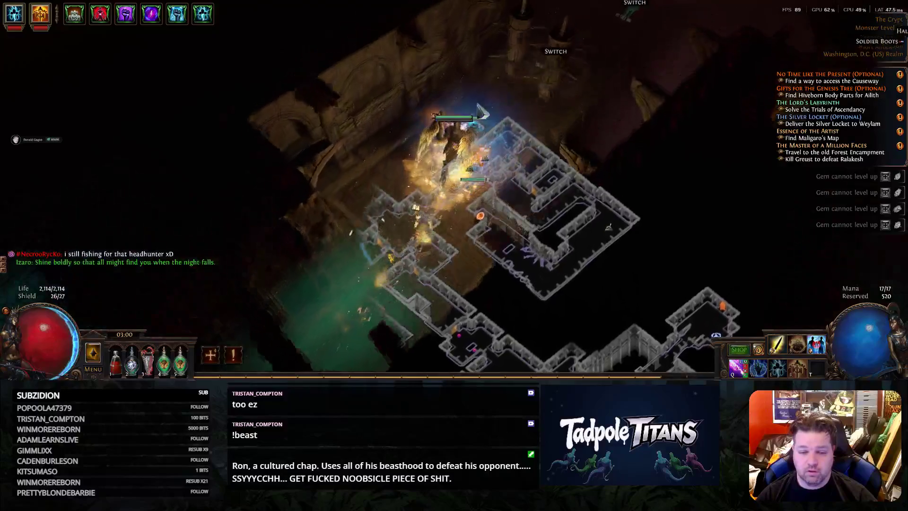
Move down through the dungeon toward Alva, toggling the area map to navigate
left_click(389, 244)
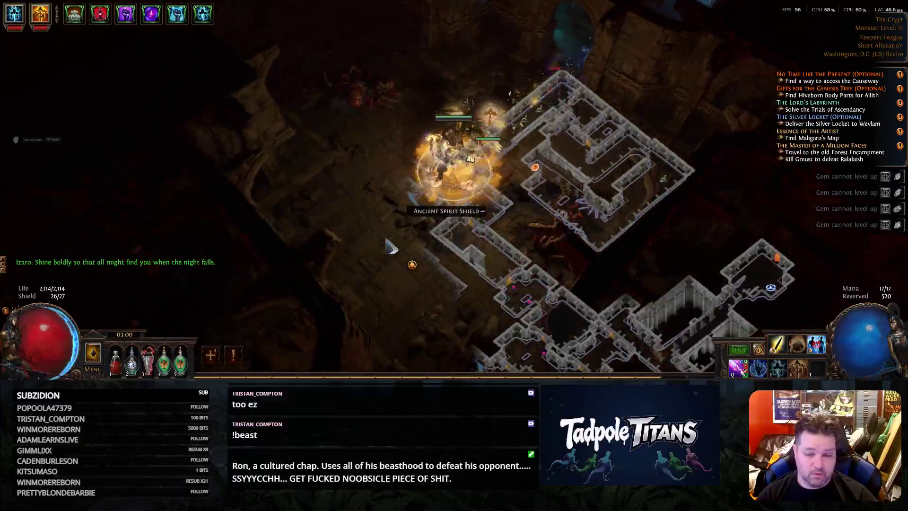
key("Tab")
left_click(389, 246)
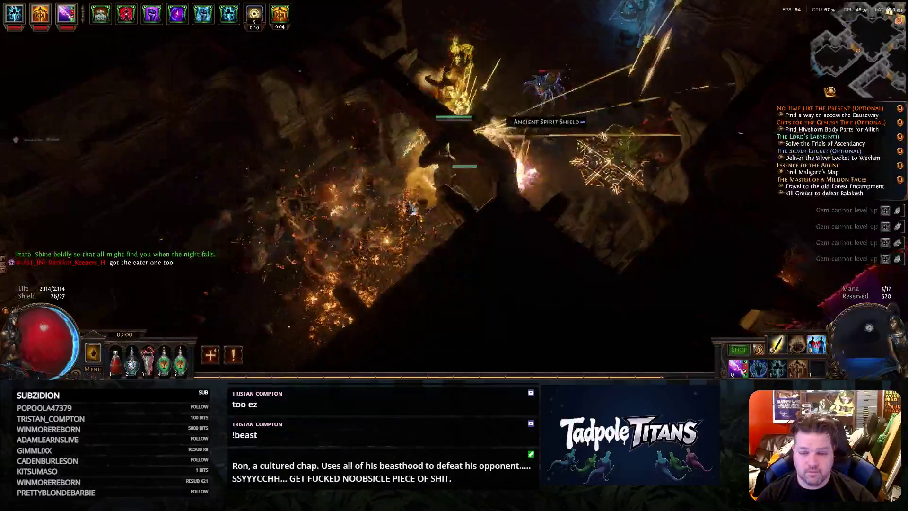
key("Tab")
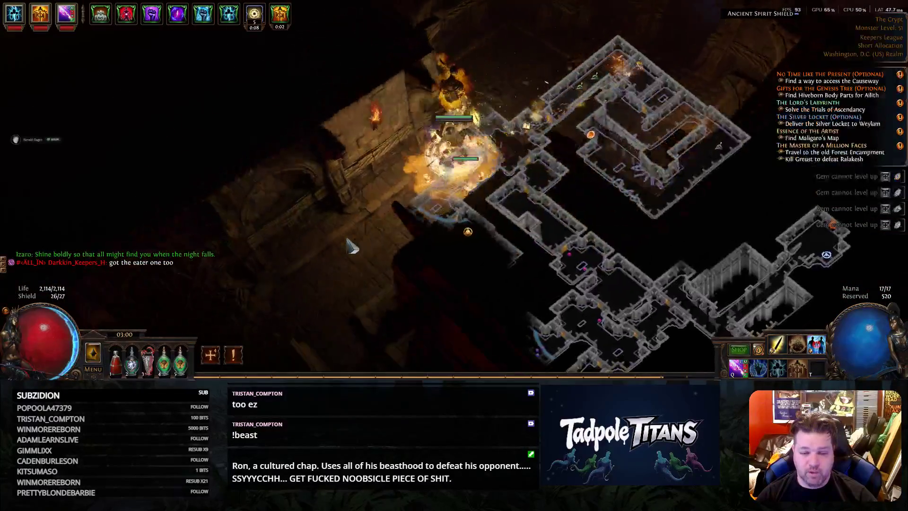
key("Tab")
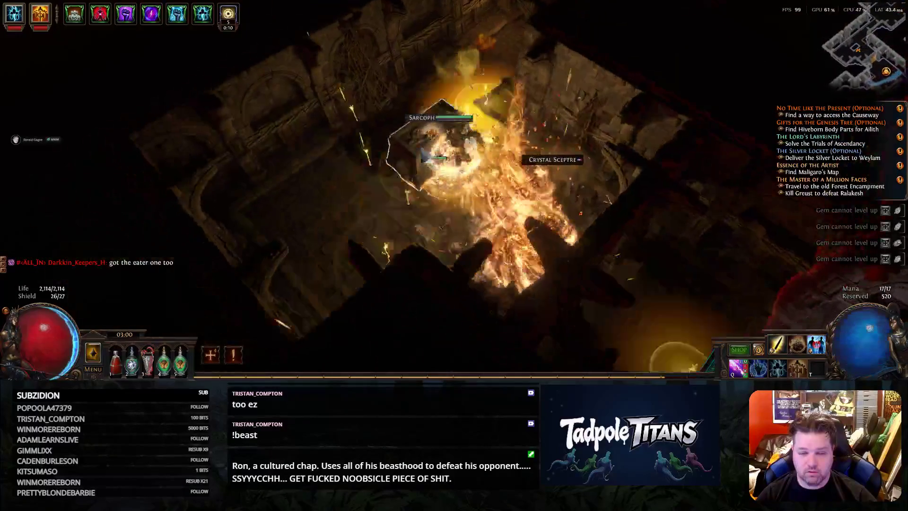
left_click(486, 245)
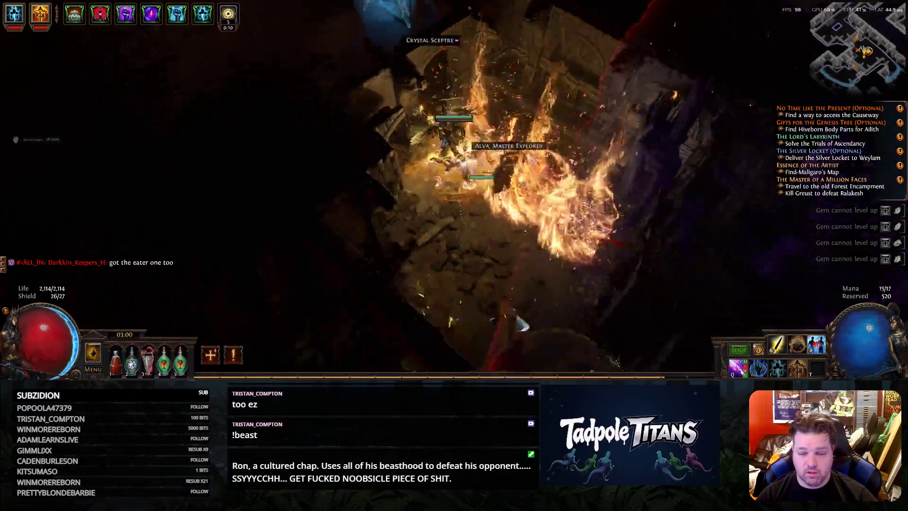
key("Tab")
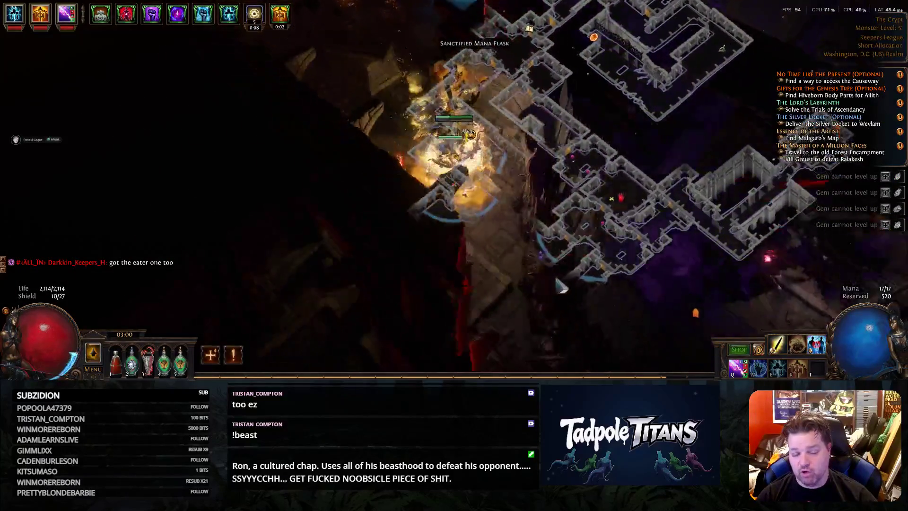
key("Tab")
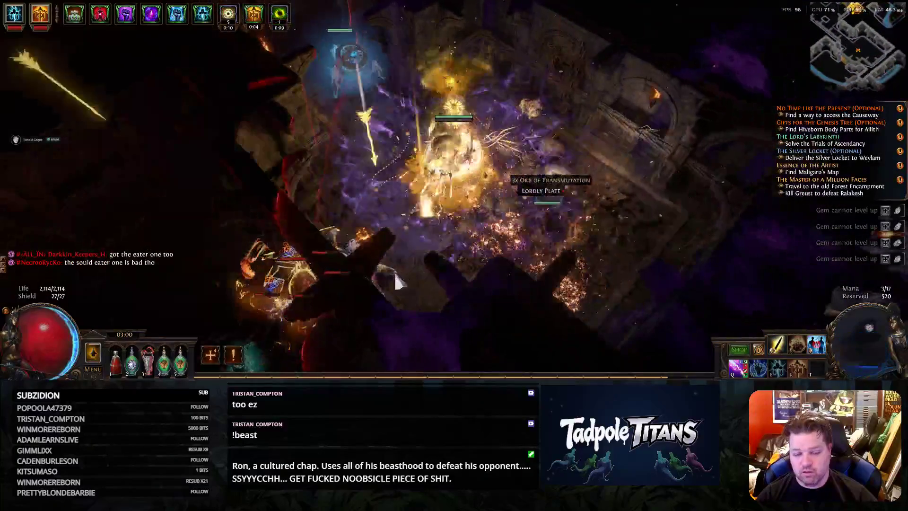
Push into the next lit room casting spells and continue through the crypt
mouse_move(574, 271)
left_mouse_down()
mouse_move(363, 287)
mouse_move(508, 296)
left_mouse_up()
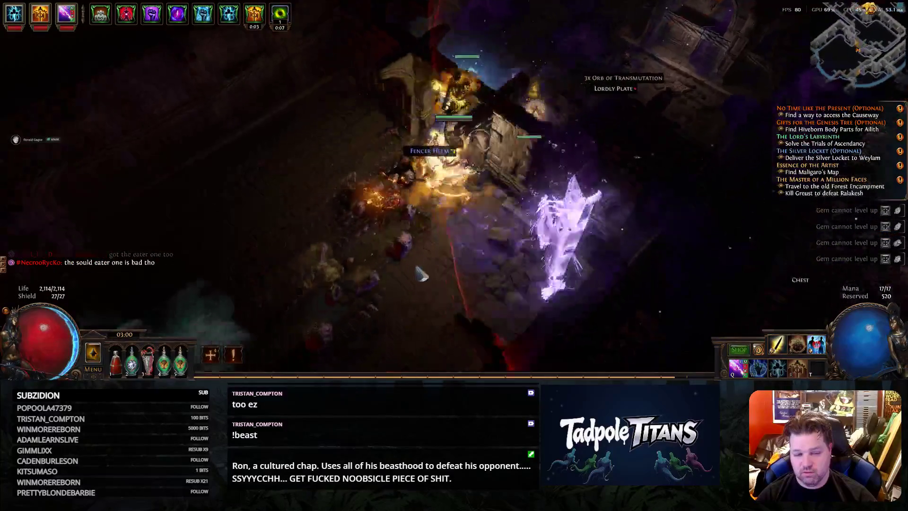
mouse_move(508, 296)
left_mouse_down()
mouse_move(561, 298)
mouse_move(470, 208)
left_mouse_up()
mouse_move(574, 195)
left_mouse_down()
mouse_move(551, 128)
mouse_move(541, 134)
mouse_move(602, 307)
mouse_move(595, 136)
left_mouse_up()
key("Tab")
key("Tab")
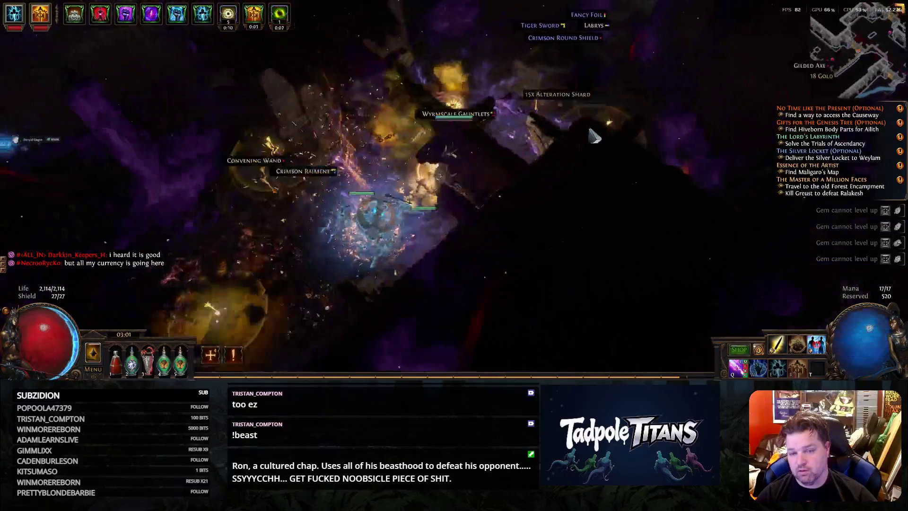
Advance through the archway and along the crypt with the overlay map shown
mouse_move(565, 145)
left_mouse_down()
mouse_move(573, 186)
mouse_move(610, 143)
mouse_move(465, 144)
left_mouse_up()
left_click_drag(562, 145, 596, 232)
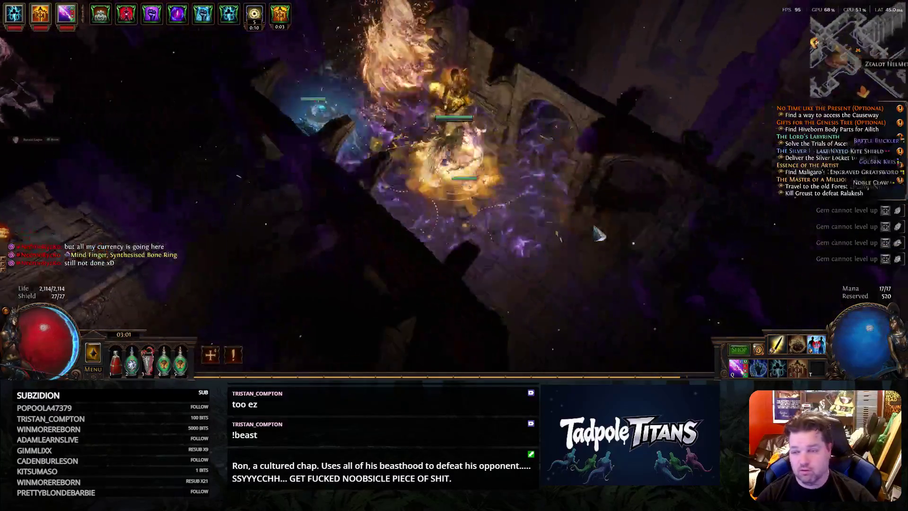
key("Tab")
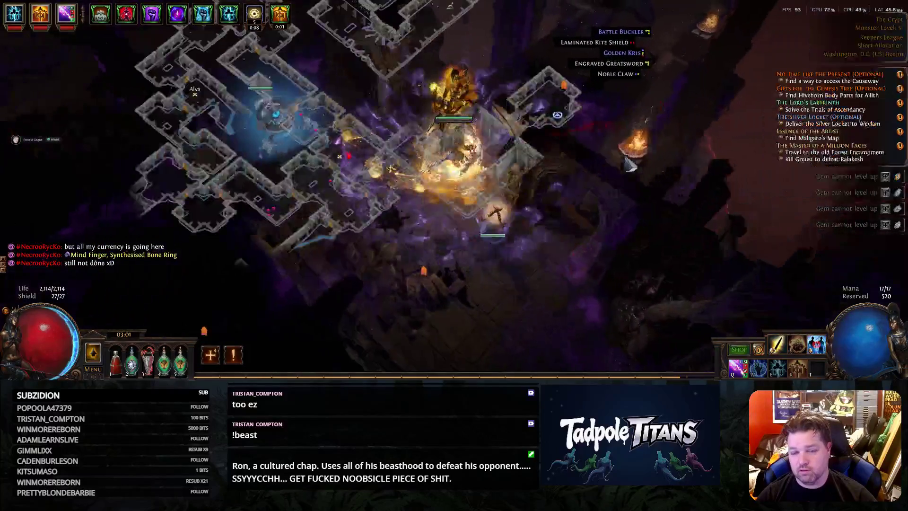
left_click_drag(578, 284, 548, 112)
mouse_move(319, 242)
left_mouse_down()
mouse_move(326, 283)
mouse_move(340, 296)
left_mouse_up()
Hide the map and move toward the It That Grasps boss room
key("Tab")
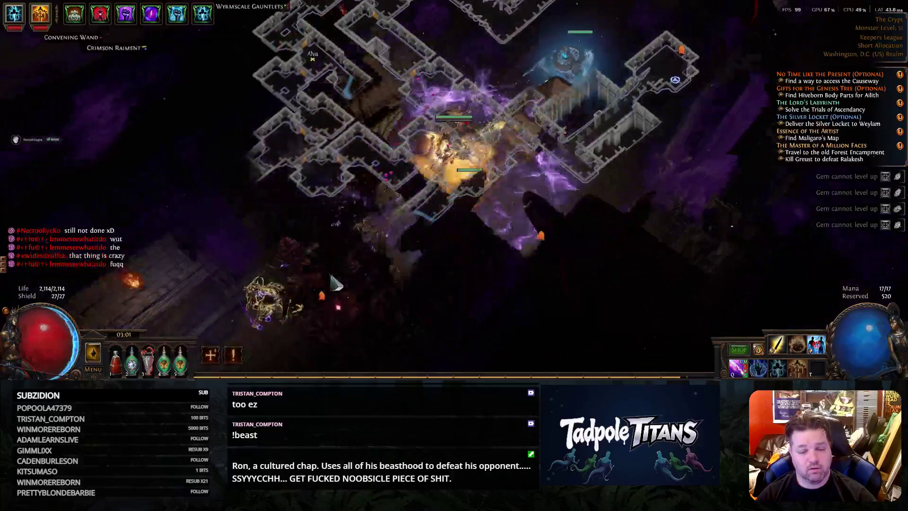
key("Tab")
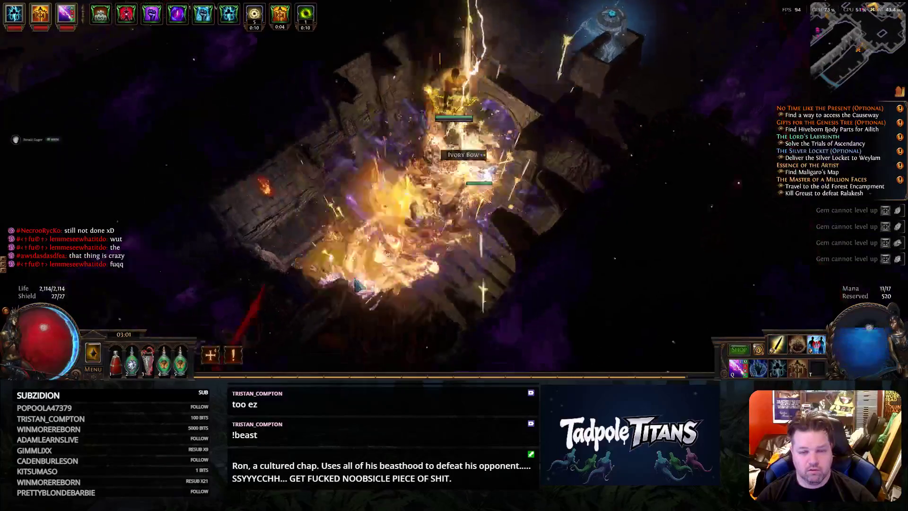
left_click(359, 285)
left_click(384, 287)
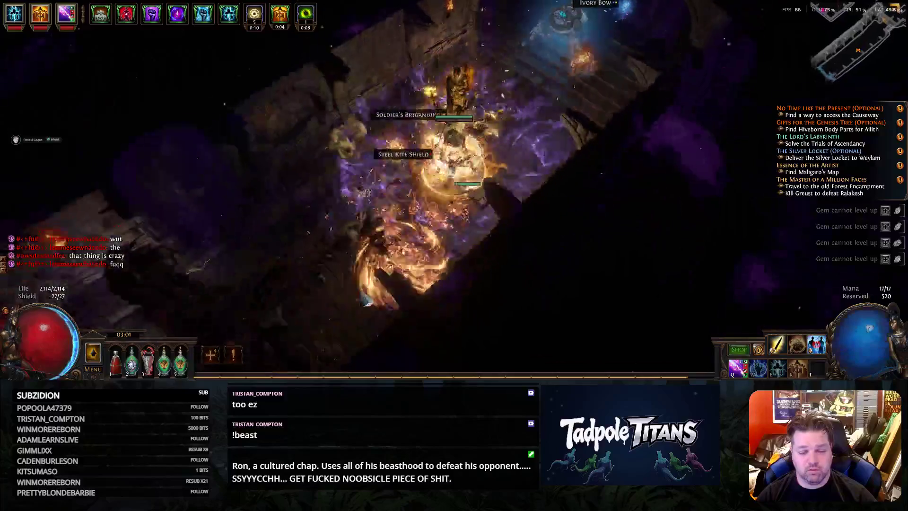
key("Tab")
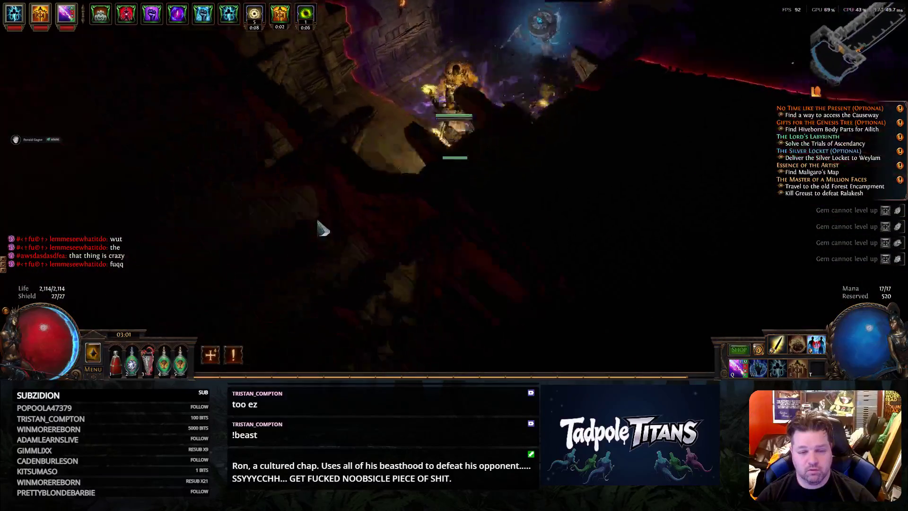
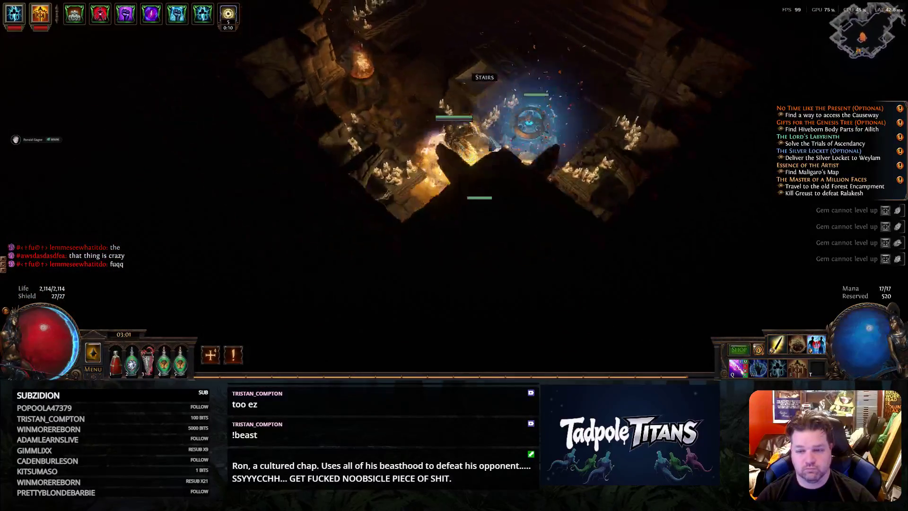
Check the full area map, then cast fire and lightning spells into the first Crypt pack
key("Tab")
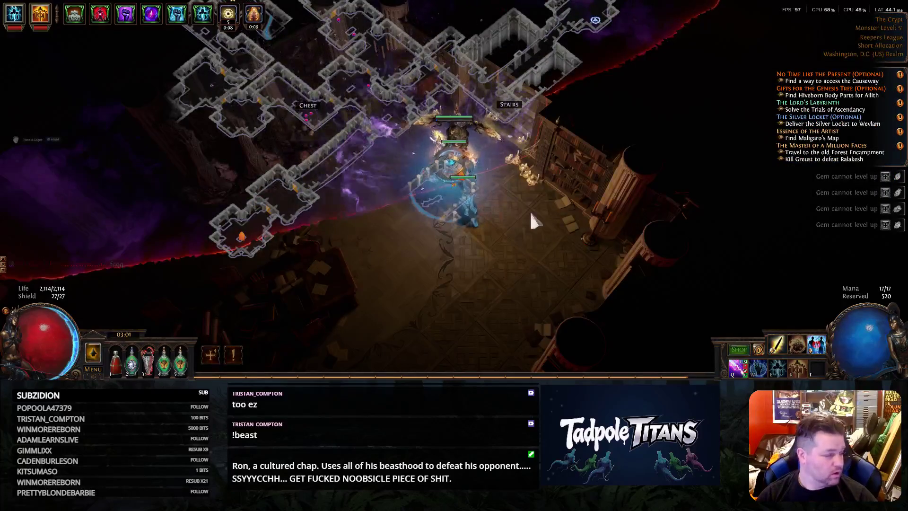
right_click(534, 222)
left_click(398, 212)
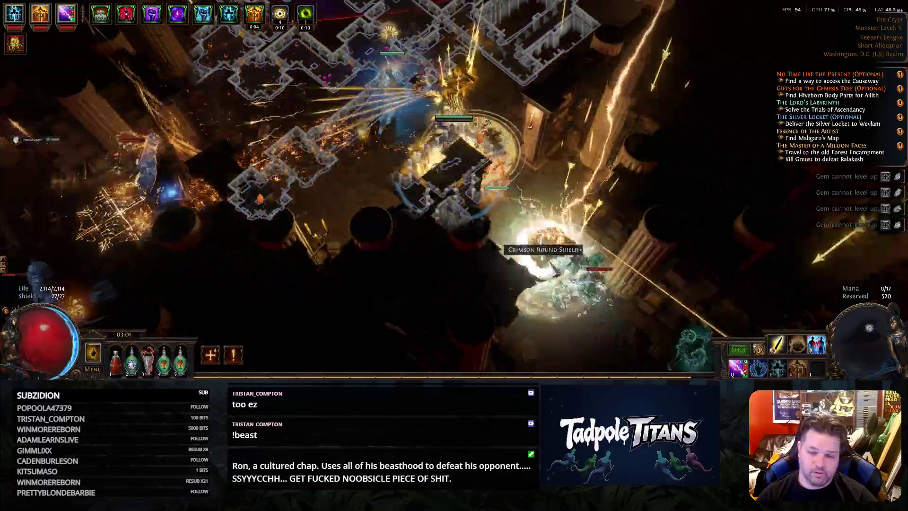
left_click(627, 372)
key("Tab")
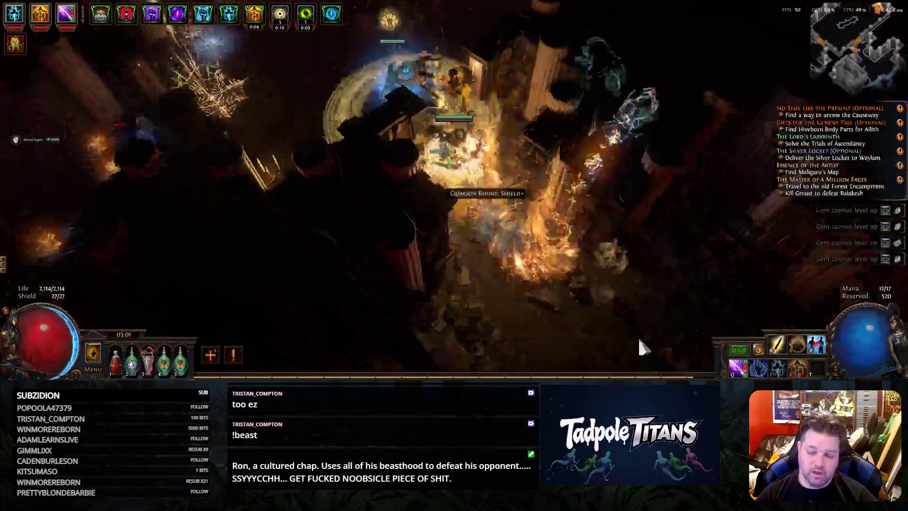
Advance the character down-right through the pillared room, attacking monsters along the way
left_click(637, 337)
left_click(640, 312)
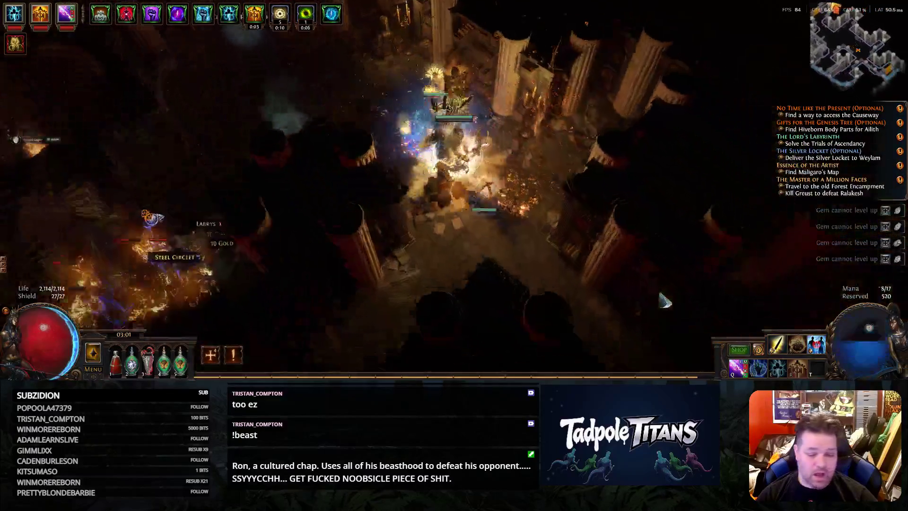
left_click(665, 301)
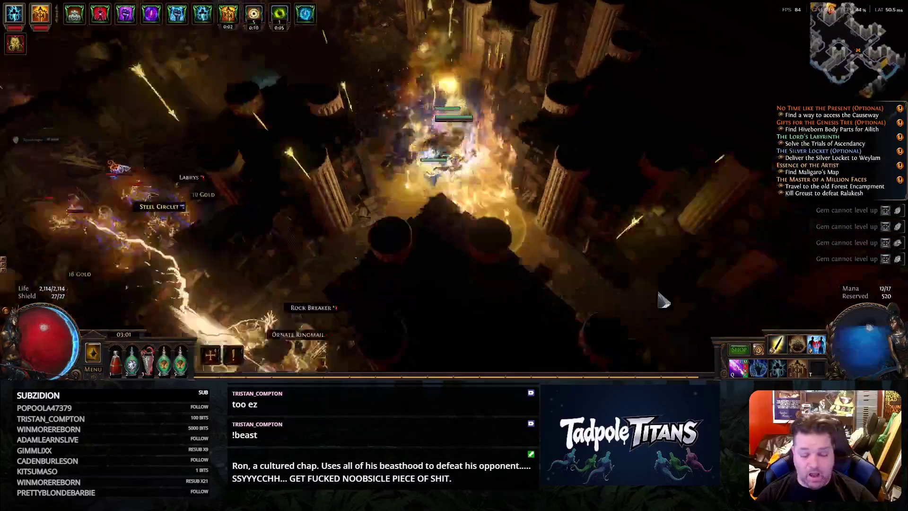
left_click(713, 319)
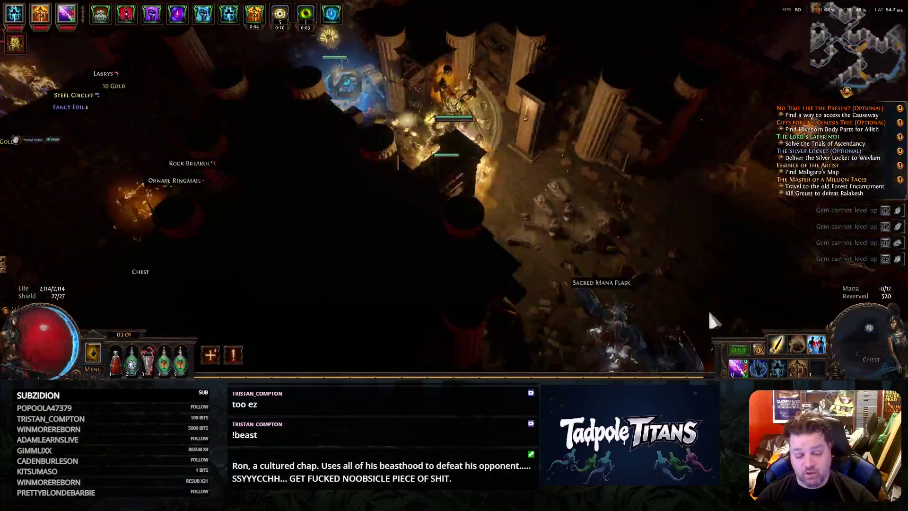
left_click(699, 316)
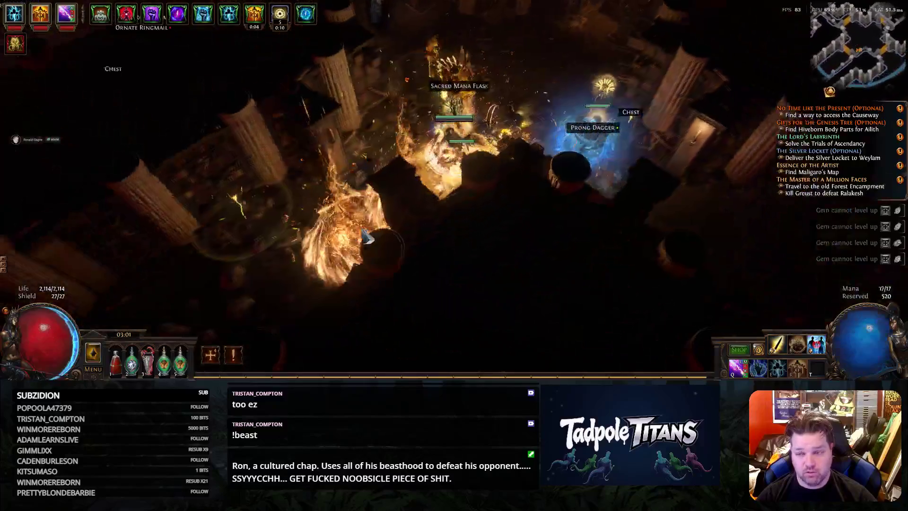
Sweep left and up the corridor, killing the remaining enemies so loot drops
left_click(367, 238)
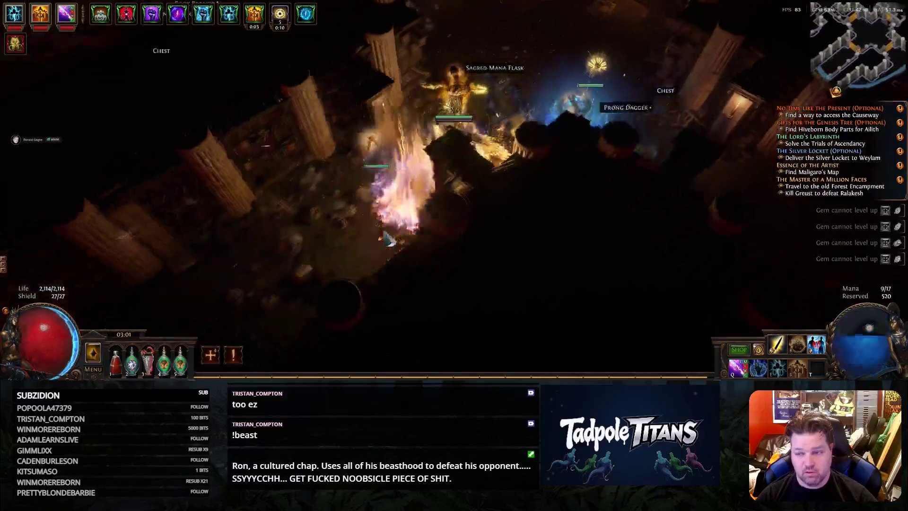
left_click(383, 241)
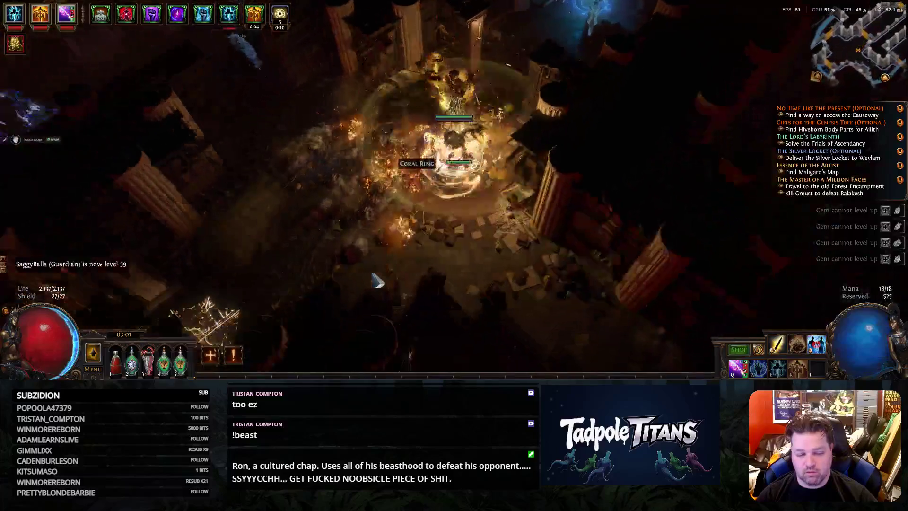
left_click(343, 122)
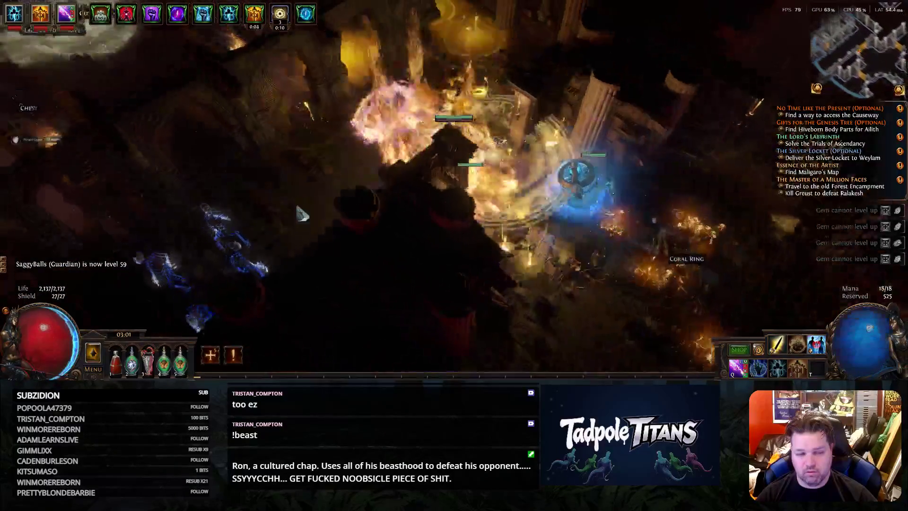
left_click(359, 245)
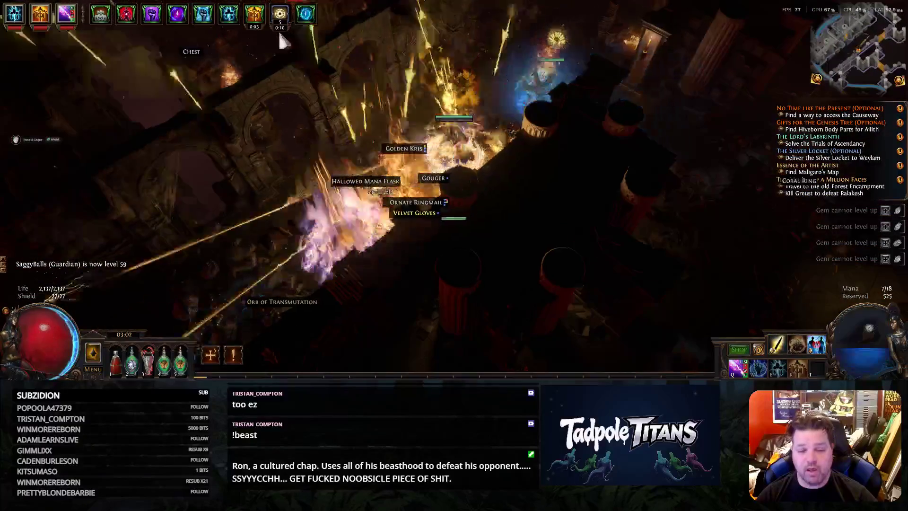
left_click(282, 40)
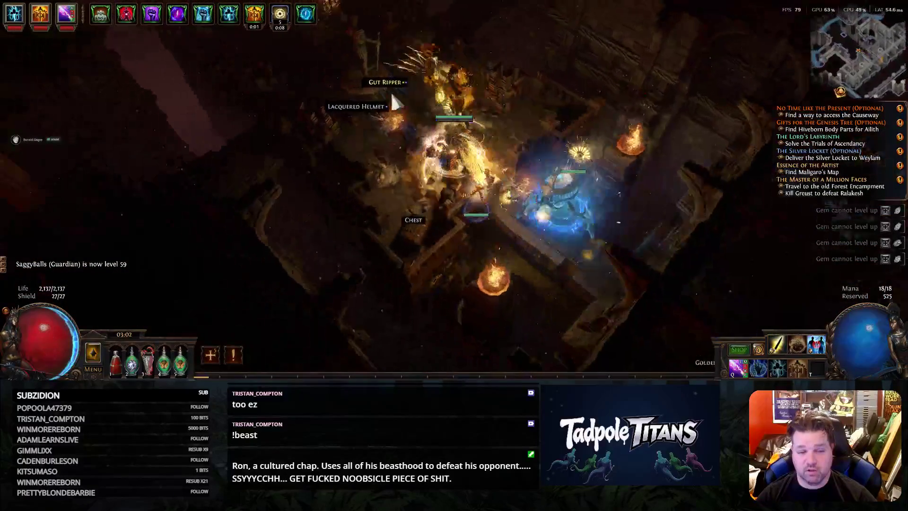
left_click(395, 103)
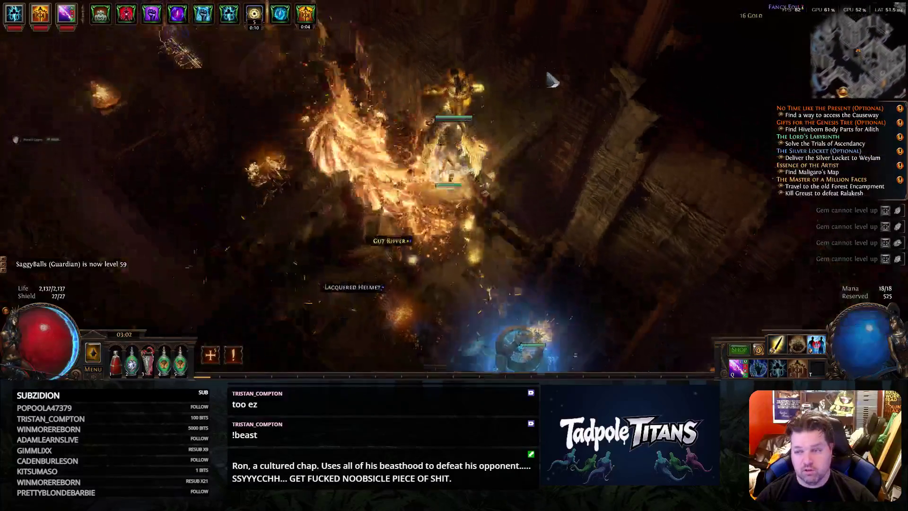
Move toward the next room with the full area map shown over the scene
key("Tab")
key("Tab")
left_click(362, 122)
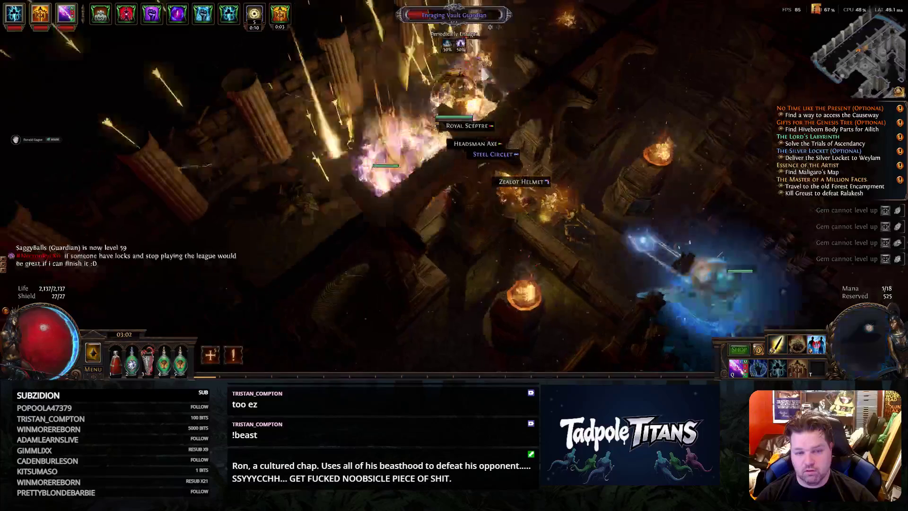
left_click(509, 309)
key("Tab")
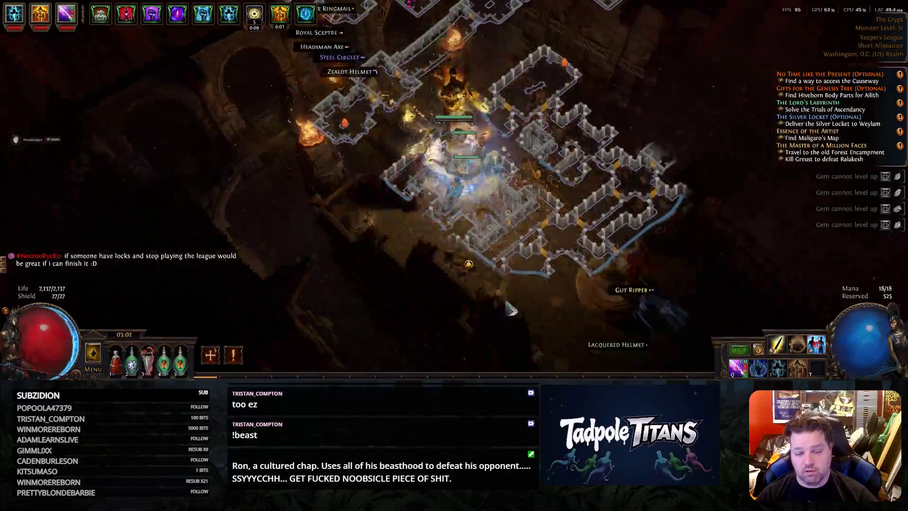
Hide the map and attack the monsters near the chest toward the lower left
left_click(447, 295)
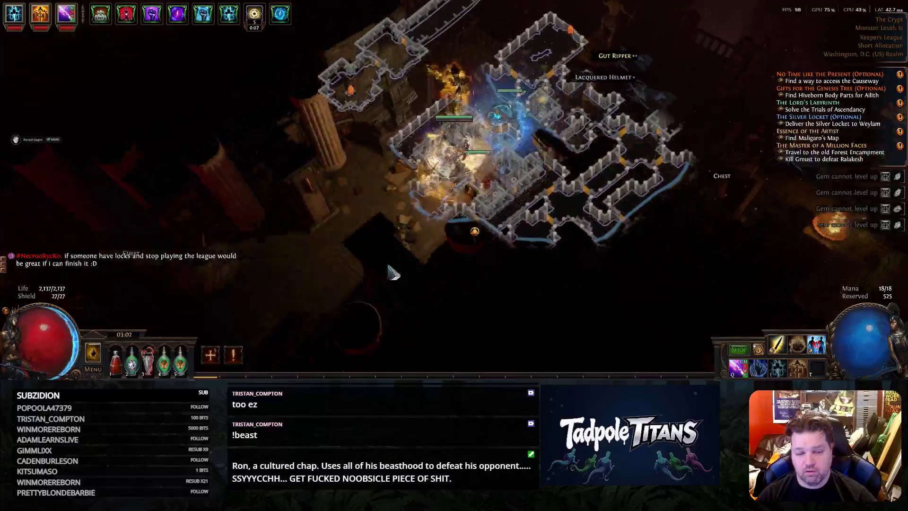
key("Tab")
left_click(389, 268)
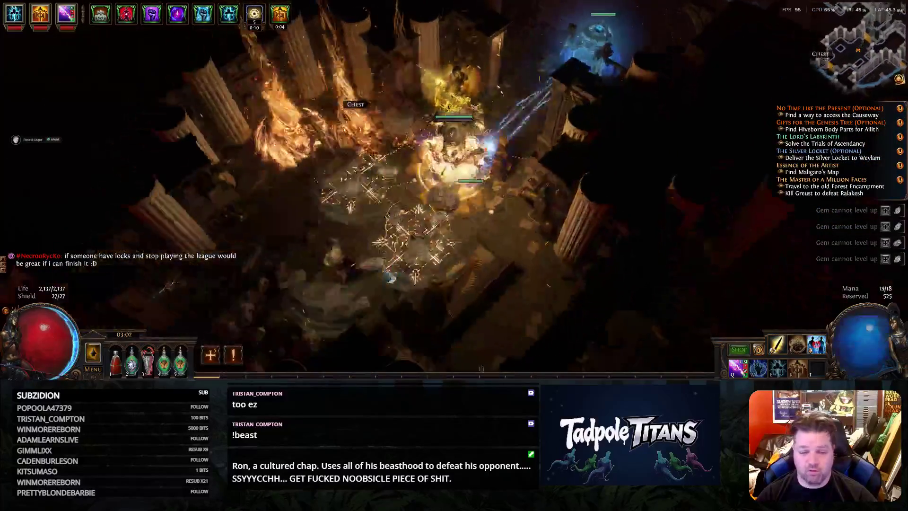
left_click(484, 178)
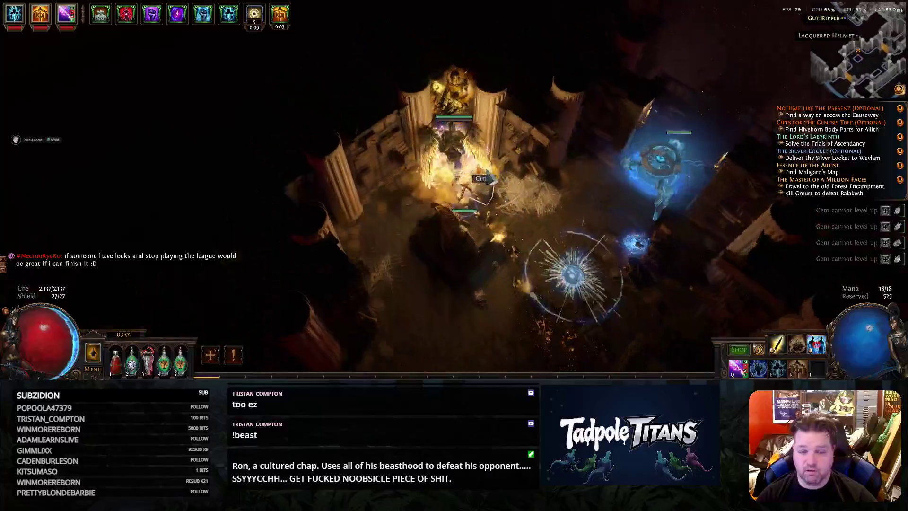
left_click(276, 290)
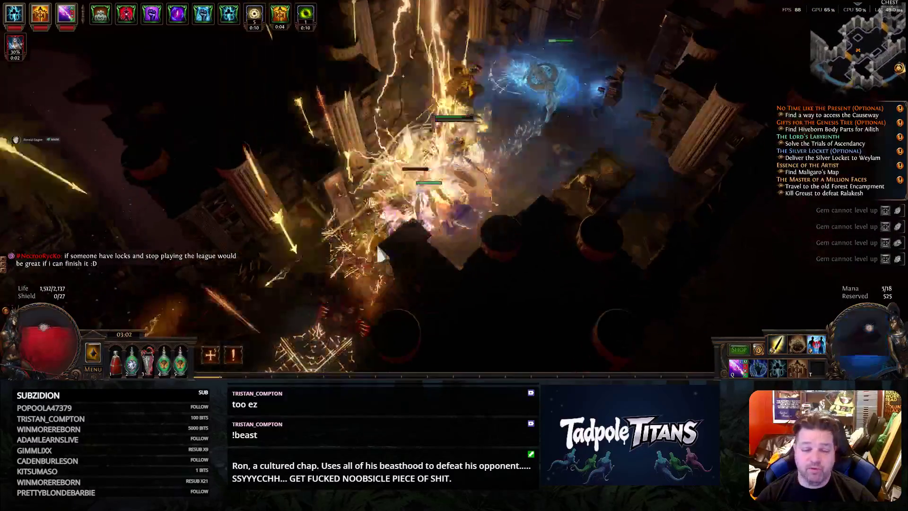
left_click(277, 289)
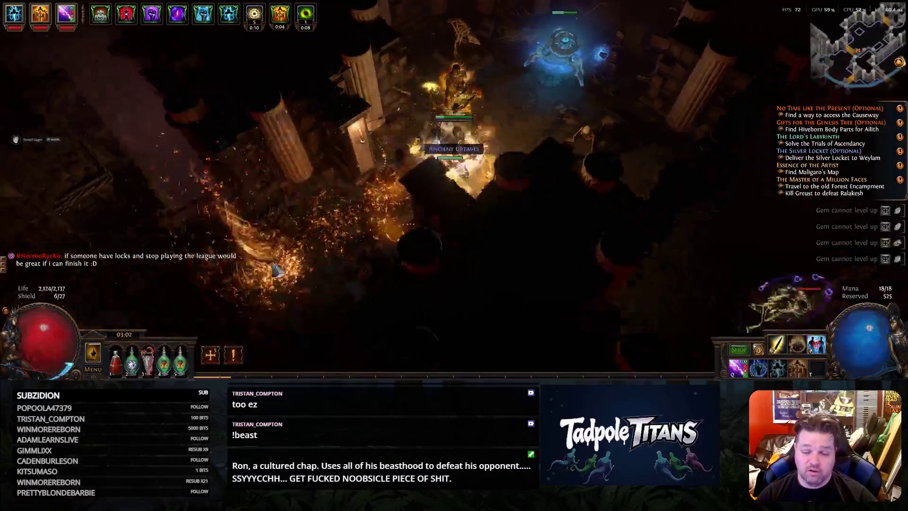
Cast spells at the upper-left enemies and push into the columned room
left_click(572, 255)
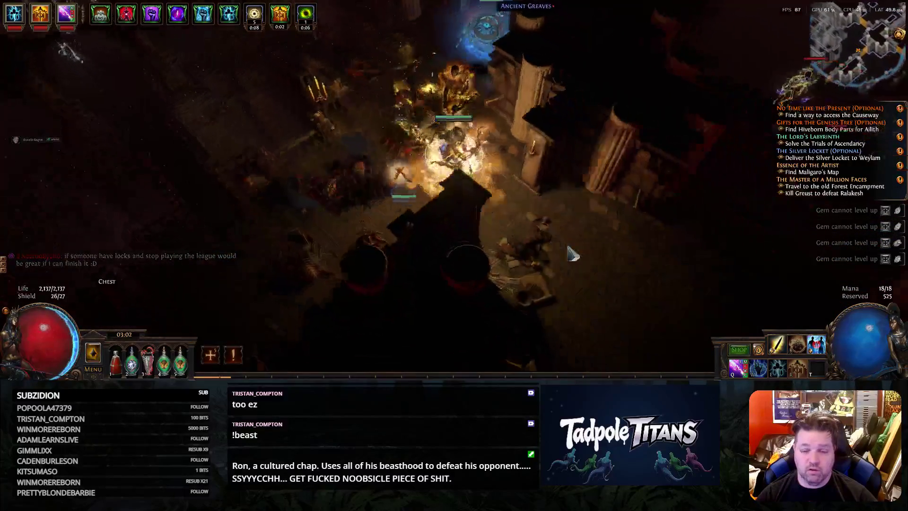
left_click(297, 100)
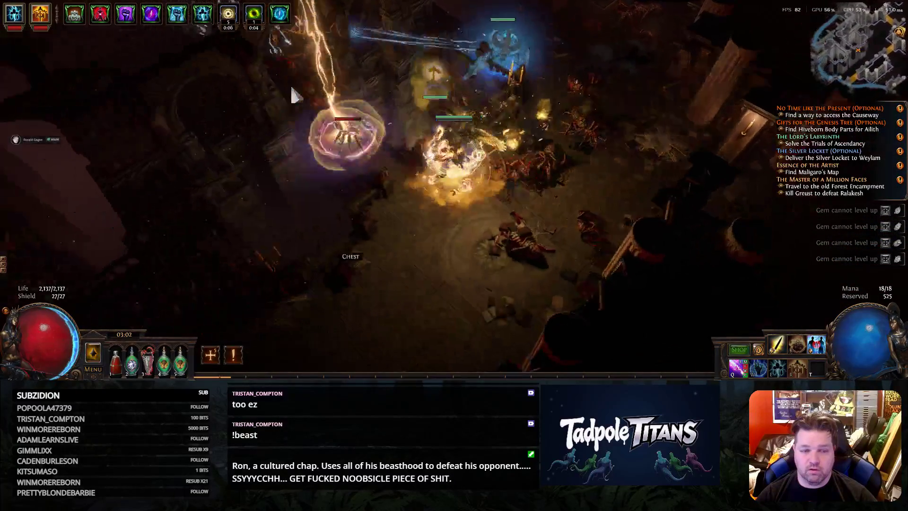
left_click(431, 90)
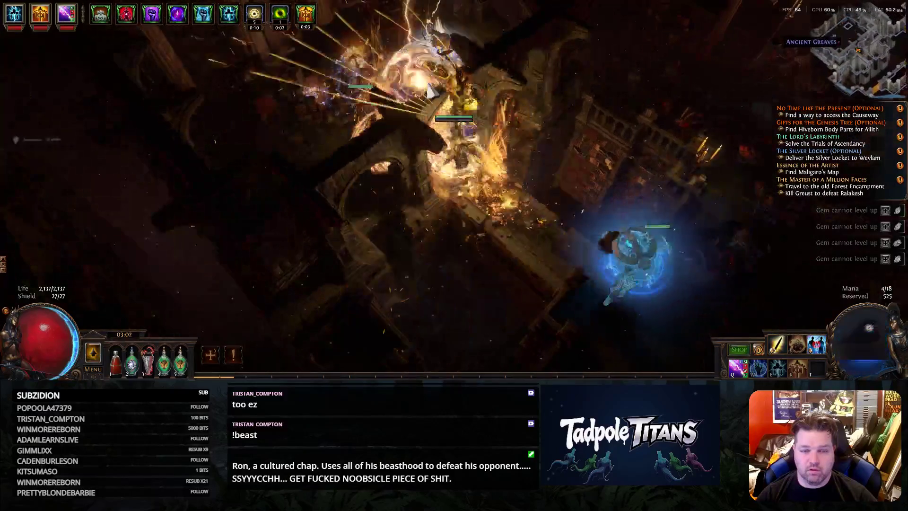
left_click(580, 235)
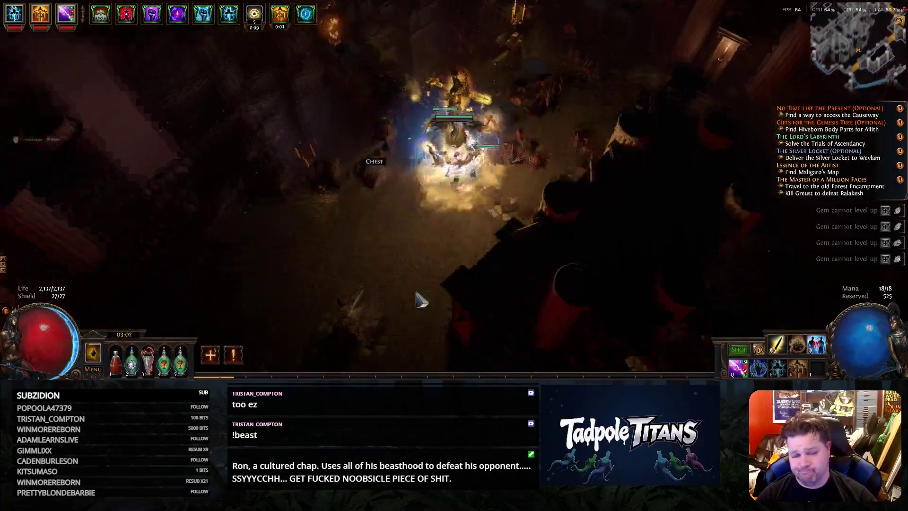
left_click(486, 304)
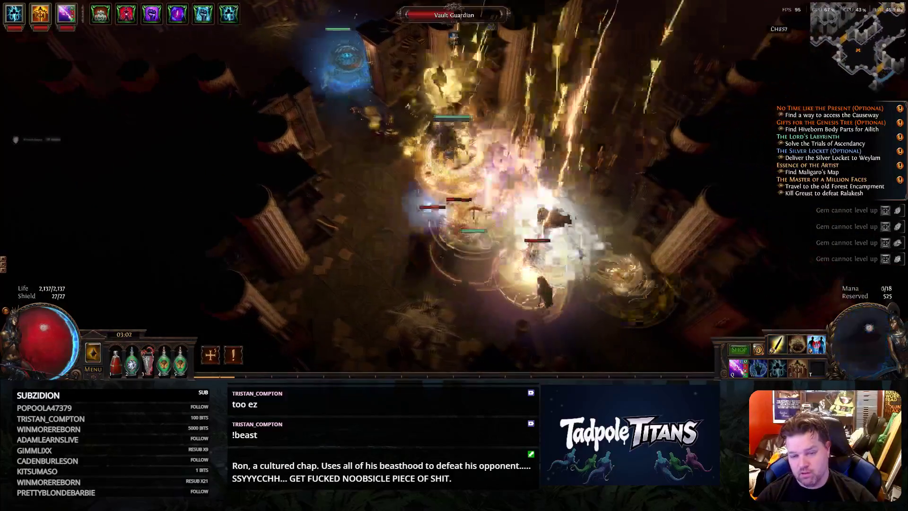
Fight down-right past the chest until the Vault Guardian falls and the Maligaro objective appears
left_click(551, 295)
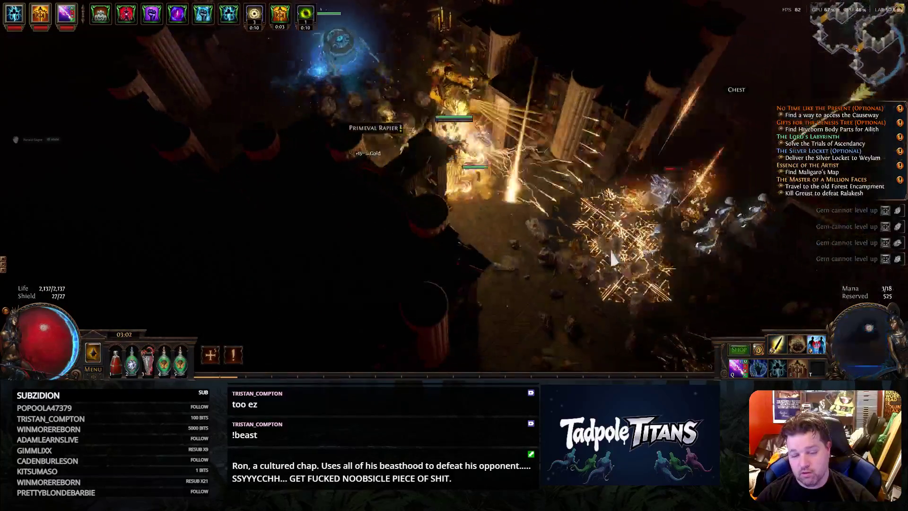
left_click(605, 258)
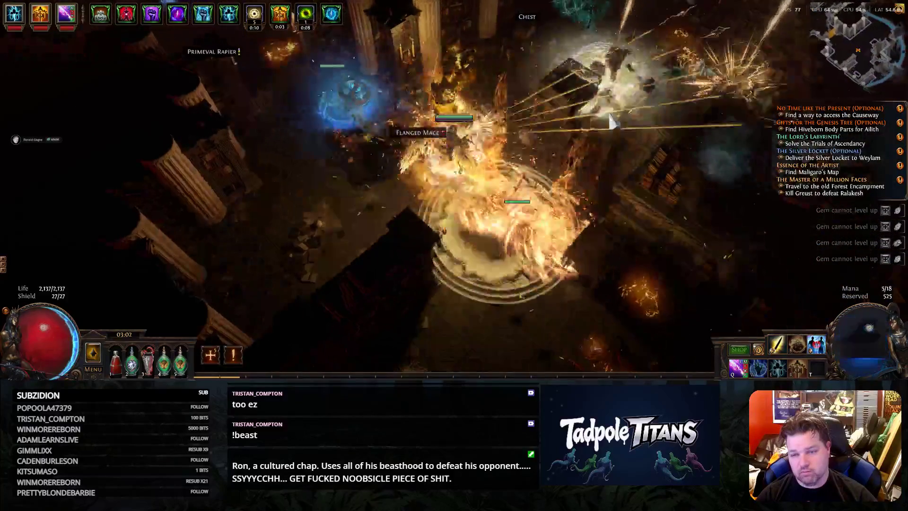
left_click(600, 260)
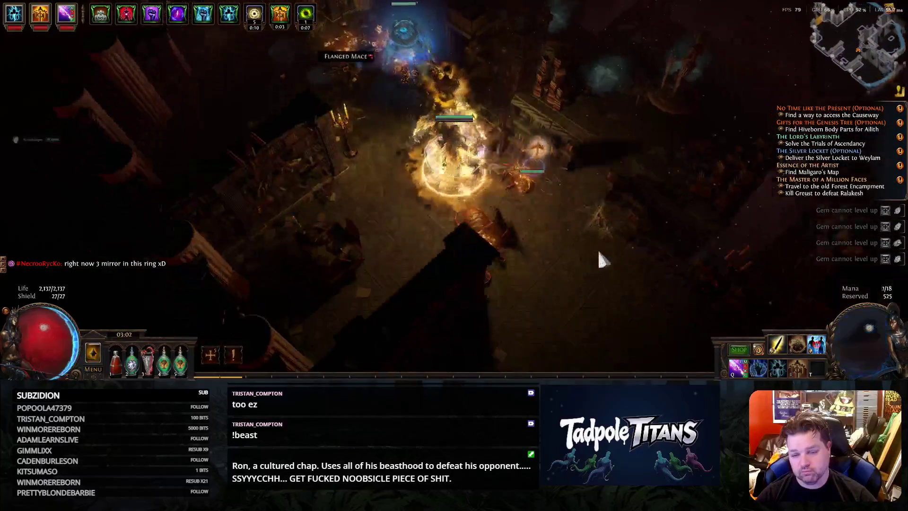
left_click(599, 264)
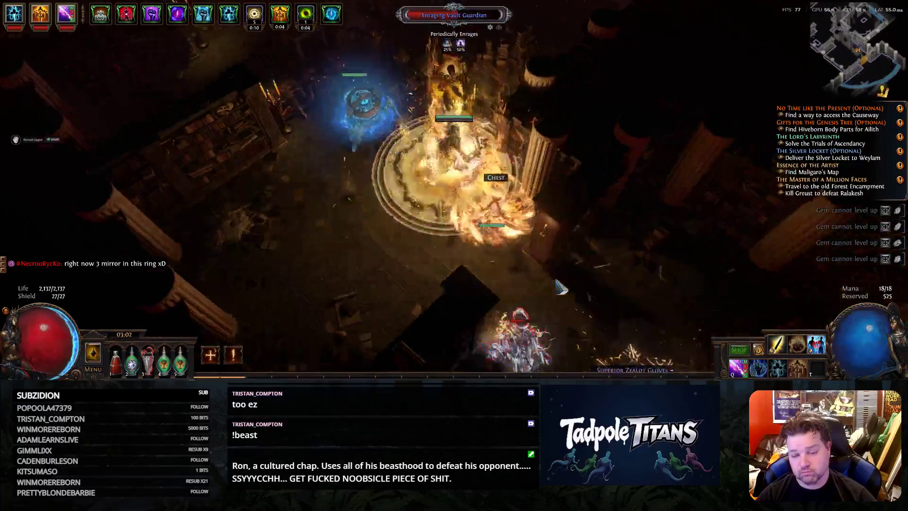
left_click(480, 296)
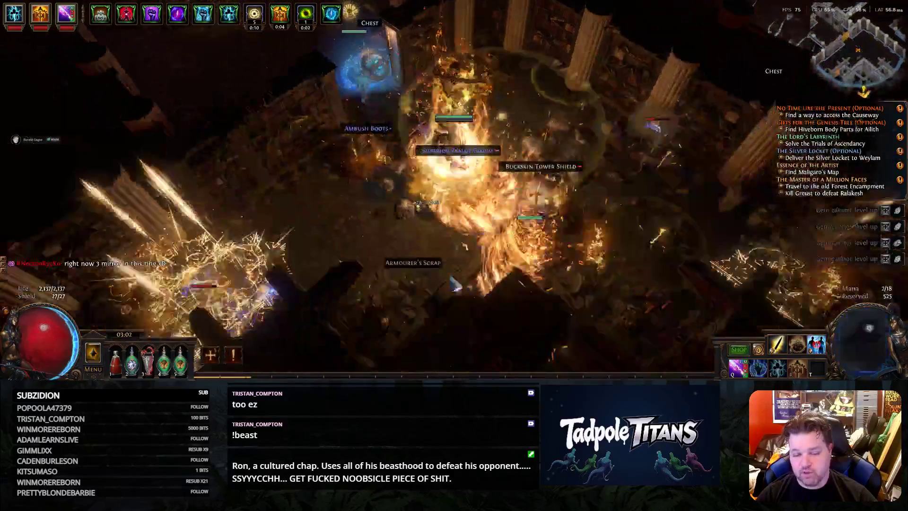
left_click(454, 284)
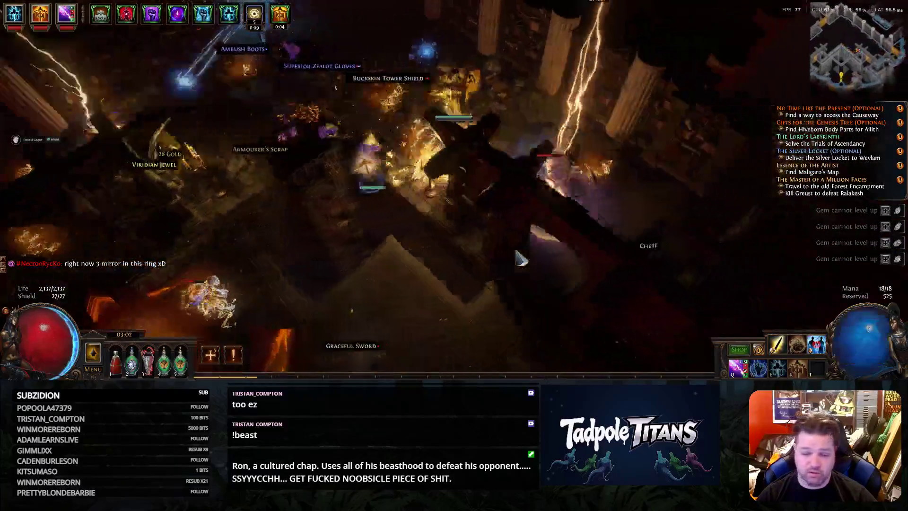
left_click(522, 260)
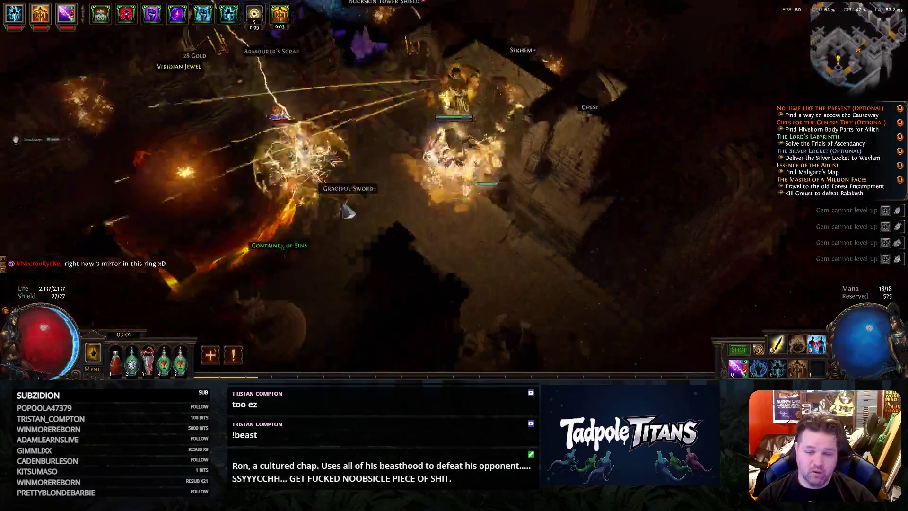
left_click(401, 245)
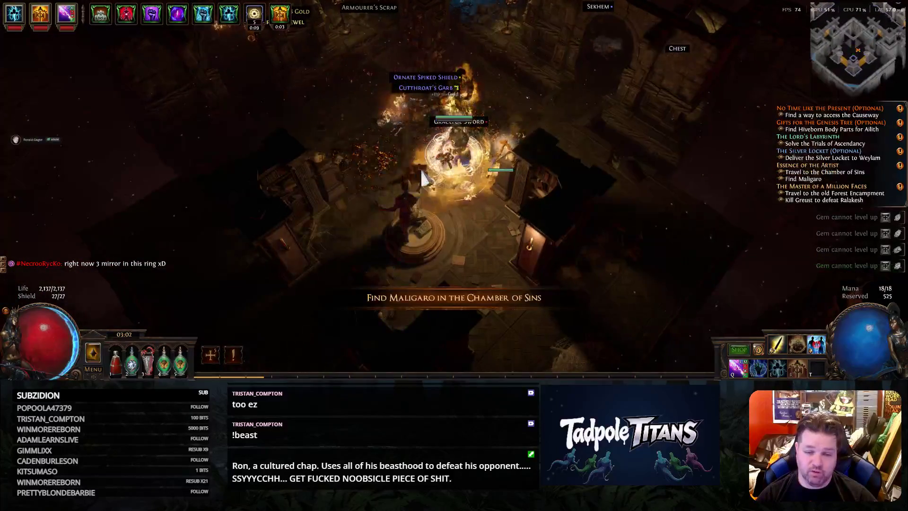
Move through the crypt casting fire skills at nearby enemies, then hide the overlay map
left_click(357, 161)
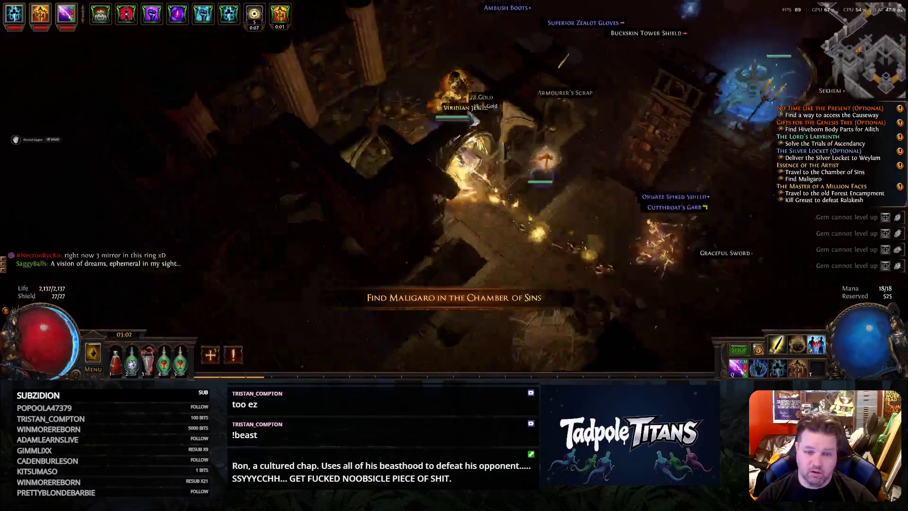
left_click(750, 170)
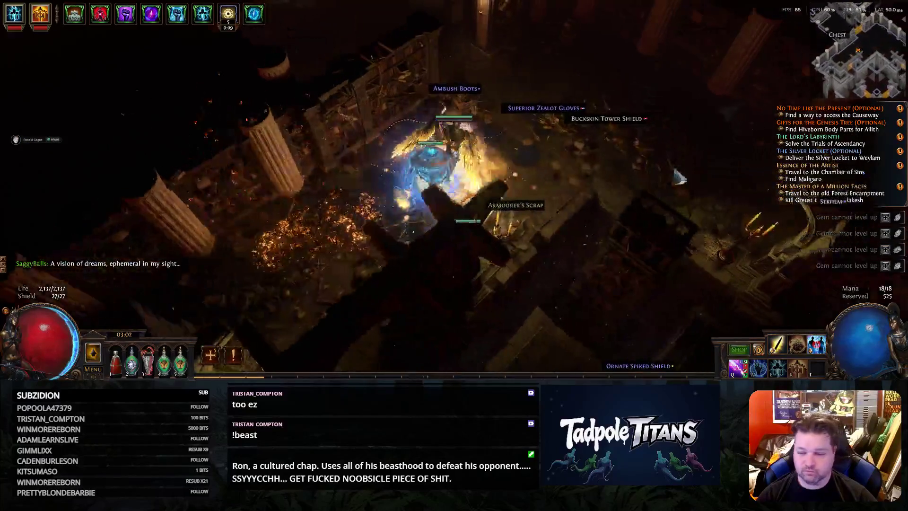
left_click(751, 170)
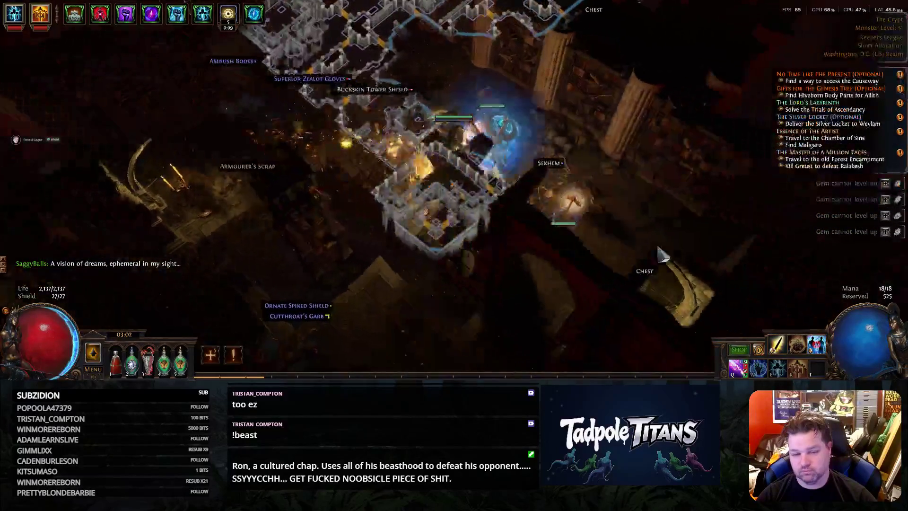
left_click(647, 245)
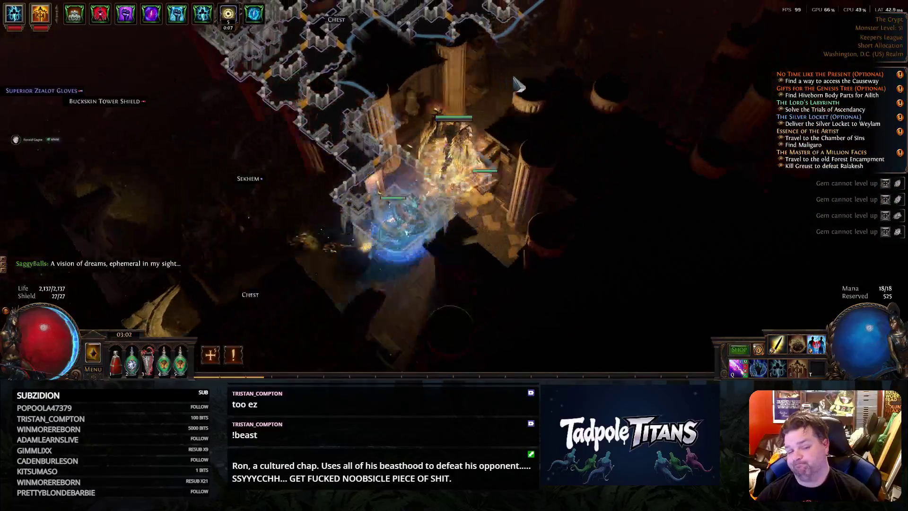
key("Tab")
Clear the Chest Splitter pack among the pillars and reach the chest
left_click(514, 100)
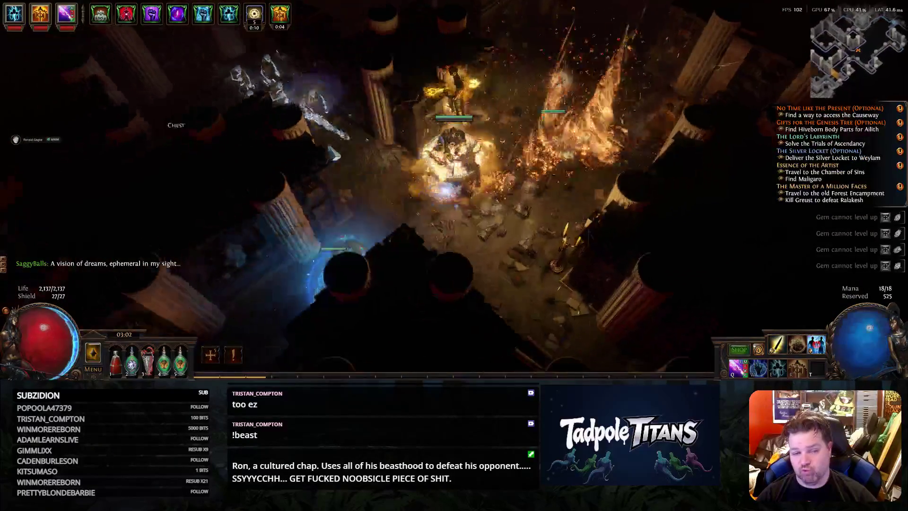
left_click(510, 96)
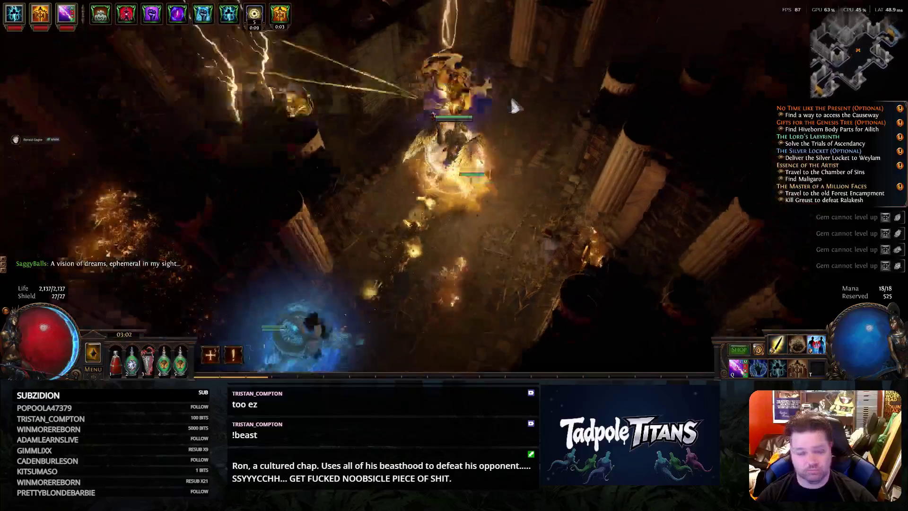
left_click(517, 106)
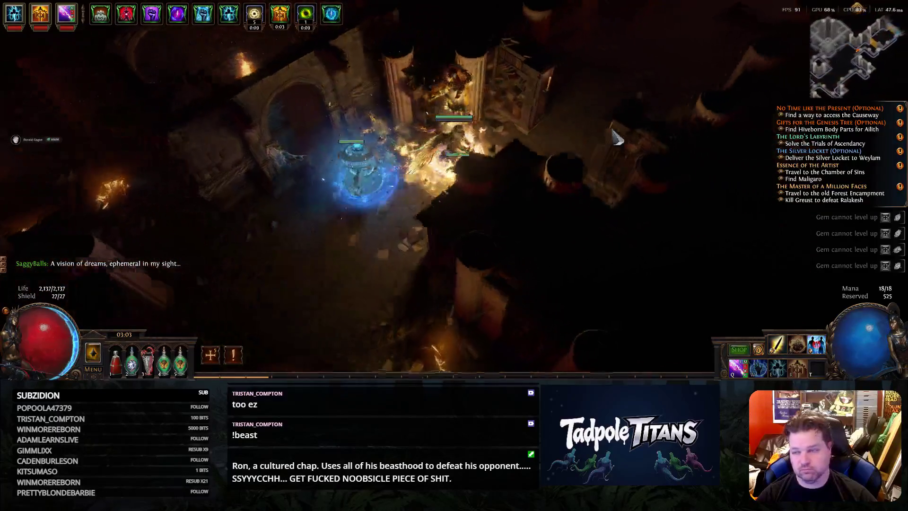
left_click(582, 101)
left_click(633, 105)
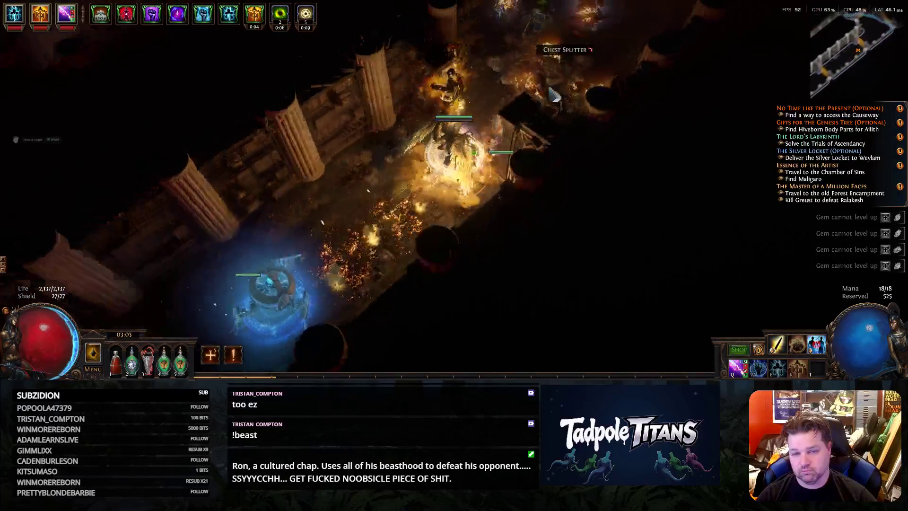
left_click(598, 114)
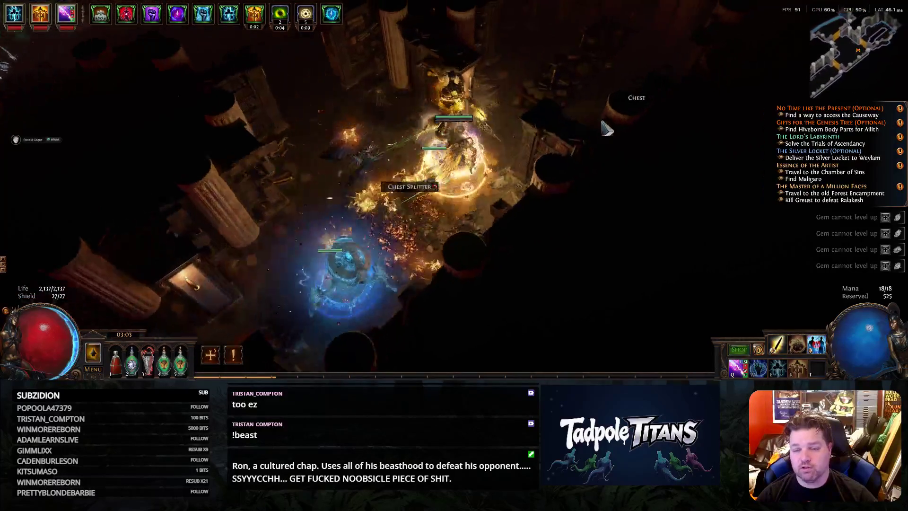
left_click(580, 134)
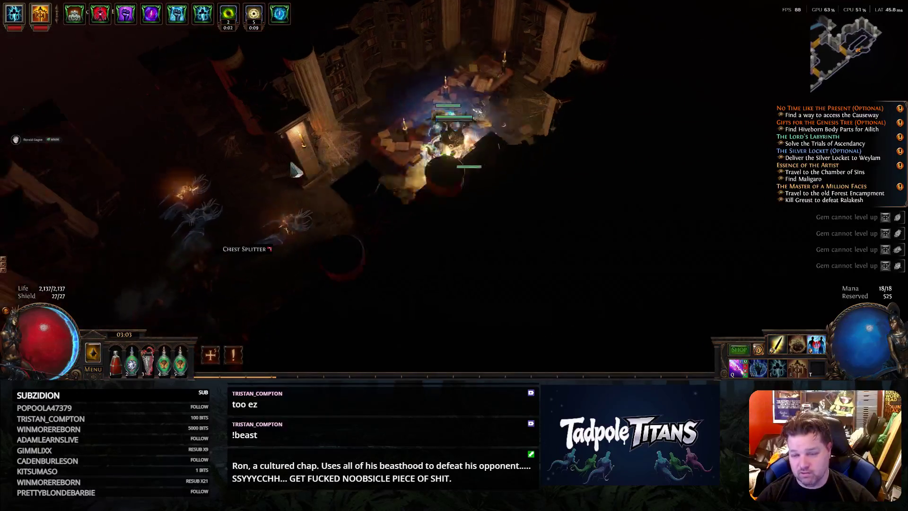
Pick up the Orb of Alteration, check the inventory and take the portal to The Bridge Encampment
key("Tab")
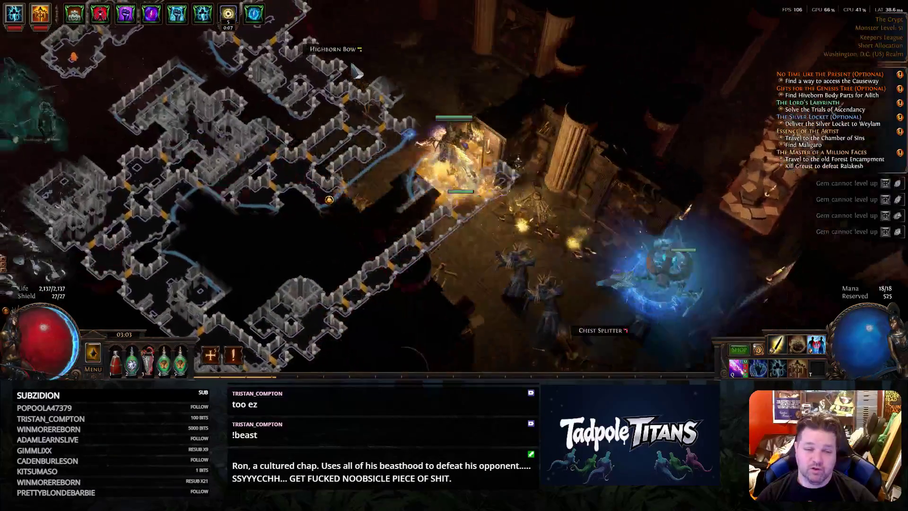
key("Tab")
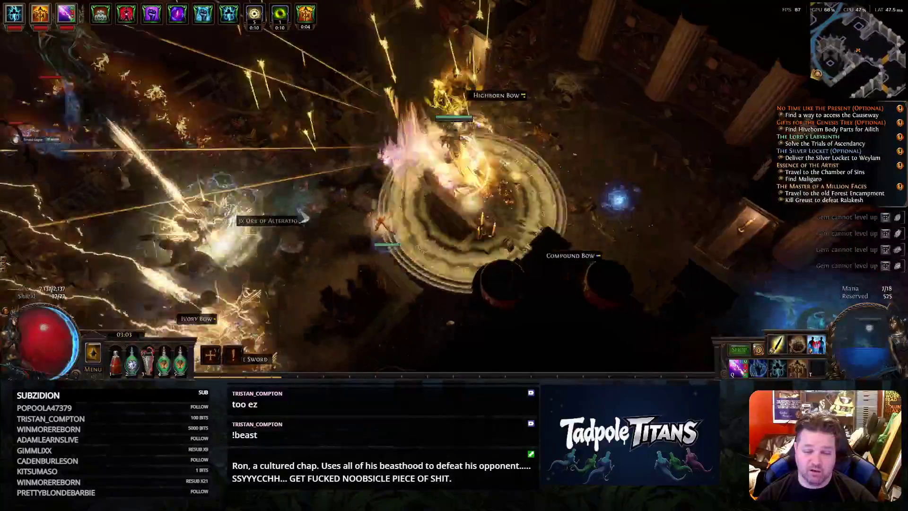
left_click(303, 218)
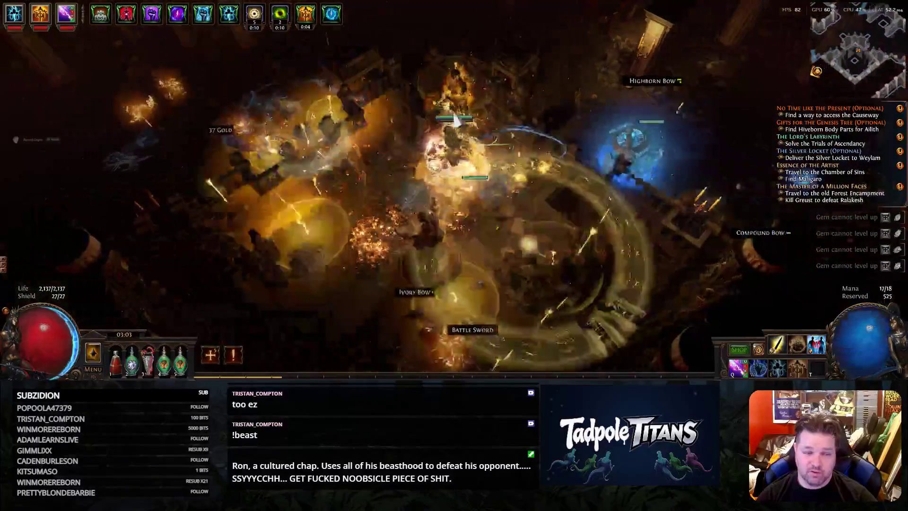
left_click(537, 97)
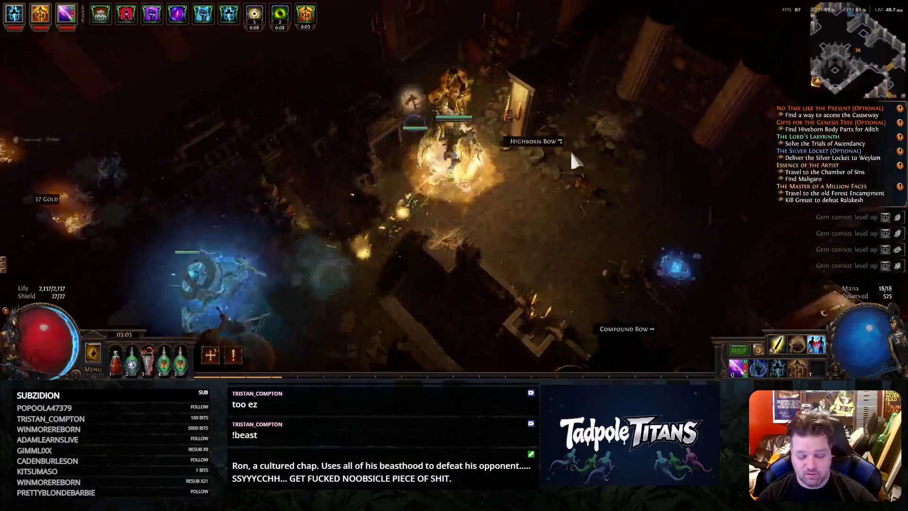
key("i")
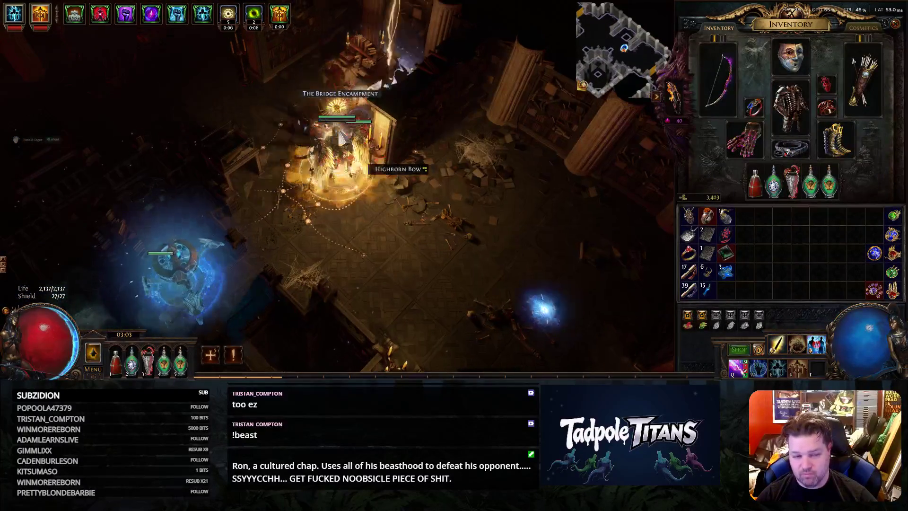
left_click(343, 156)
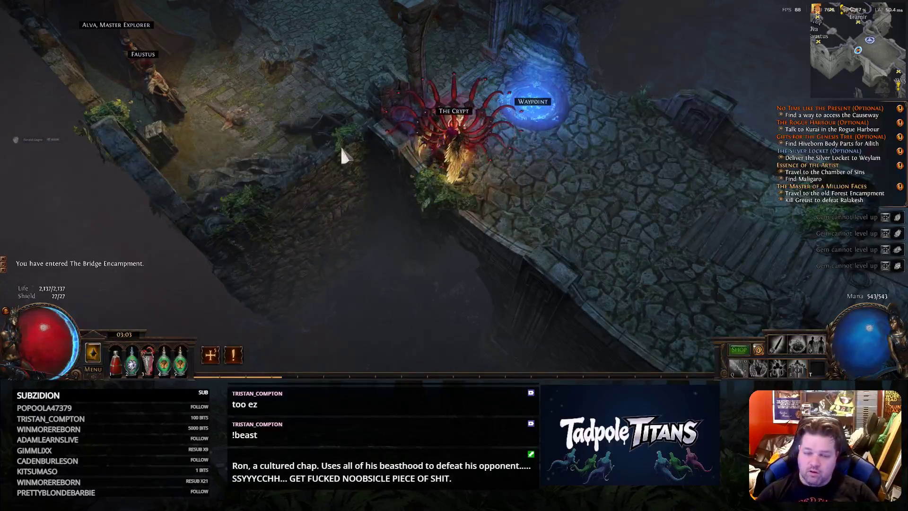
Walk across the bridge to Weylam Roth and claim the Silver Locket flask reward
left_click(775, 253)
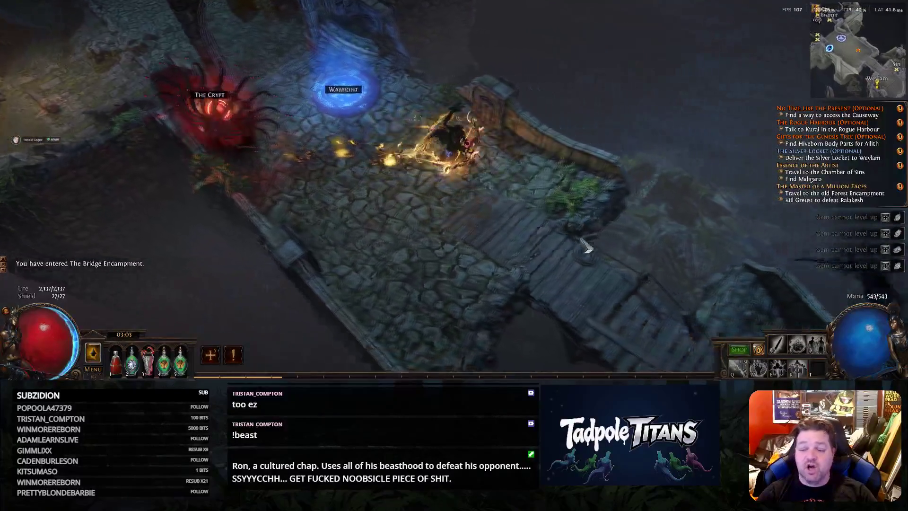
left_click_drag(575, 248, 553, 190)
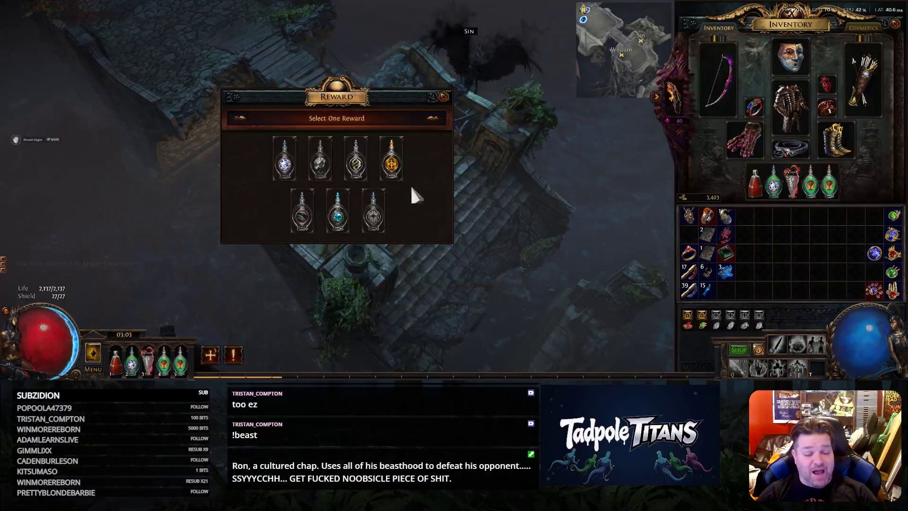
mouse_move(391, 162)
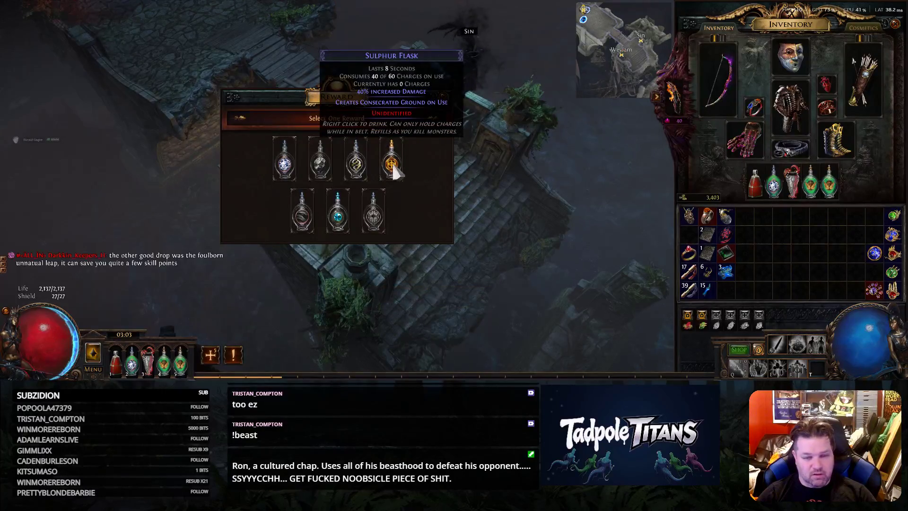
key("Escape")
Walk past the Waypoint into town and start talking to Helena about Maligaro's Map
left_click(601, 213)
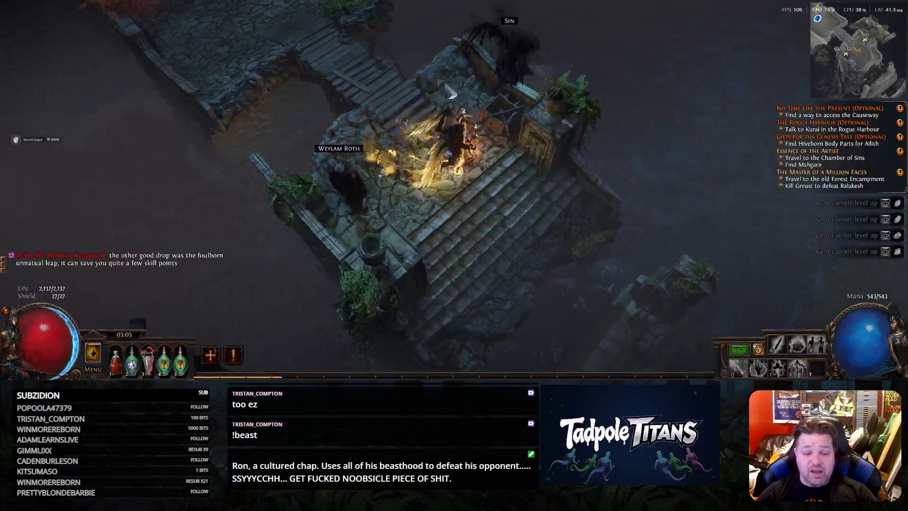
mouse_move(396, 98)
left_mouse_down()
mouse_move(383, 110)
mouse_move(467, 143)
left_mouse_up()
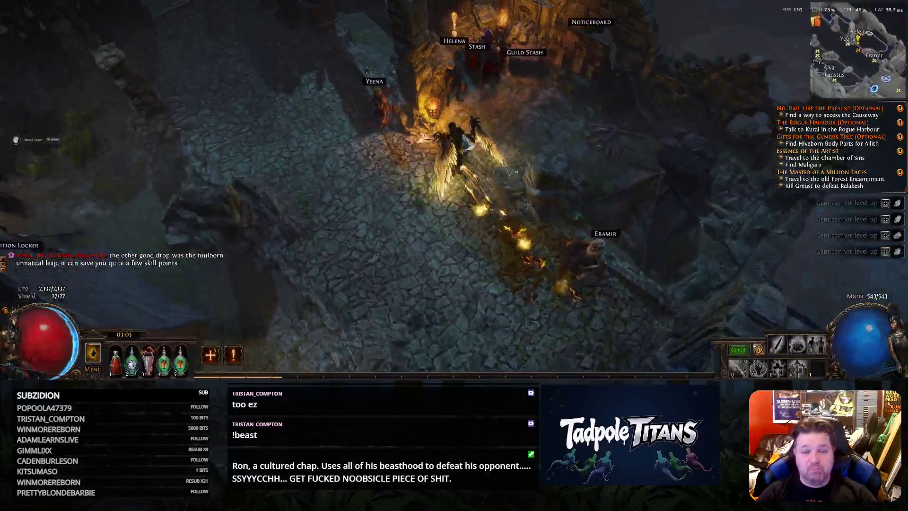
left_click(455, 43)
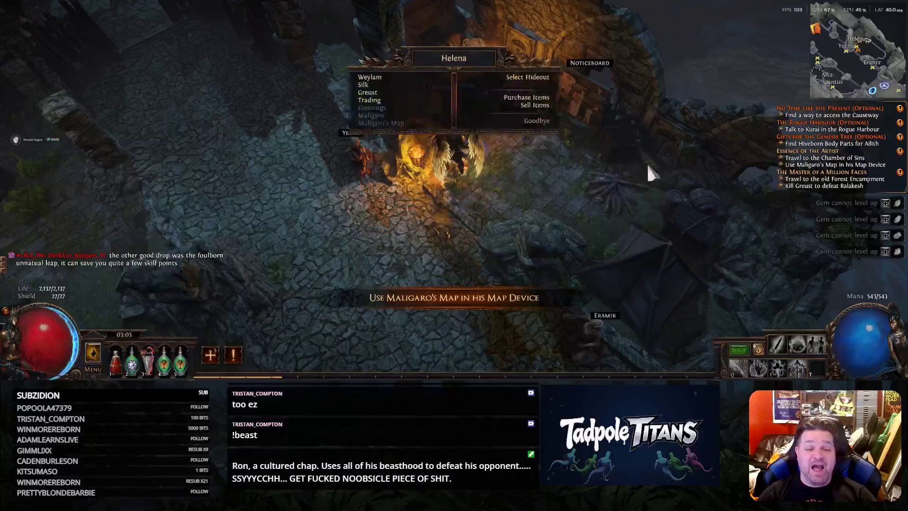
Leave Helena, open the guild stash and shift the green jewel to another inventory cell
key("Escape")
left_click(460, 104)
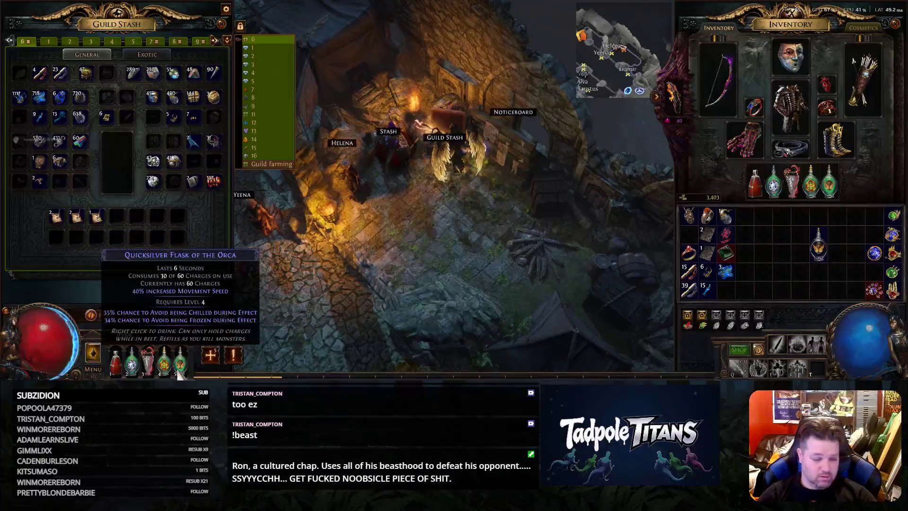
left_click(727, 253)
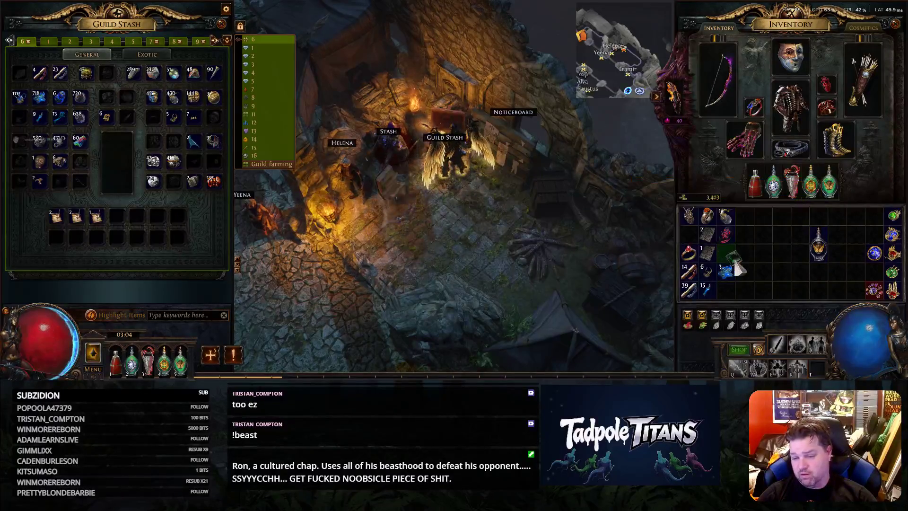
left_click(688, 233)
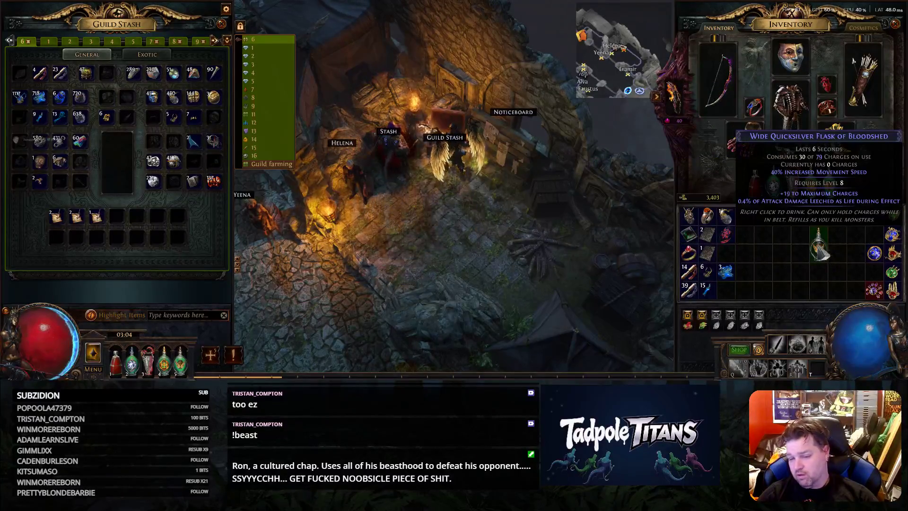
Store the new flask in the personal stash and bring up the Market search
left_click(820, 256)
left_click(398, 134)
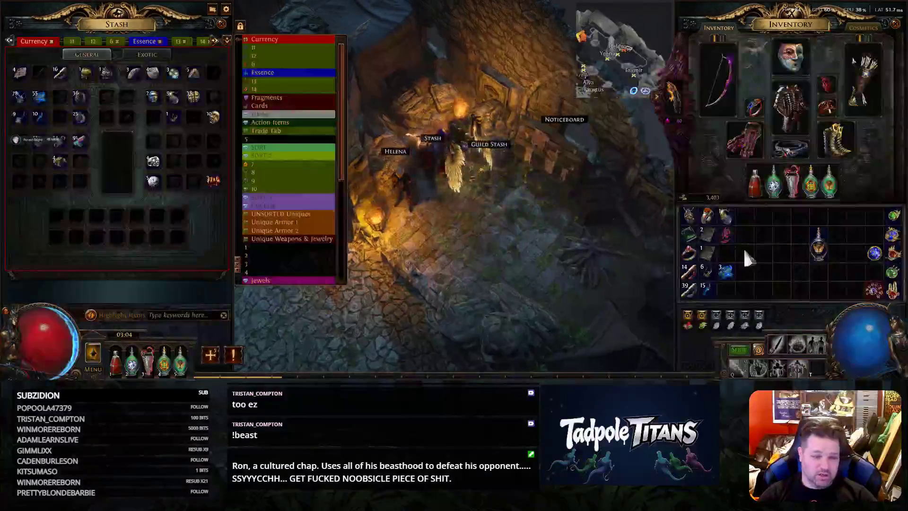
left_click(826, 257)
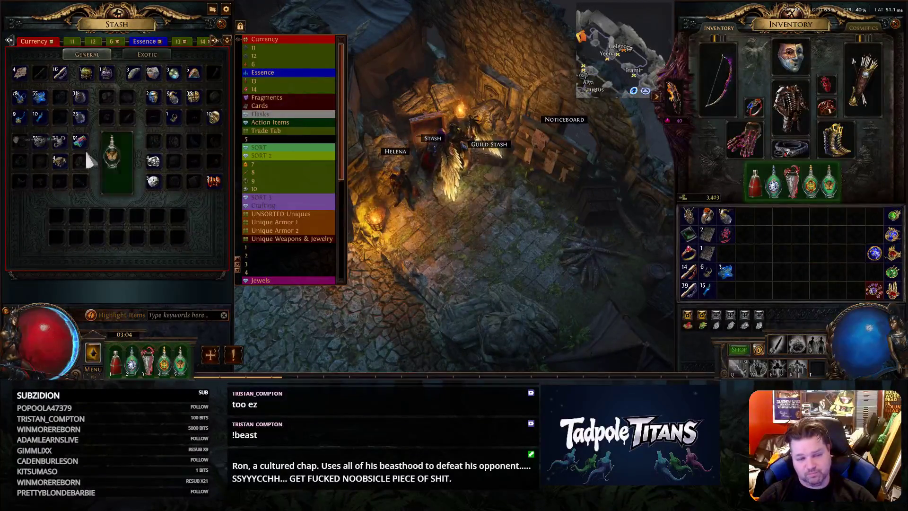
key("space")
left_click(438, 274)
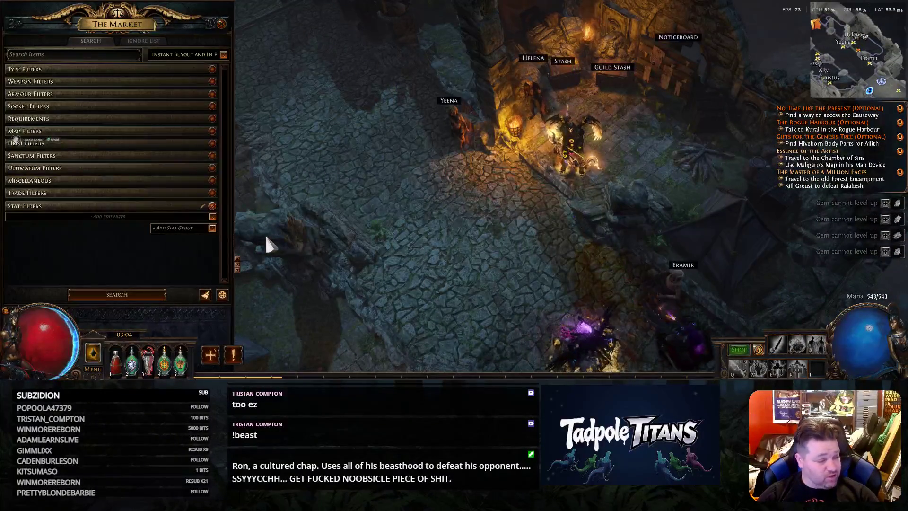
Search the Market for Replica Shroud of the Lightless and whisper the 6-divine seller an offer
key("space")
left_click(386, 288)
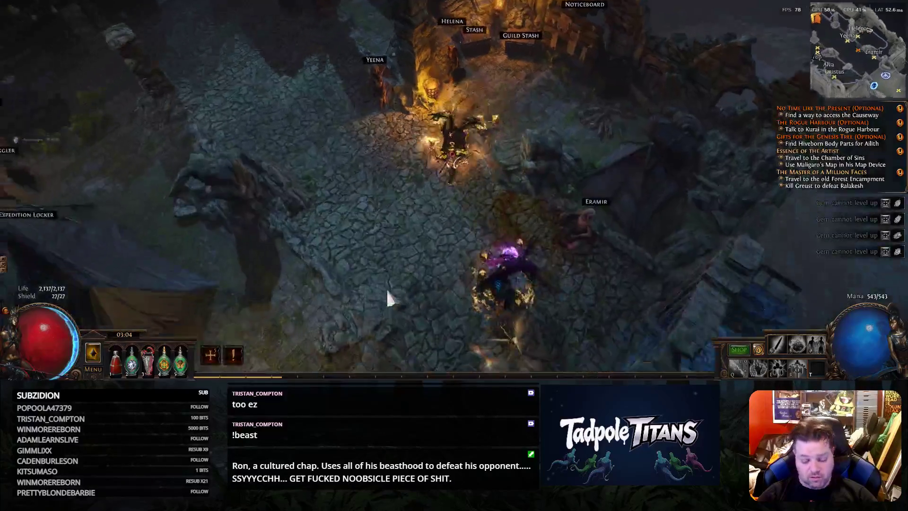
key("m")
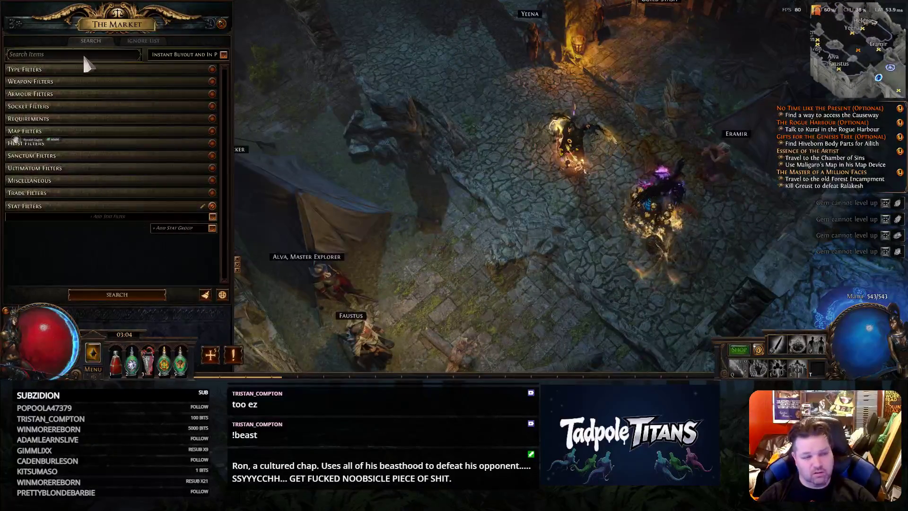
type("repli")
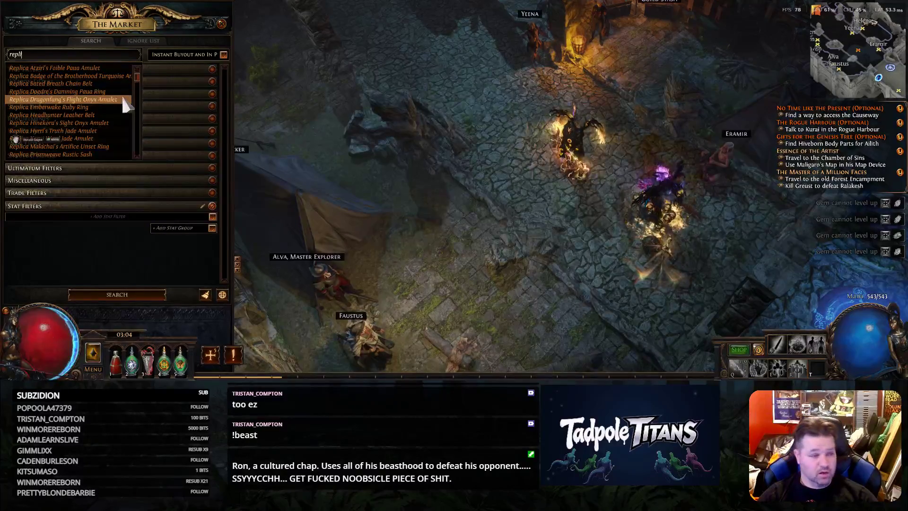
type("ca s")
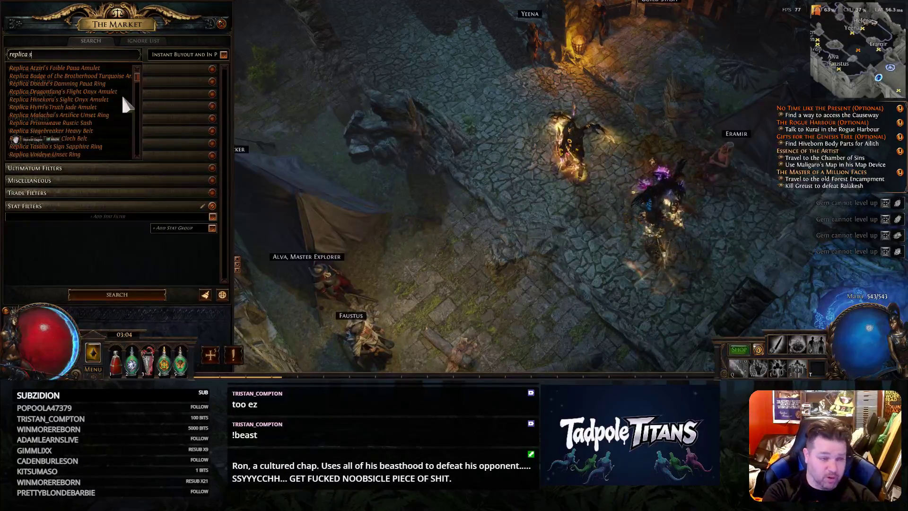
type("hr")
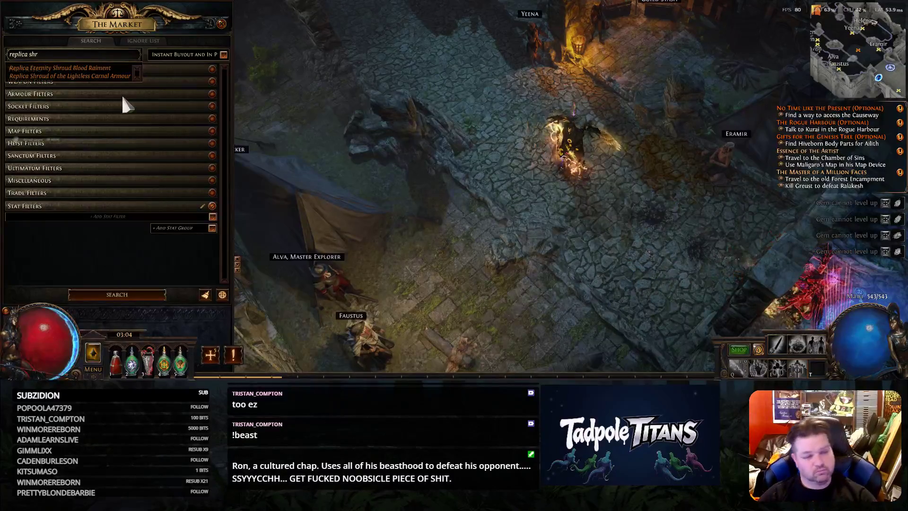
left_click(124, 295)
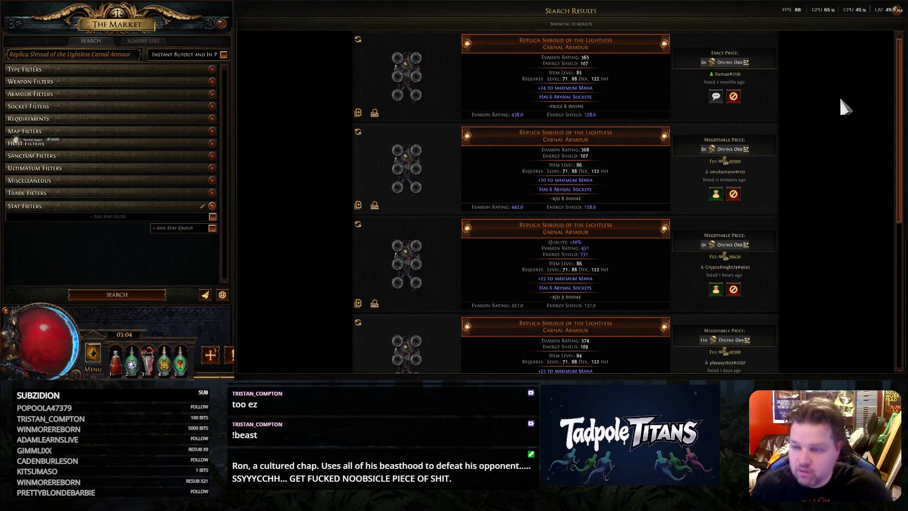
key("alt+Tab")
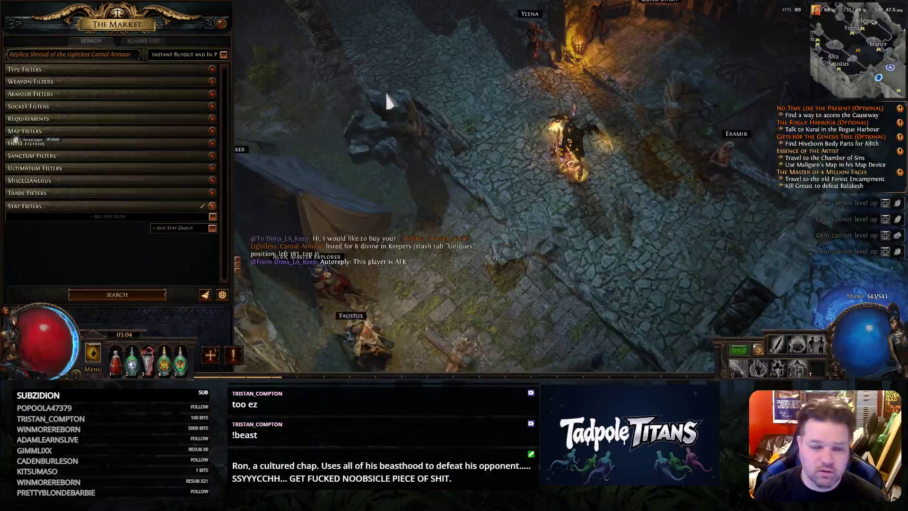
left_click(221, 25)
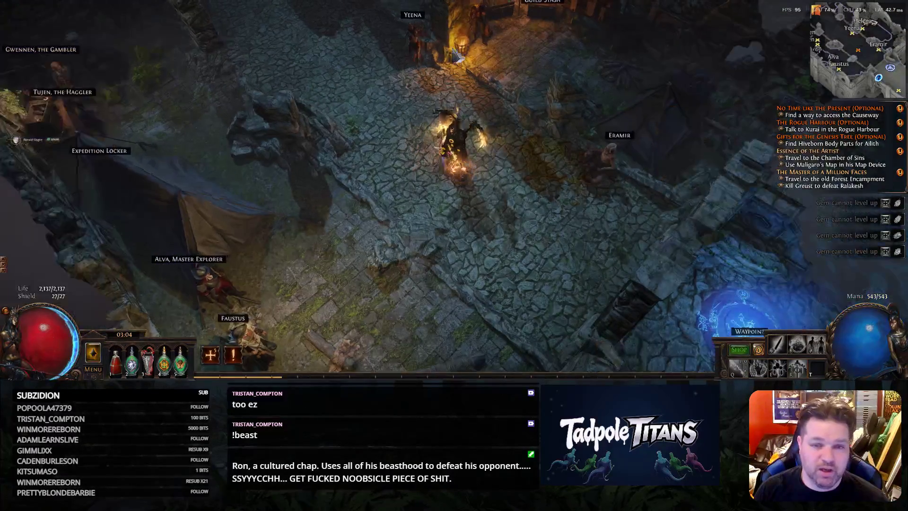
Walk through town past the stash to the Waypoint and bring up the Act 7 world map
left_click(340, 64)
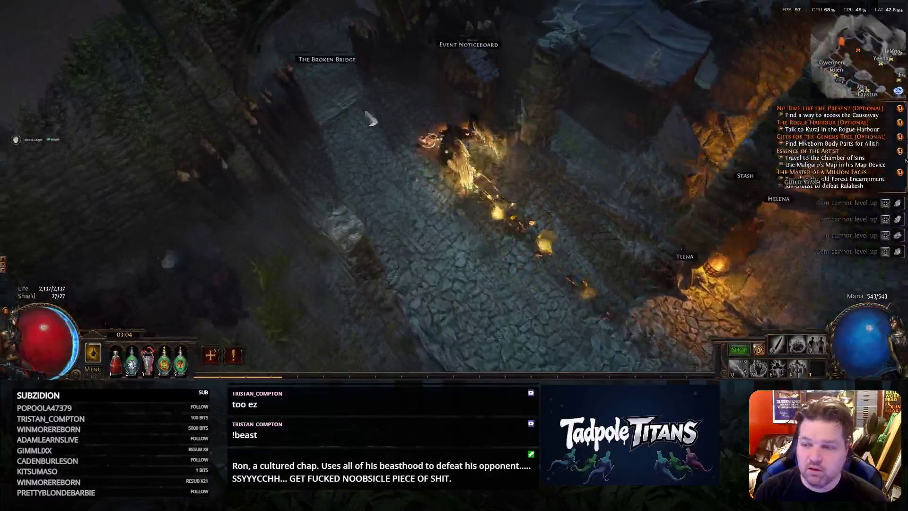
left_click(560, 273)
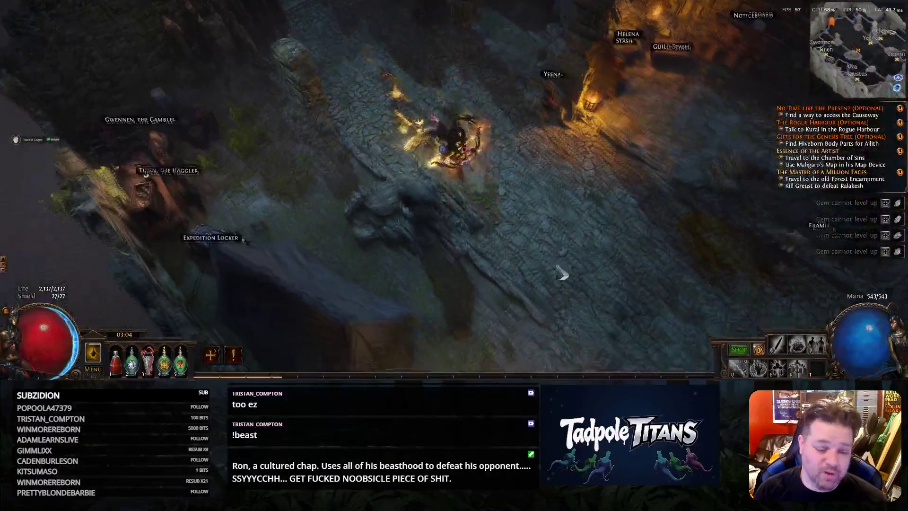
mouse_move(559, 273)
left_mouse_down()
mouse_move(490, 243)
mouse_move(500, 128)
mouse_move(396, 151)
left_mouse_up()
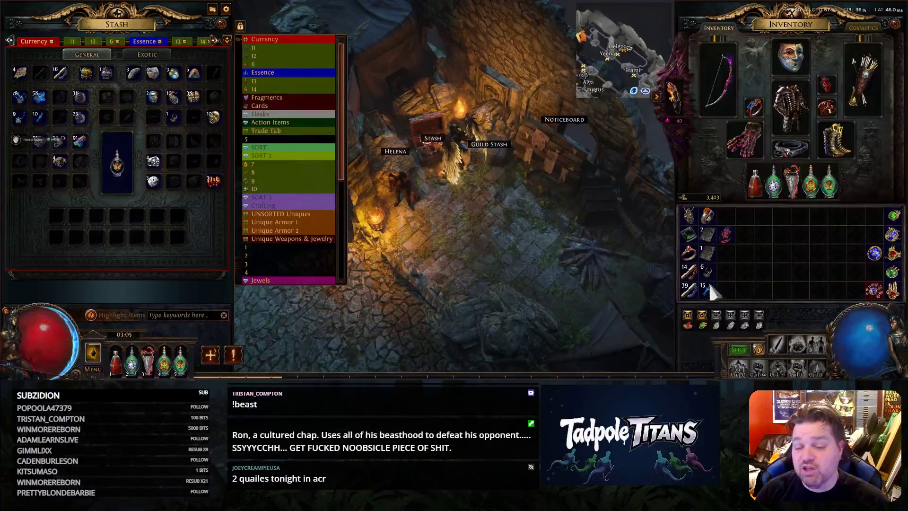
key("Escape")
left_click(540, 294)
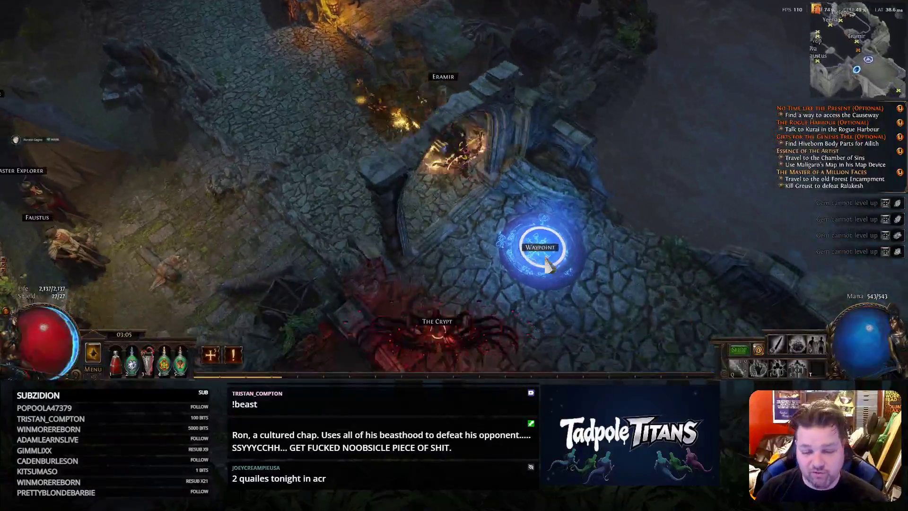
left_click(546, 264)
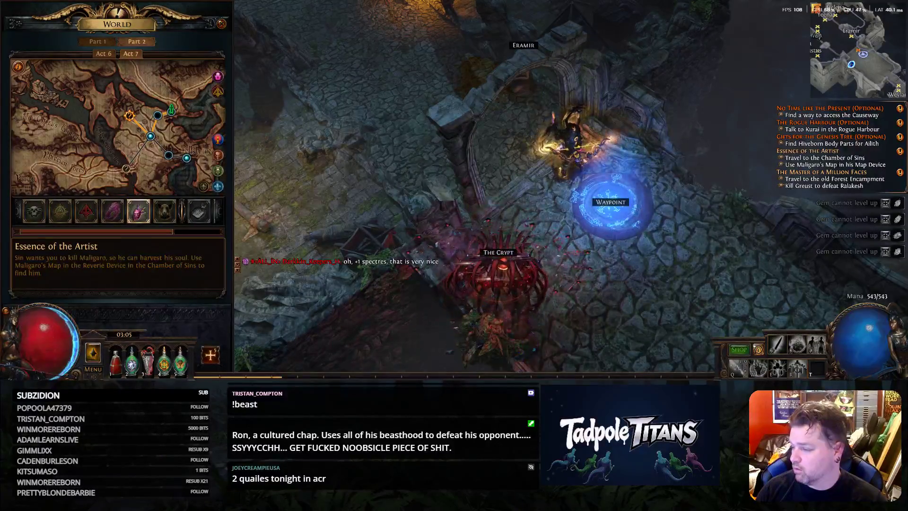
Return to the stash and store the card from the inventory
key("Escape")
mouse_move(433, 95)
left_mouse_down()
mouse_move(381, 147)
mouse_move(553, 158)
left_mouse_up()
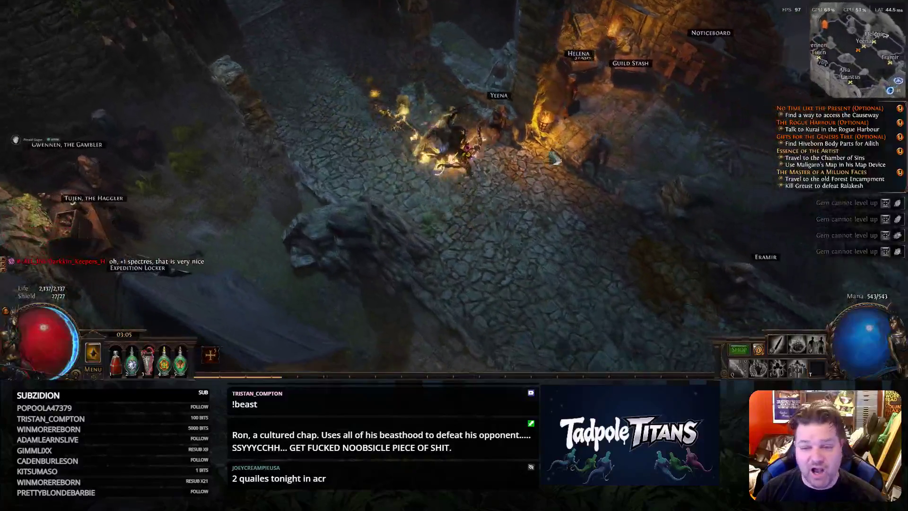
left_click(529, 95)
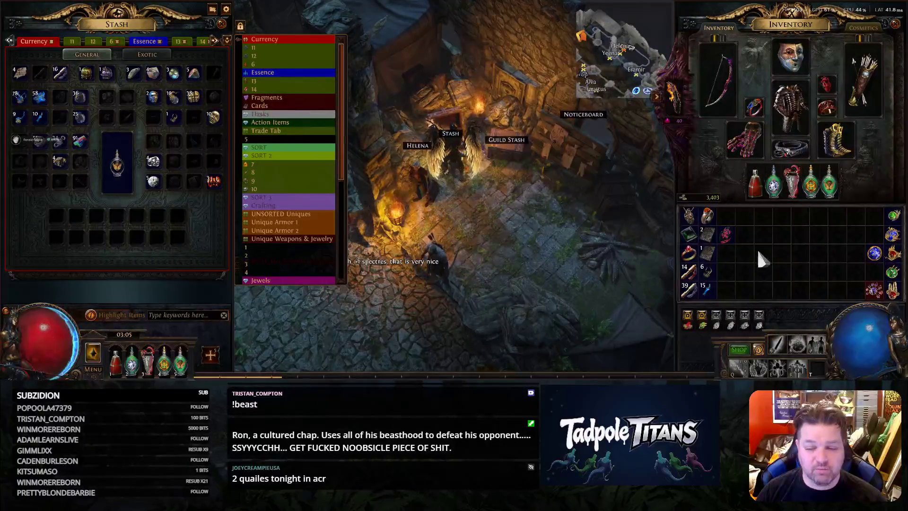
left_click(710, 254, "ctrl")
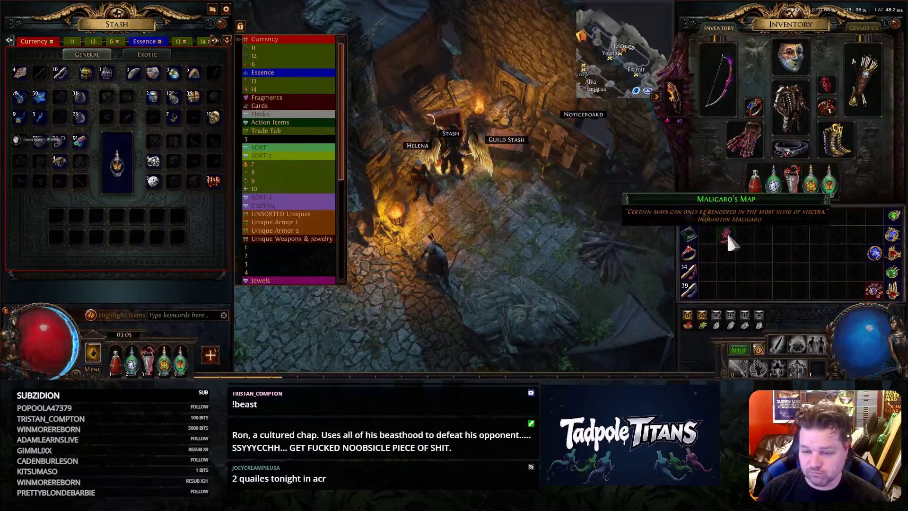
key("Escape")
Use the Waypoint to travel to The Crossroads
left_click_drag(539, 235, 578, 242)
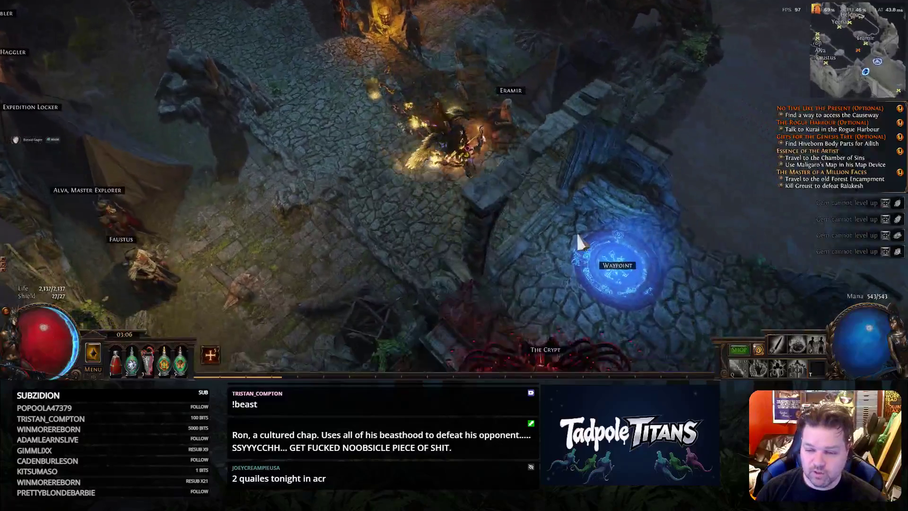
left_click(578, 241)
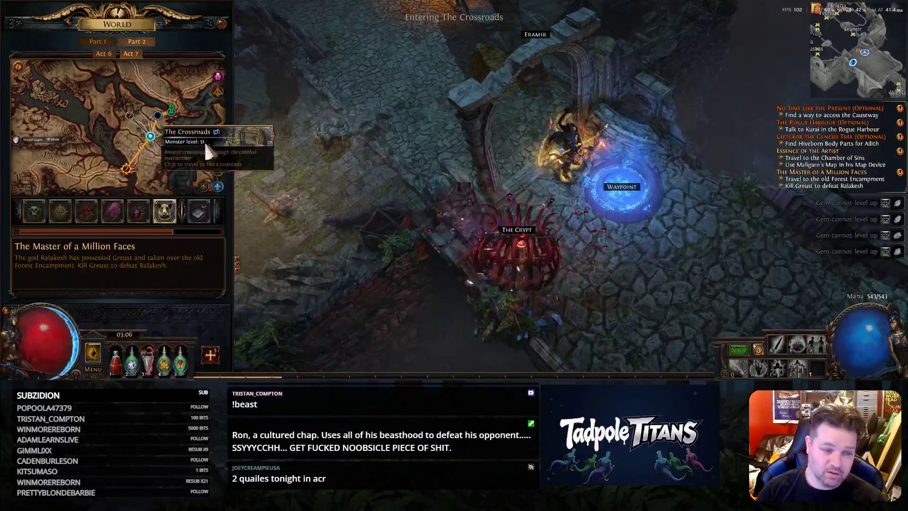
left_click(150, 135)
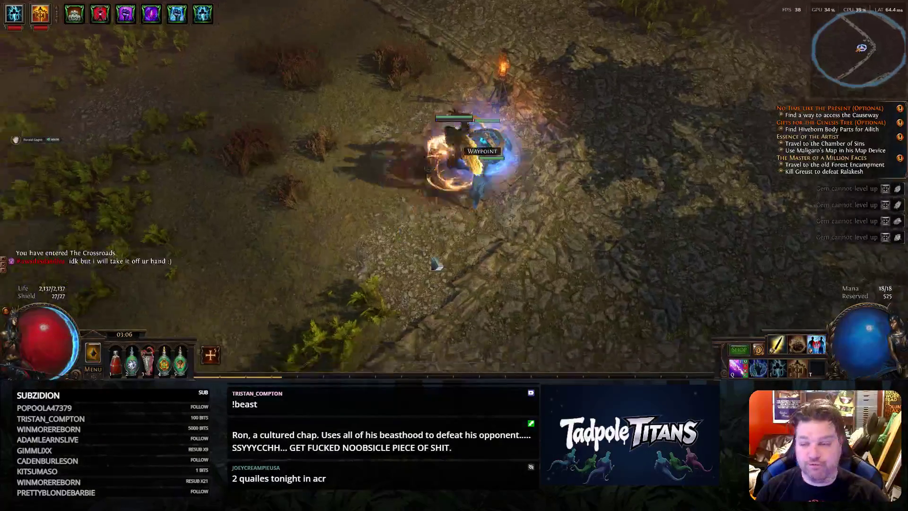
Advance from the waypoint through The Crossroads, casting at enemy packs along the way
left_click_drag(436, 265, 323, 257)
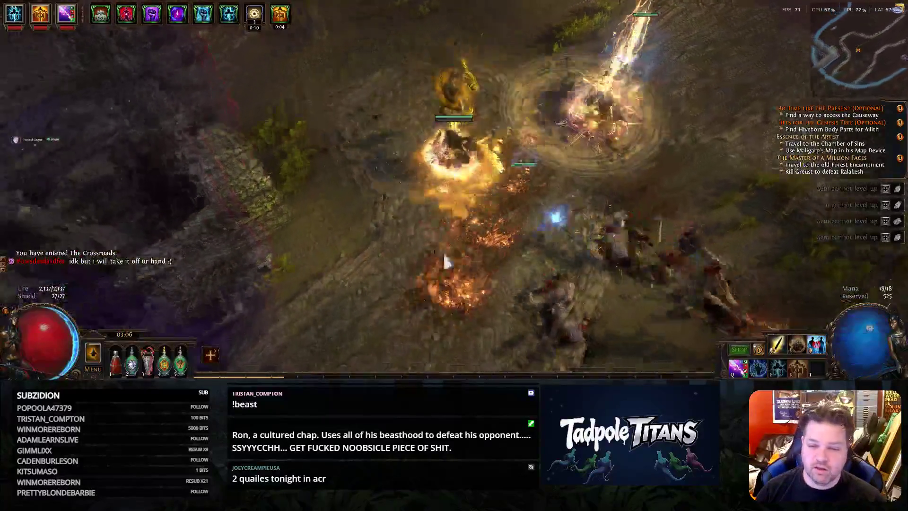
mouse_move(325, 257)
left_mouse_down()
mouse_move(469, 283)
mouse_move(430, 234)
left_mouse_up()
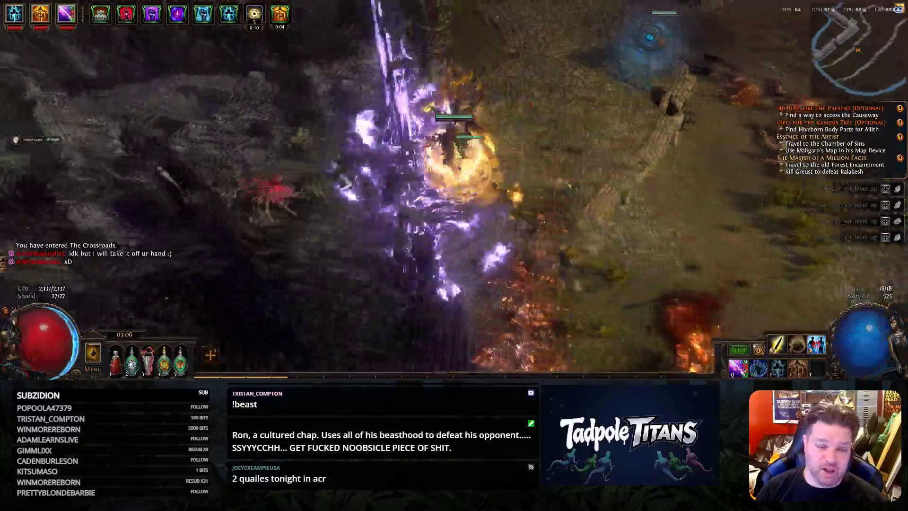
mouse_move(429, 236)
left_mouse_down()
mouse_move(407, 228)
mouse_move(354, 253)
mouse_move(439, 264)
mouse_move(326, 111)
left_mouse_up()
left_click_drag(370, 150, 515, 269)
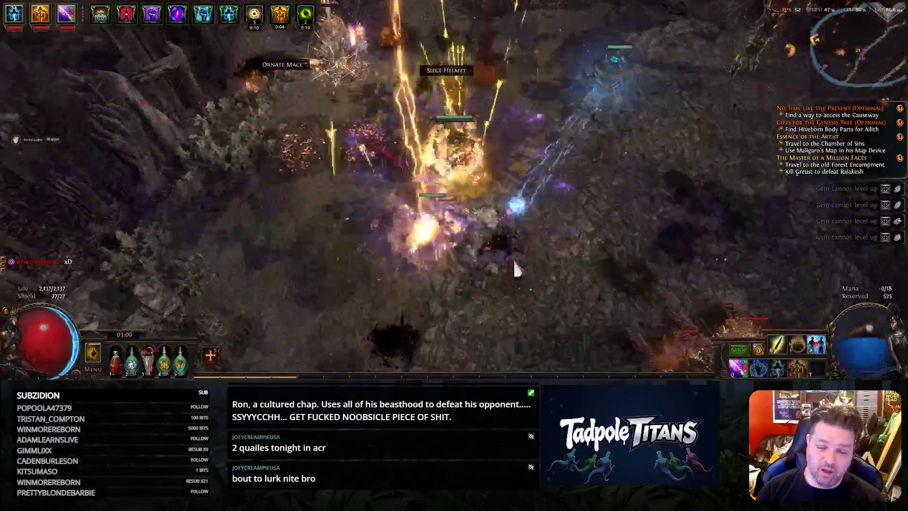
left_click(516, 270)
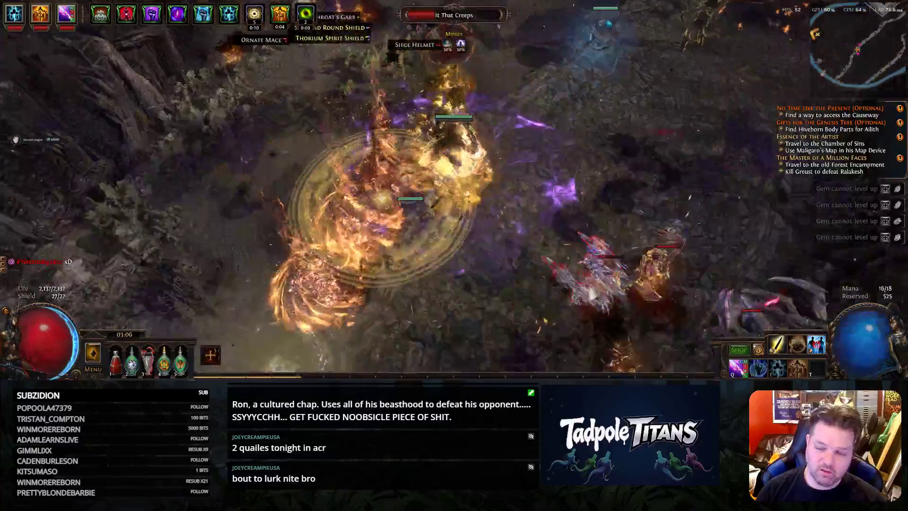
mouse_move(453, 276)
left_mouse_down()
mouse_move(398, 257)
mouse_move(352, 262)
left_mouse_up()
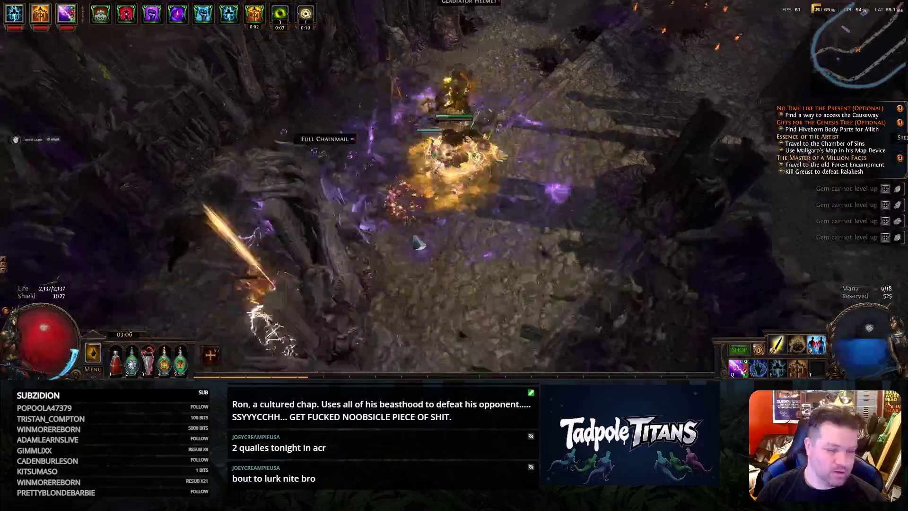
mouse_move(352, 262)
left_mouse_down()
mouse_move(417, 242)
mouse_move(410, 111)
left_mouse_up()
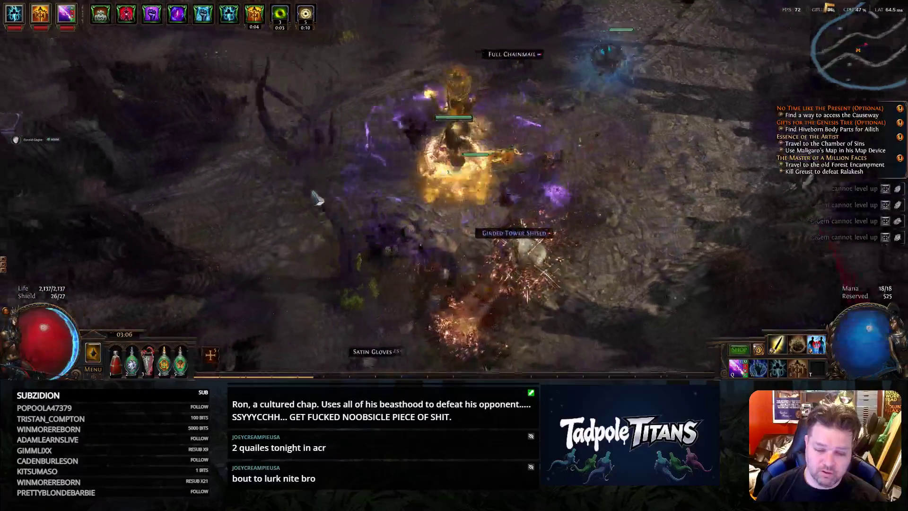
mouse_move(410, 111)
left_mouse_down()
mouse_move(319, 142)
mouse_move(284, 136)
mouse_move(343, 215)
mouse_move(414, 121)
mouse_move(541, 60)
mouse_move(617, 59)
left_mouse_up()
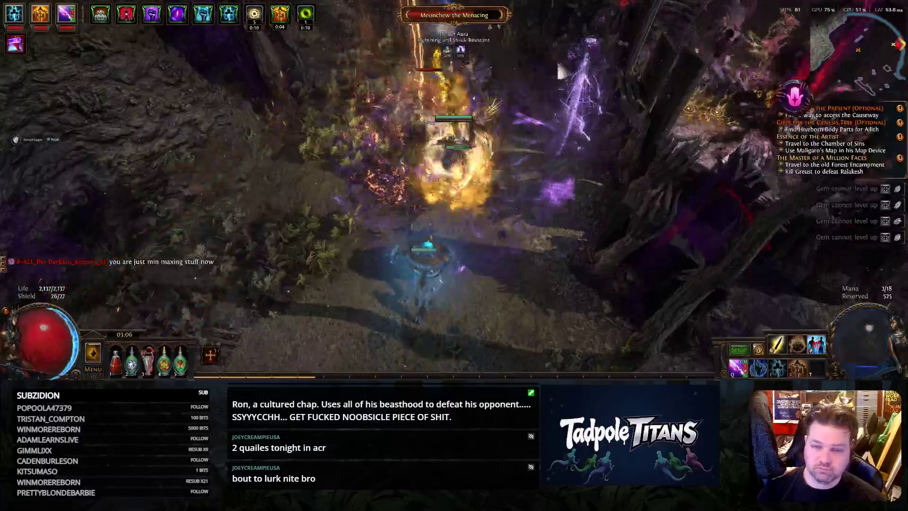
Kill the boss Moonchew the Menacing and push on through the forest fighting enemies
left_click(591, 212)
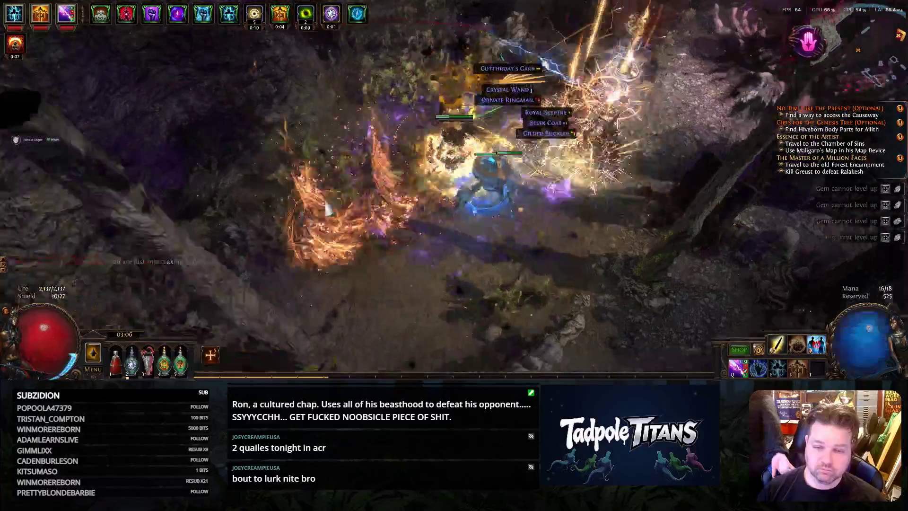
mouse_move(410, 225)
left_mouse_down()
mouse_move(726, 85)
mouse_move(738, 102)
mouse_move(515, 144)
left_mouse_up()
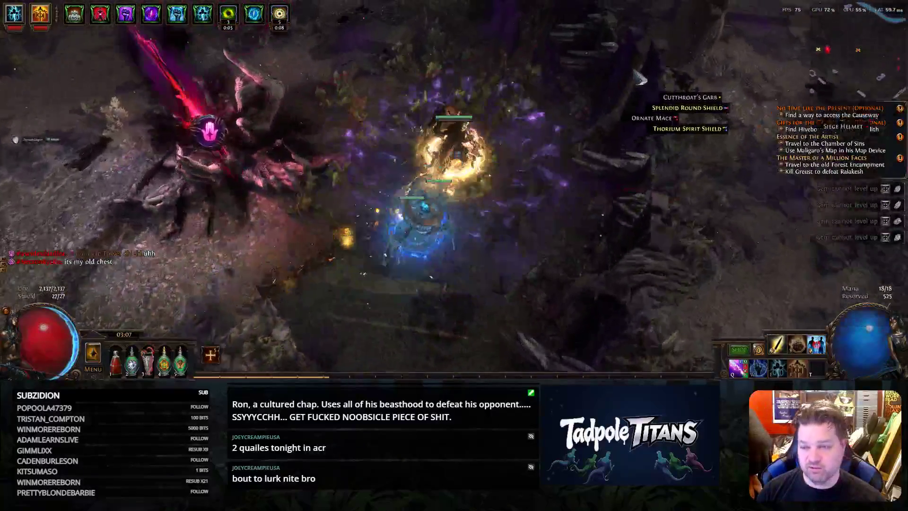
left_click_drag(640, 77, 520, 62)
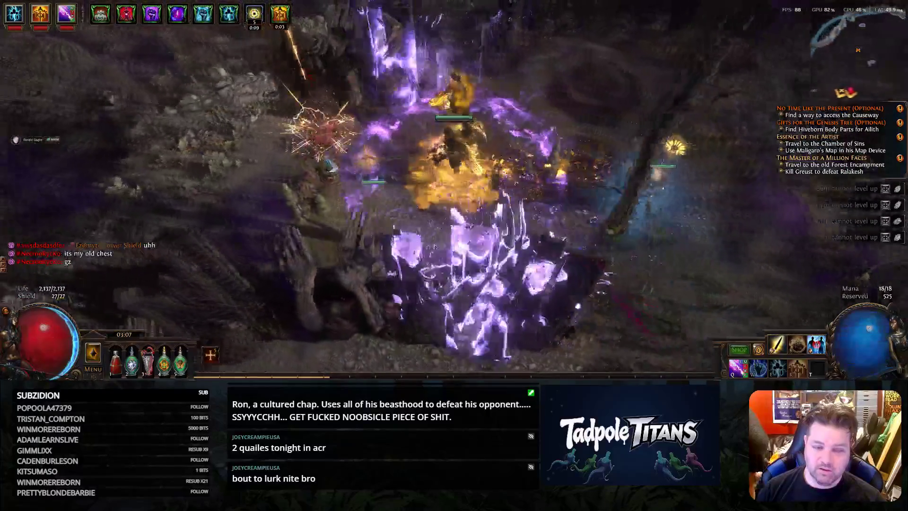
left_click_drag(314, 204, 640, 174)
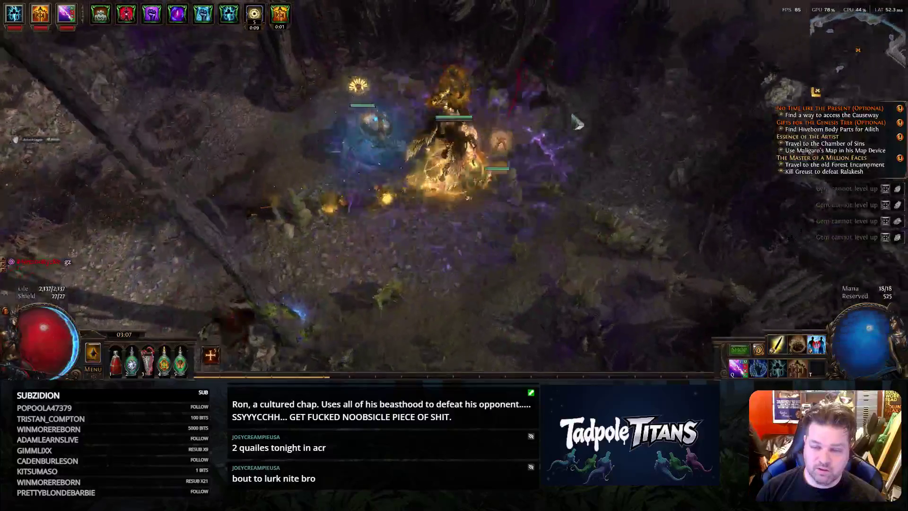
mouse_move(577, 123)
left_mouse_down()
mouse_move(399, 146)
mouse_move(402, 137)
left_mouse_up()
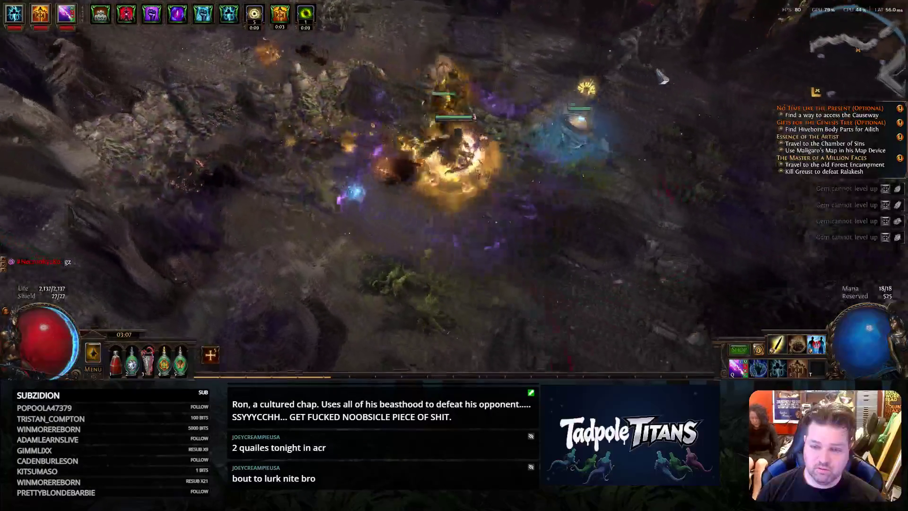
mouse_move(368, 147)
left_mouse_down()
mouse_move(658, 80)
mouse_move(577, 143)
mouse_move(480, 70)
mouse_move(535, 113)
mouse_move(520, 175)
mouse_move(580, 187)
mouse_move(607, 160)
left_mouse_up()
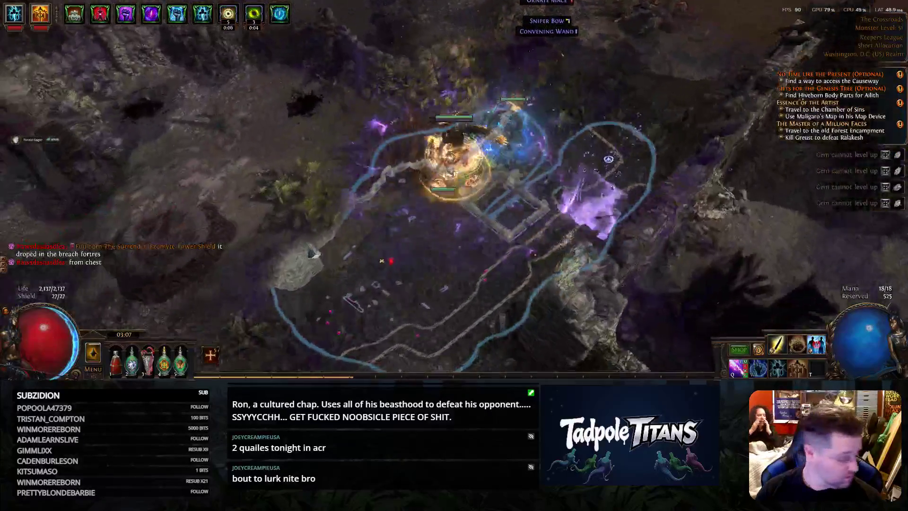
Fight down the path until Greust dies and the objective points to Helena
left_click_drag(310, 253, 356, 291)
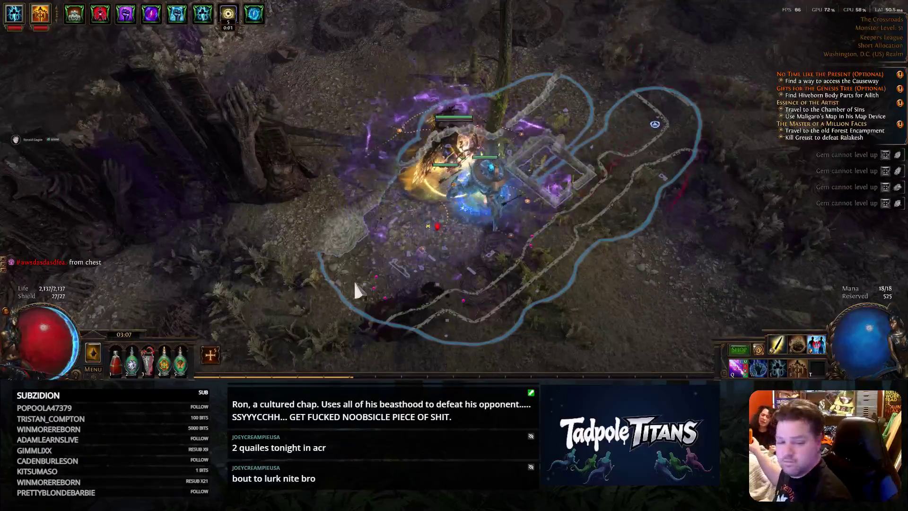
left_click_drag(365, 259, 383, 16)
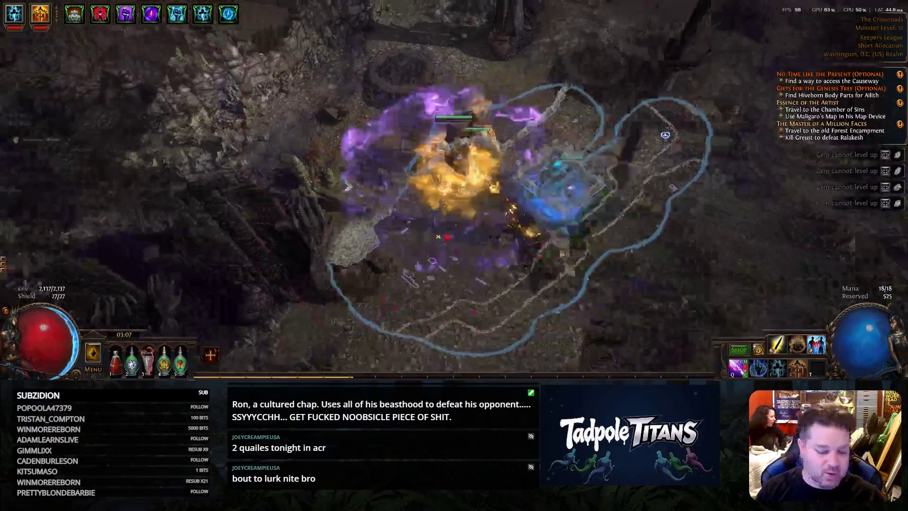
left_click(243, 304)
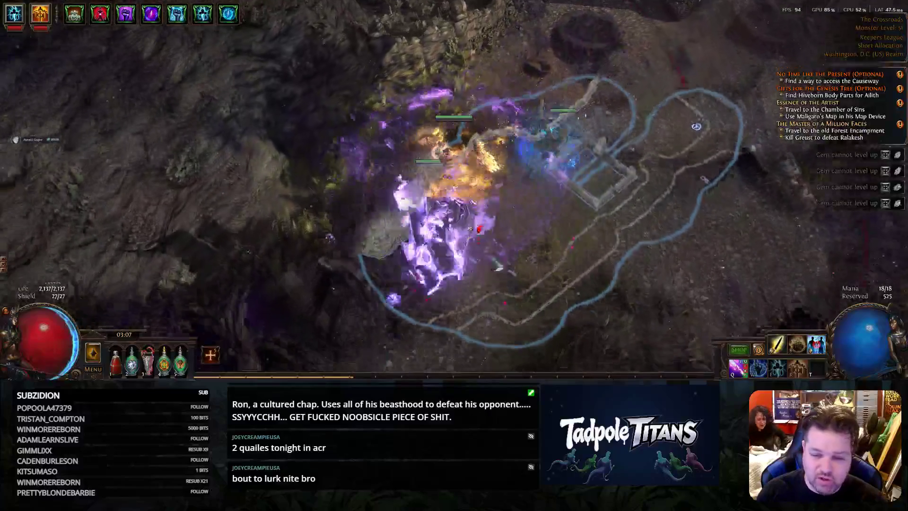
left_click(498, 266)
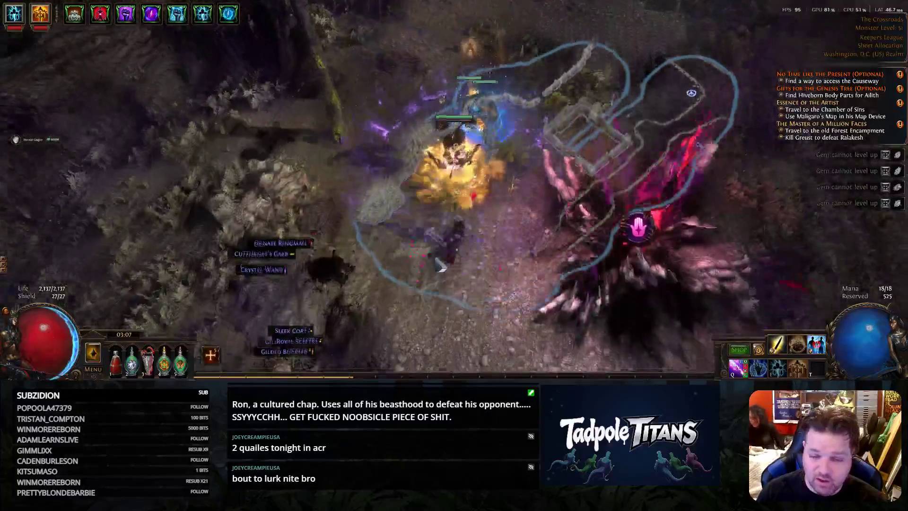
left_click(440, 264)
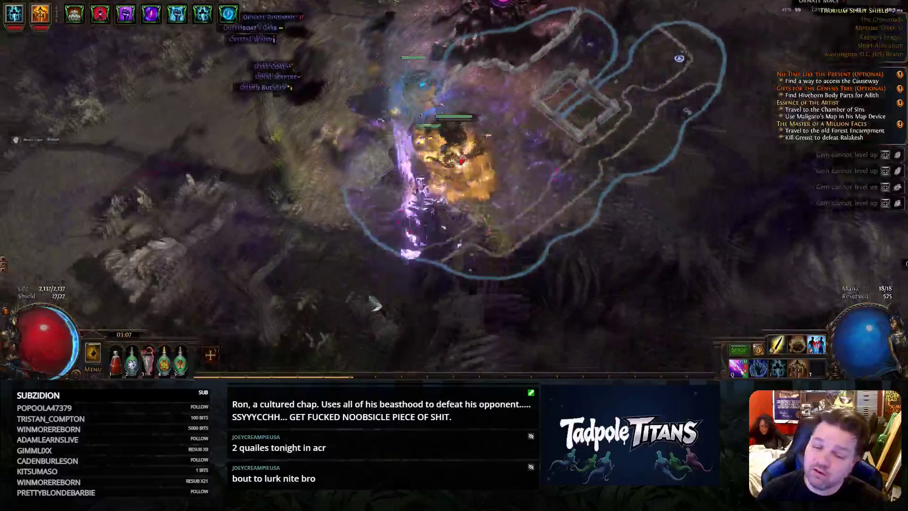
key("Tab")
left_click(361, 308)
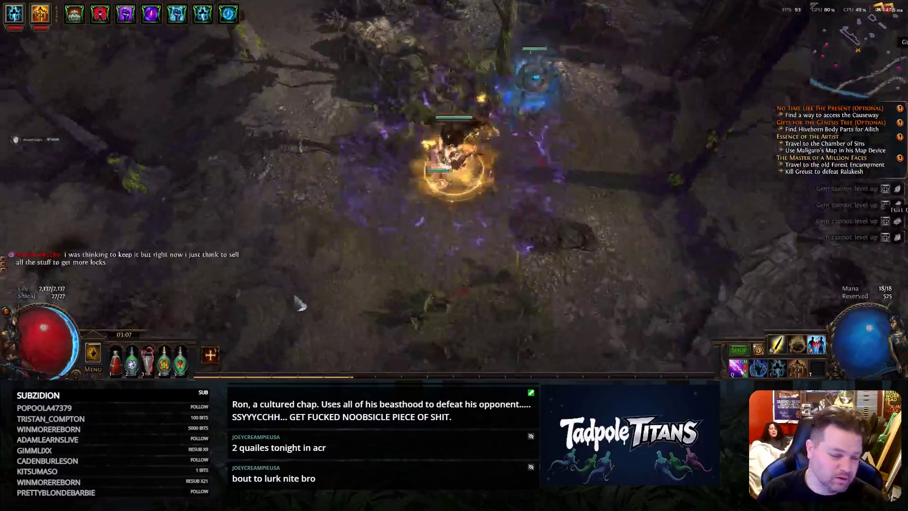
left_click(299, 304)
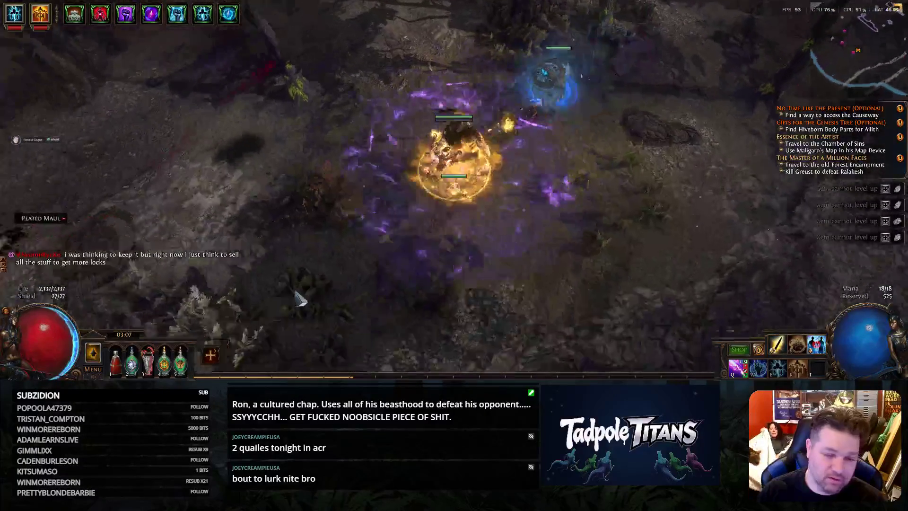
left_click(299, 302)
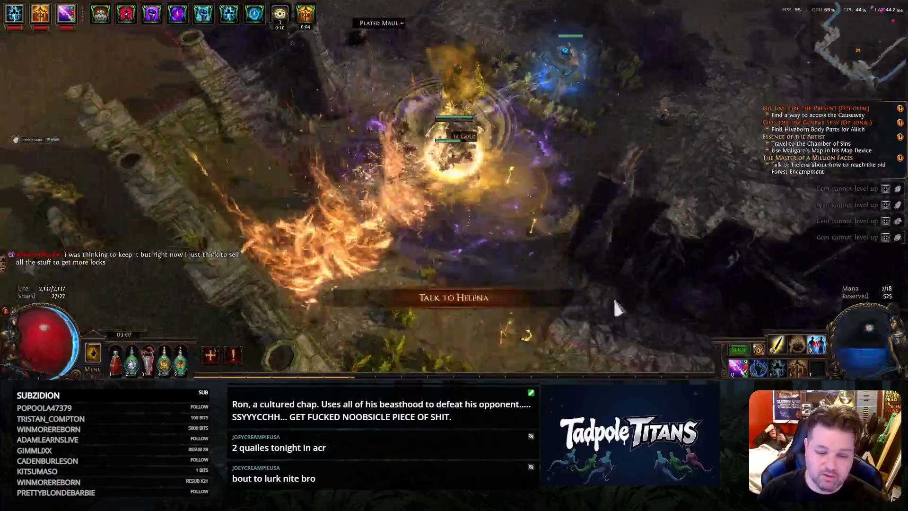
left_click(615, 308)
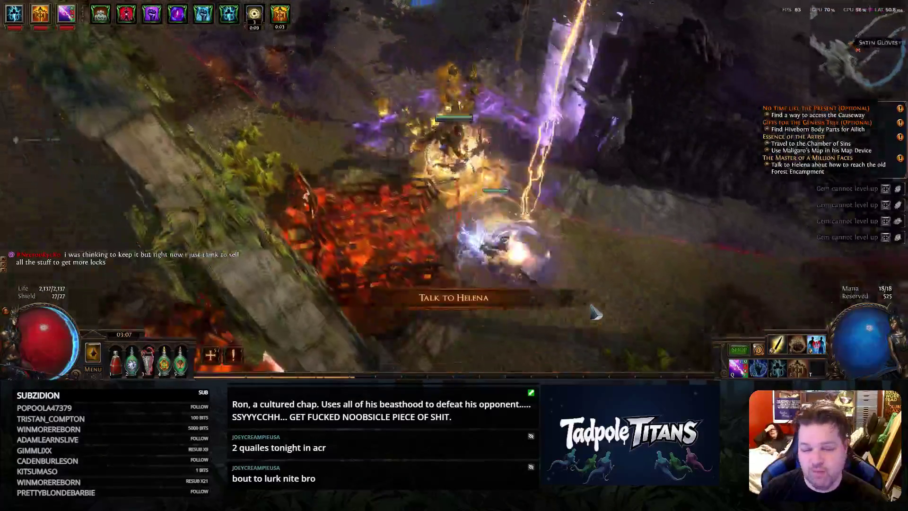
Run past Helena and right across the jungle with the area map up, casting at enemies
left_click(595, 313)
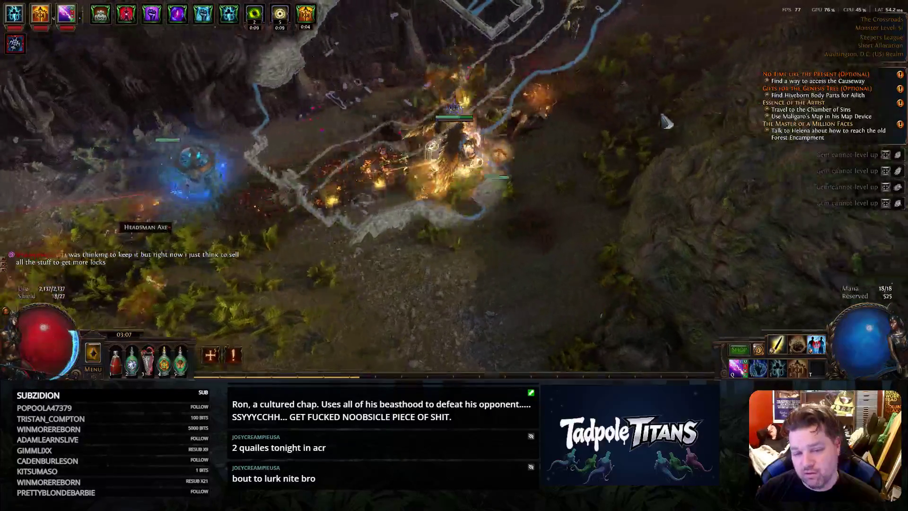
mouse_move(516, 90)
left_mouse_down()
mouse_move(596, 69)
mouse_move(541, 92)
mouse_move(568, 71)
mouse_move(668, 116)
left_mouse_up()
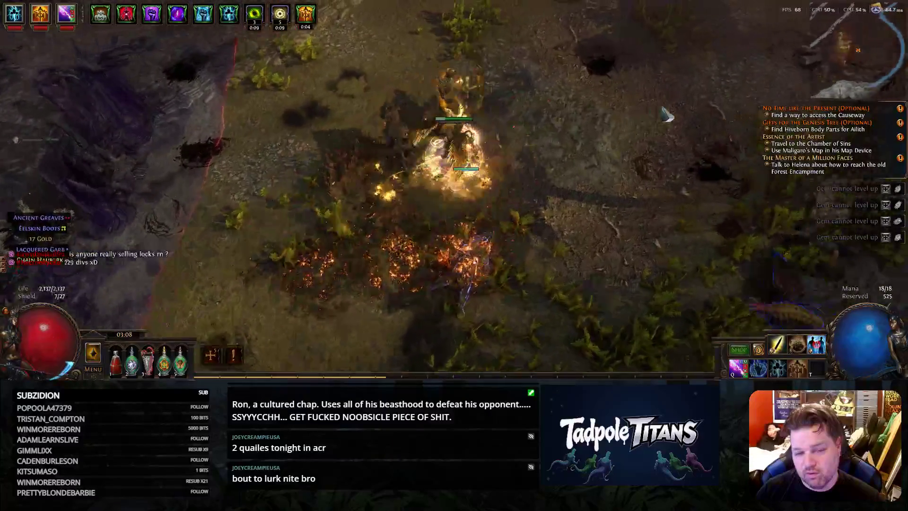
key("Tab")
mouse_move(667, 116)
left_mouse_down()
mouse_move(537, 282)
mouse_move(530, 218)
left_mouse_up()
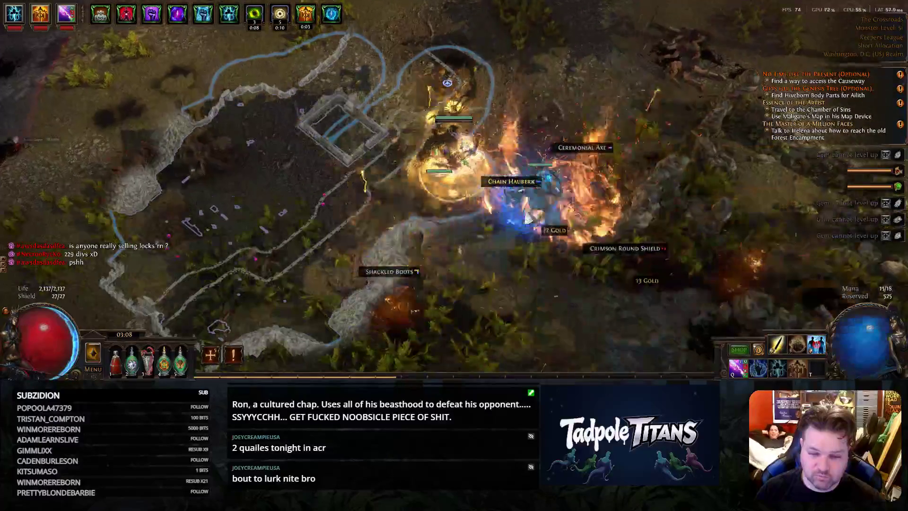
left_click_drag(494, 286, 558, 283)
left_click_drag(598, 264, 577, 158)
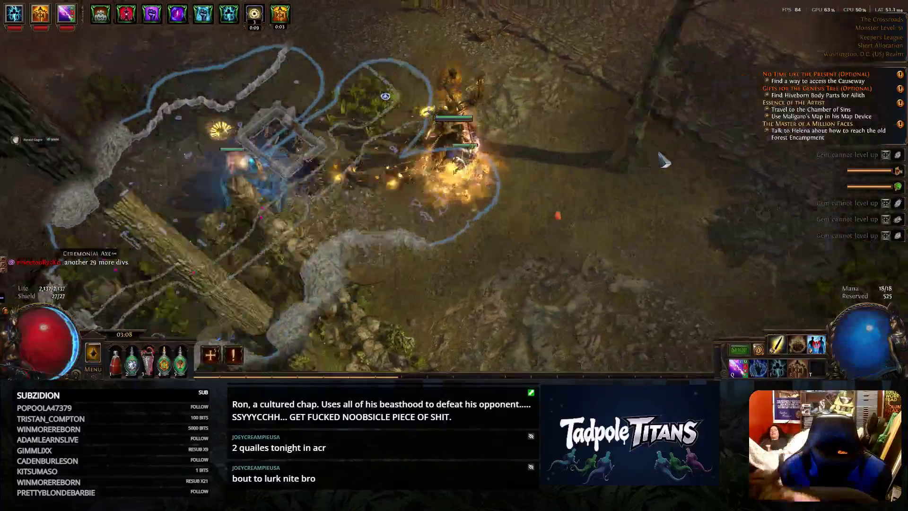
left_click_drag(664, 161, 658, 168)
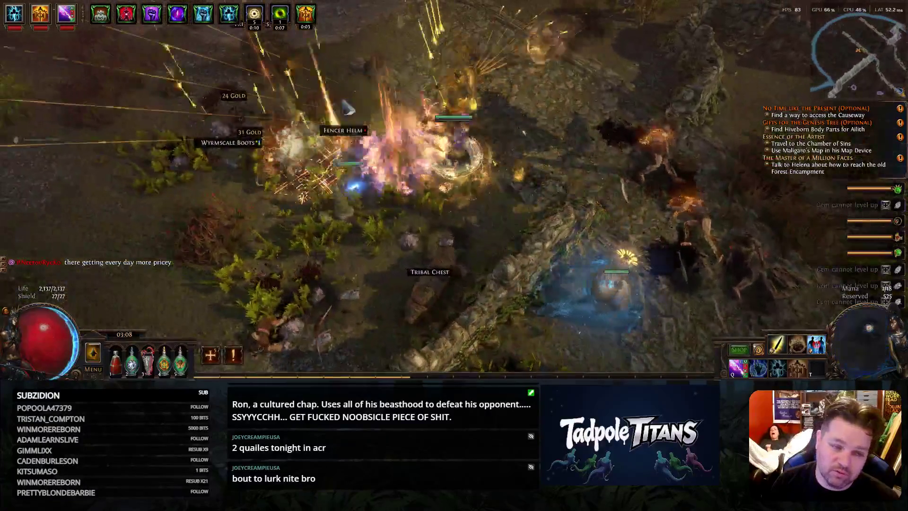
Break the tribal chest, kill the surrounding enemies and pick up the Jeweller's Orb
left_click_drag(348, 106, 277, 151)
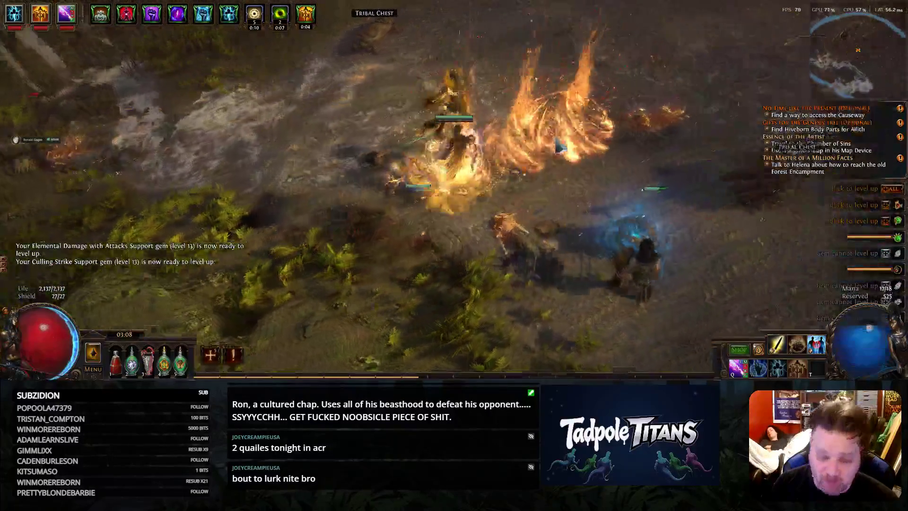
left_click_drag(559, 146, 731, 165)
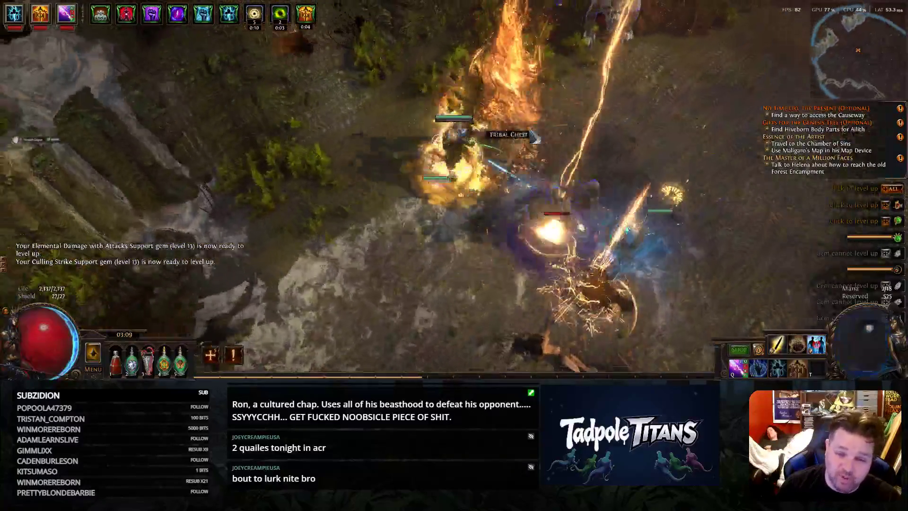
left_click_drag(534, 136, 618, 108)
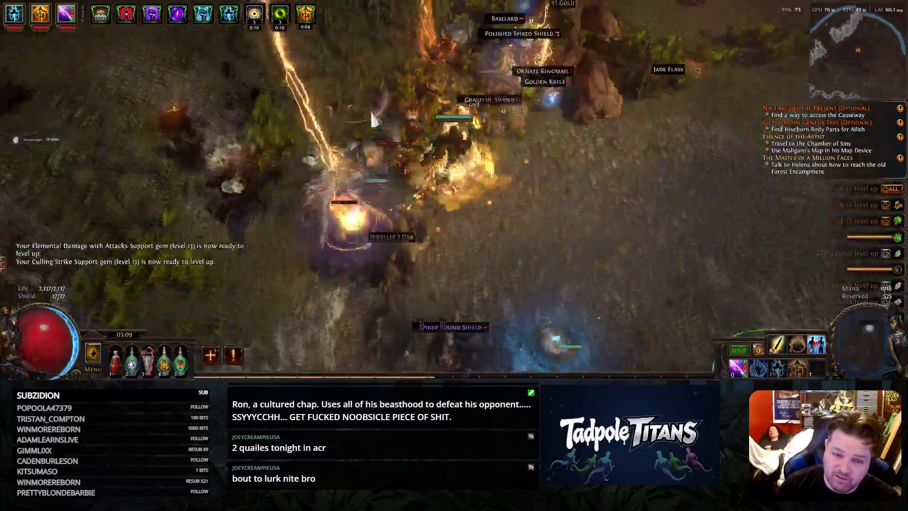
left_click_drag(369, 109, 440, 242)
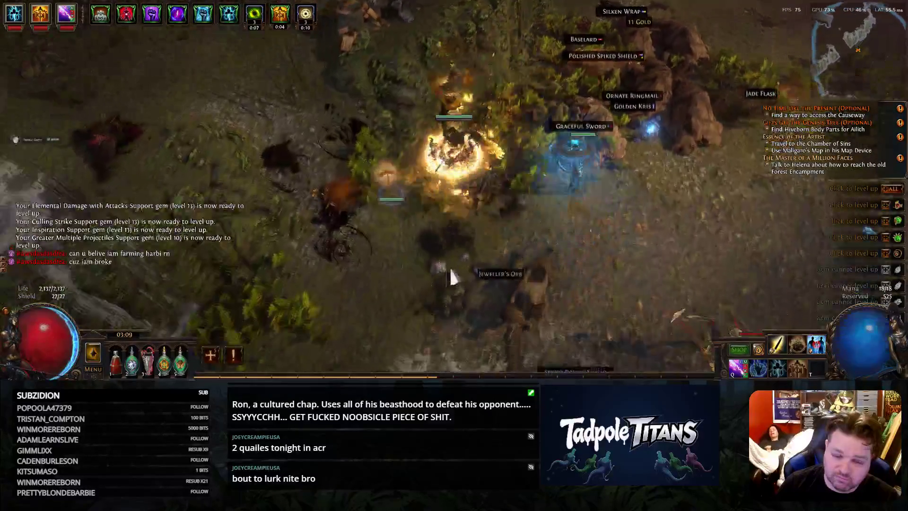
left_click(496, 272)
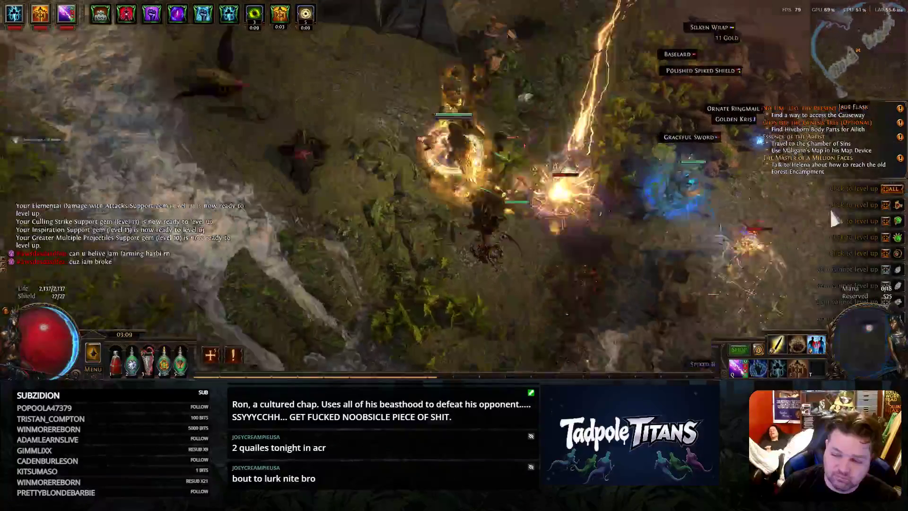
Fight up-left and enter The Chamber of Sins Level 1
mouse_move(328, 101)
left_mouse_down()
mouse_move(270, 103)
mouse_move(552, 105)
mouse_move(353, 101)
mouse_move(245, 206)
mouse_move(251, 224)
left_mouse_up()
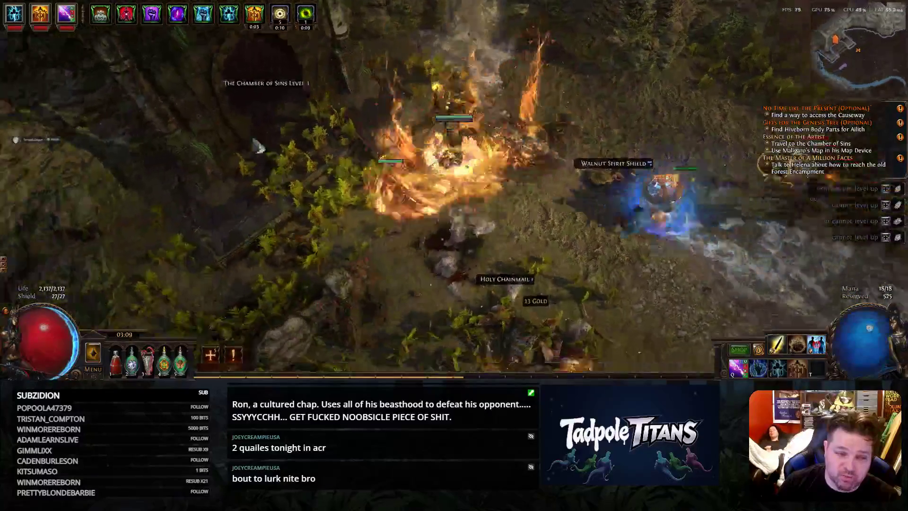
left_click(347, 101)
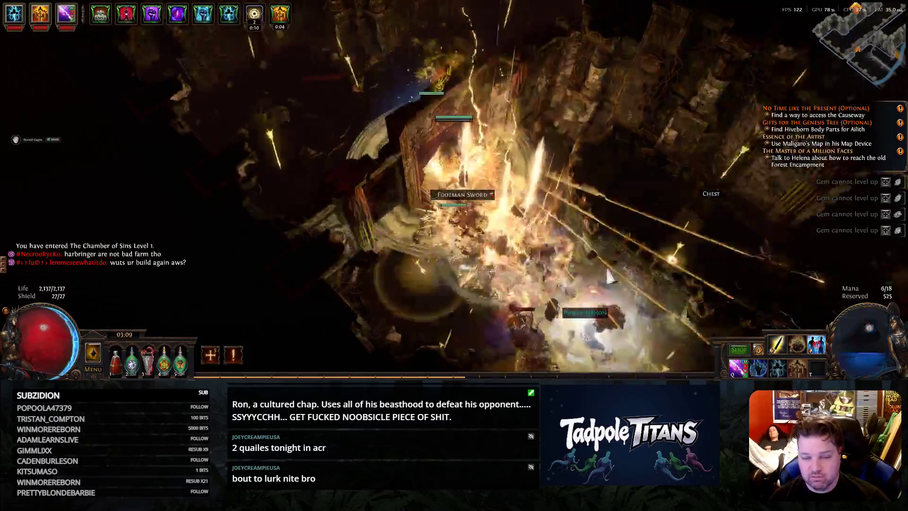
Fight down-right through the Chamber of Sins Level 1, killing the monster packs with lightning
left_click(609, 279)
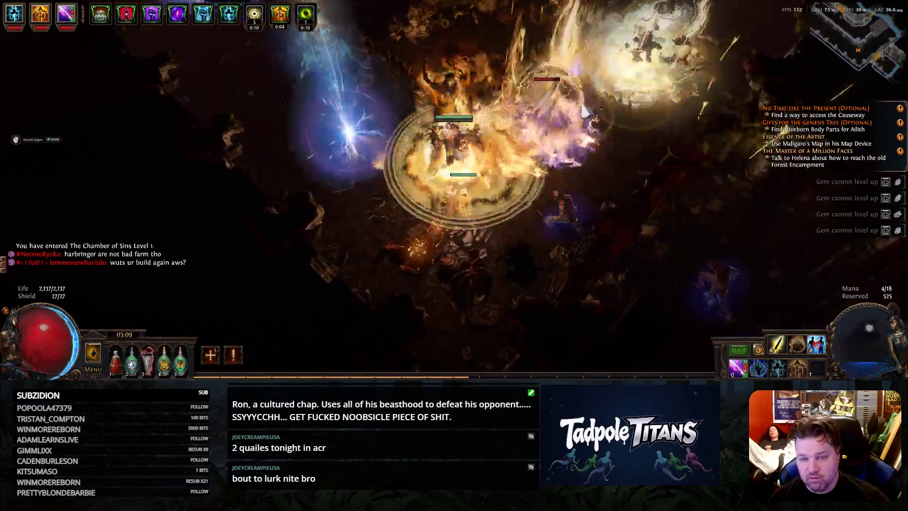
left_click(586, 111)
left_click(584, 226)
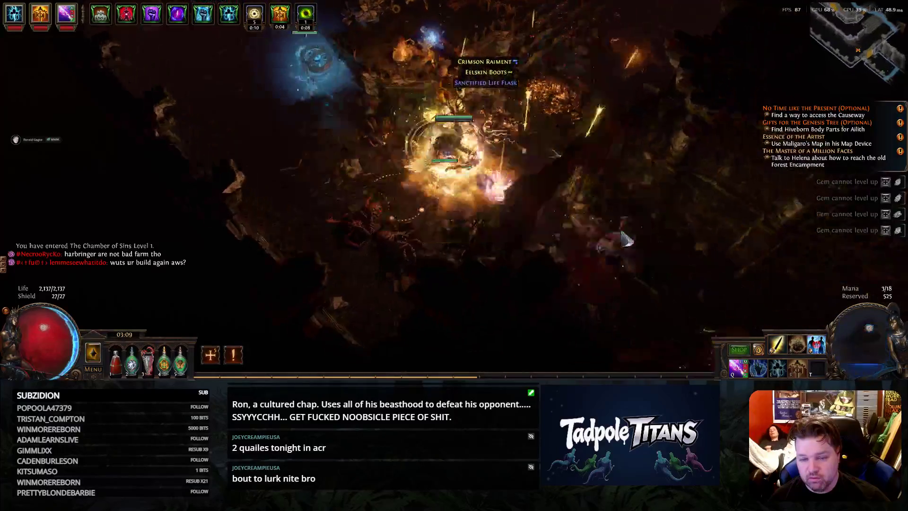
left_click(631, 279)
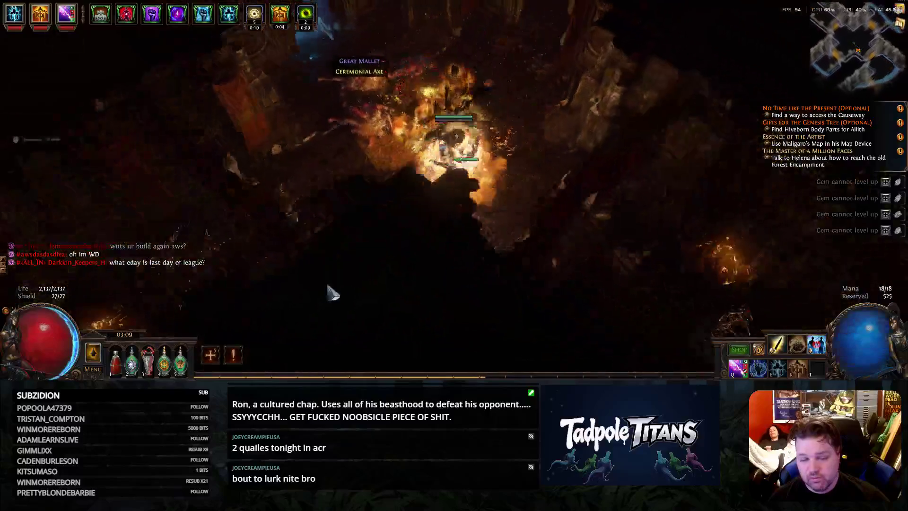
left_click(300, 268)
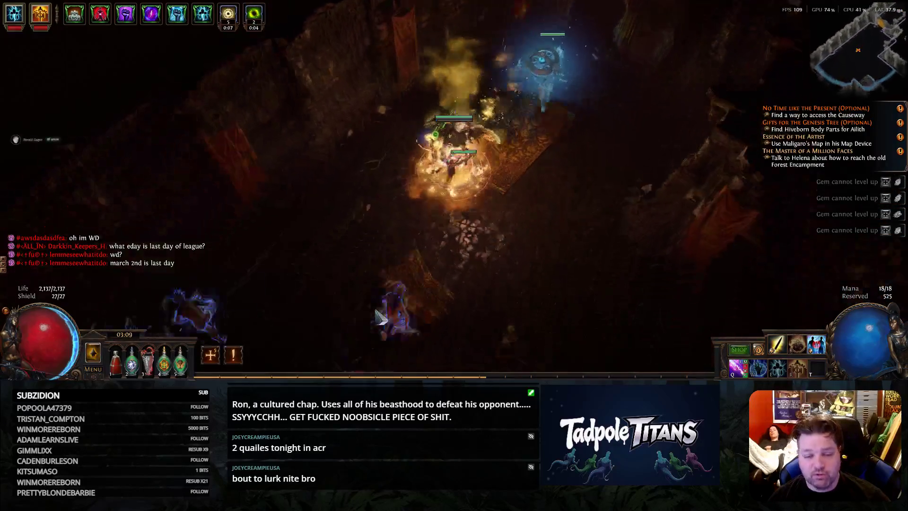
left_click(407, 263)
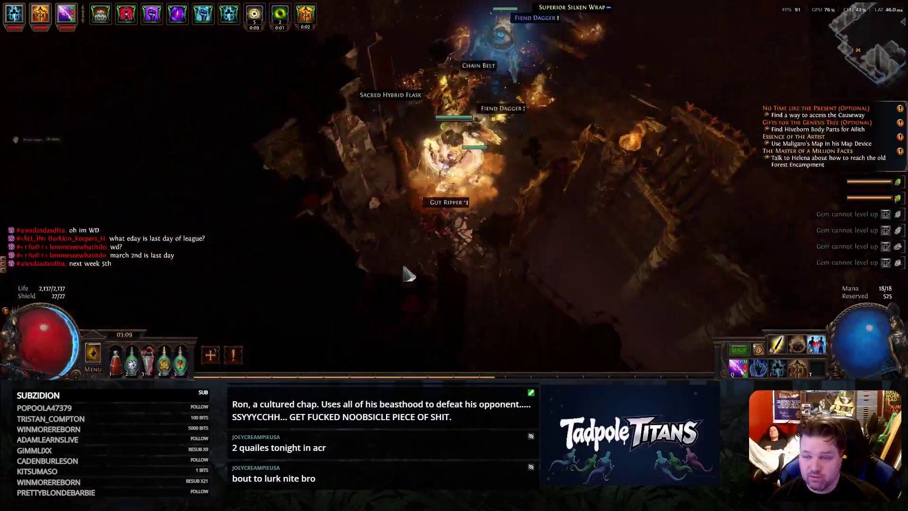
left_click(588, 256)
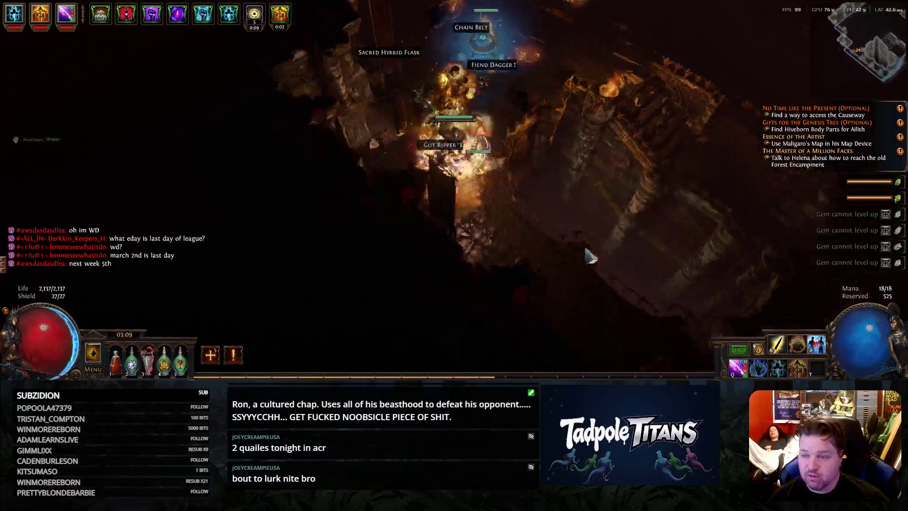
Run up-right casting fire, check the area map, and open the Map Device's receptacle
mouse_move(685, 51)
left_mouse_down()
mouse_move(576, 243)
mouse_move(599, 85)
left_mouse_up()
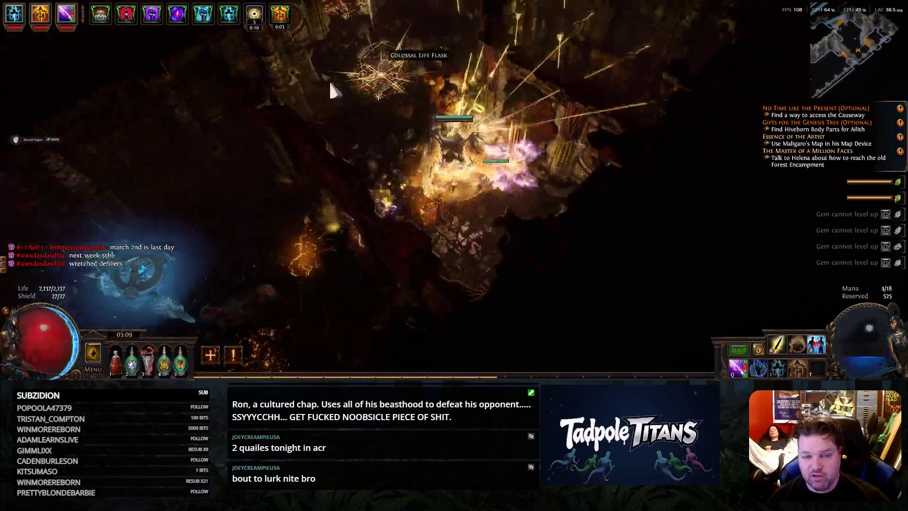
mouse_move(599, 85)
left_mouse_down()
mouse_move(604, 68)
mouse_move(343, 41)
mouse_move(452, 193)
left_mouse_up()
mouse_move(346, 102)
left_mouse_down()
mouse_move(534, 41)
mouse_move(460, 66)
mouse_move(578, 105)
mouse_move(499, 111)
left_mouse_up()
key("Tab")
key("Tab")
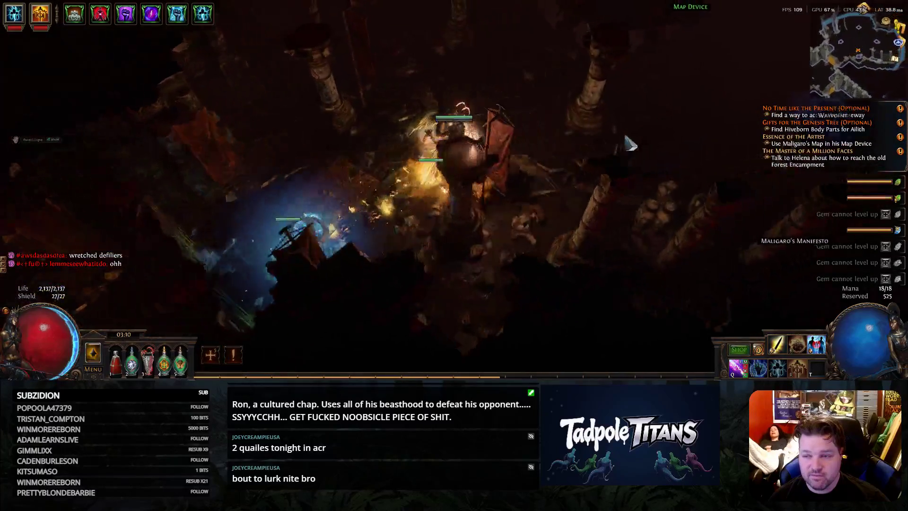
left_click(498, 110)
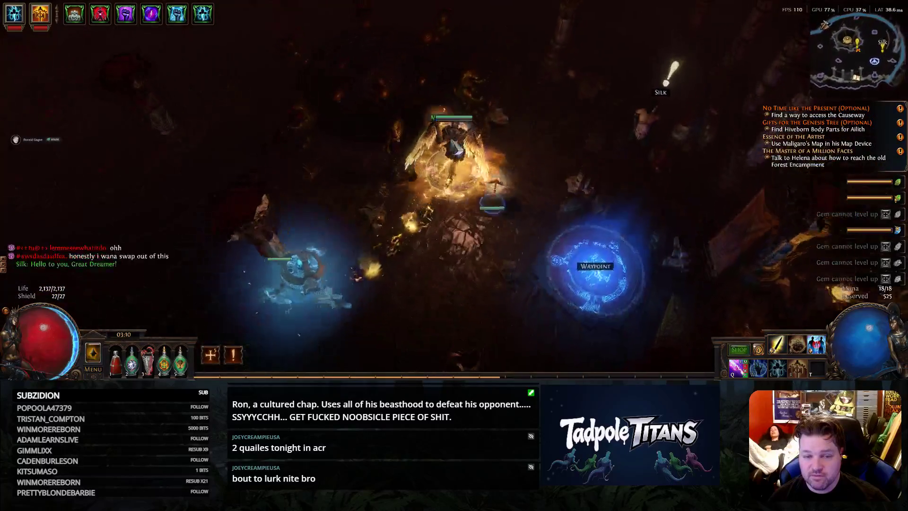
mouse_move(874, 253)
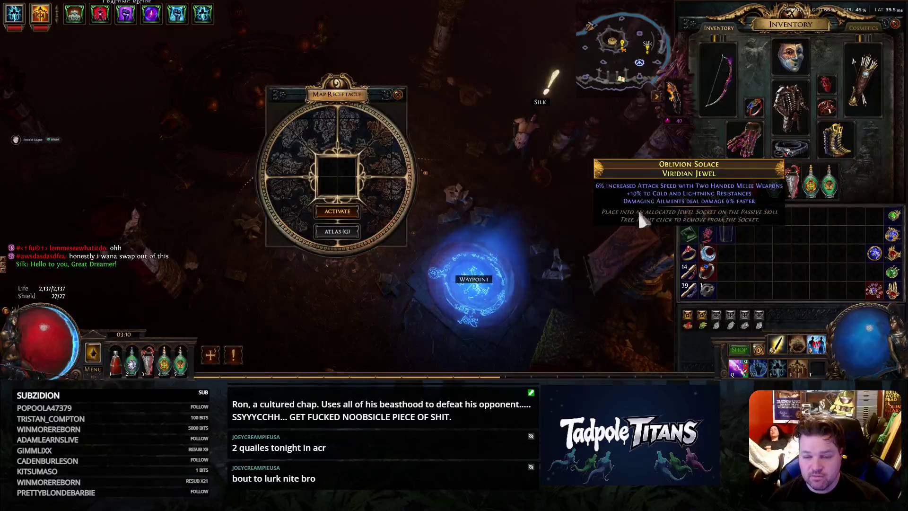
Dismiss Silk's conversation and unlock the Lightning Damage crafting recipe in the hideout
key("space")
left_click(528, 135)
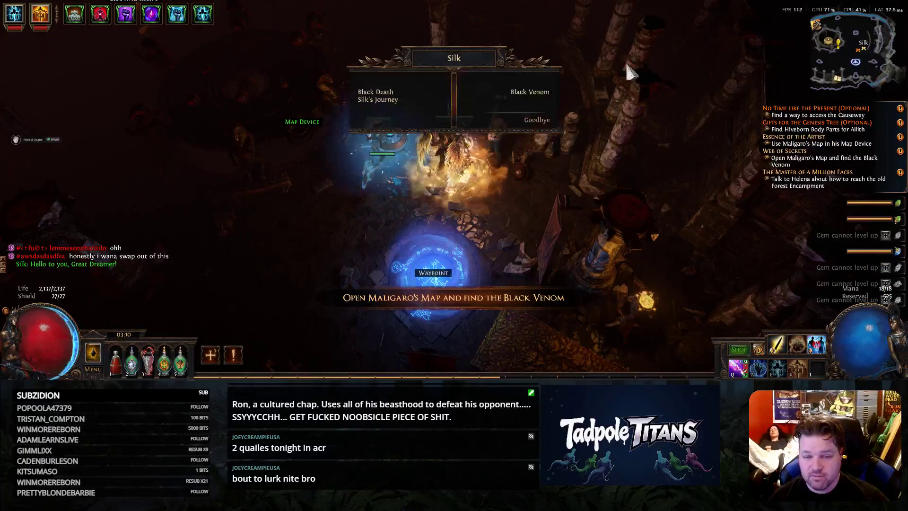
key("Escape")
left_click_drag(461, 37, 315, 163)
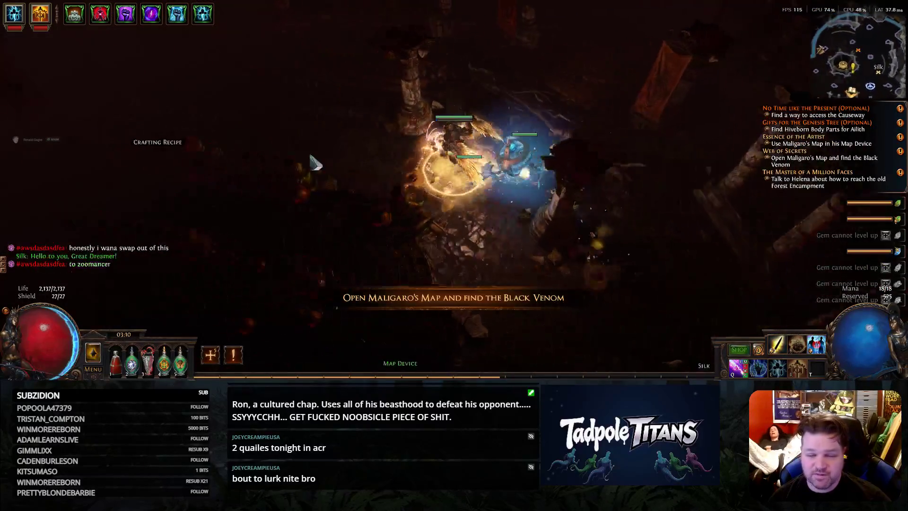
left_click(314, 163)
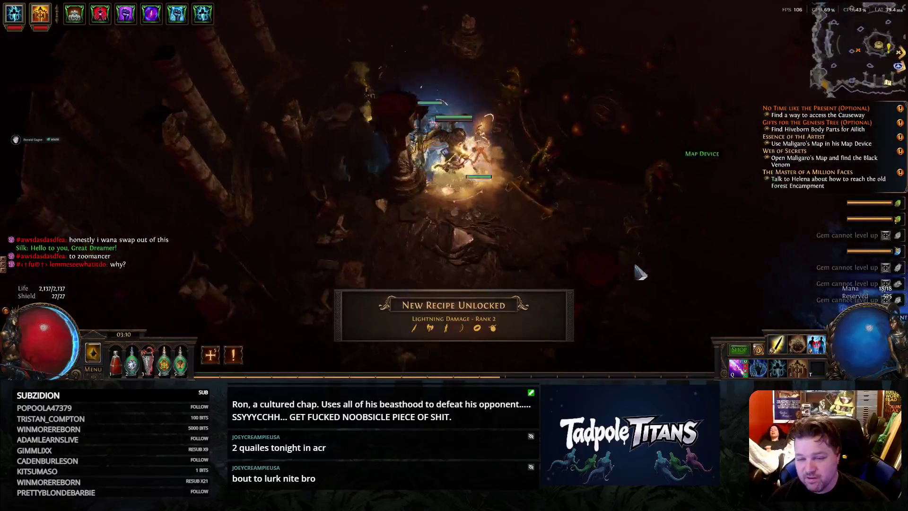
Close the Map Device window and step through the red portal into Maligaro's Sanctum
key("Tab")
left_click(608, 116)
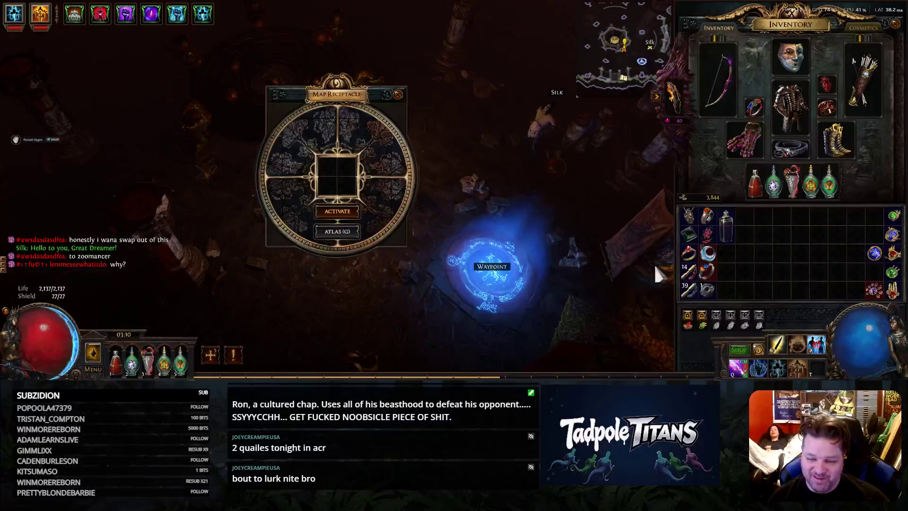
key("Escape")
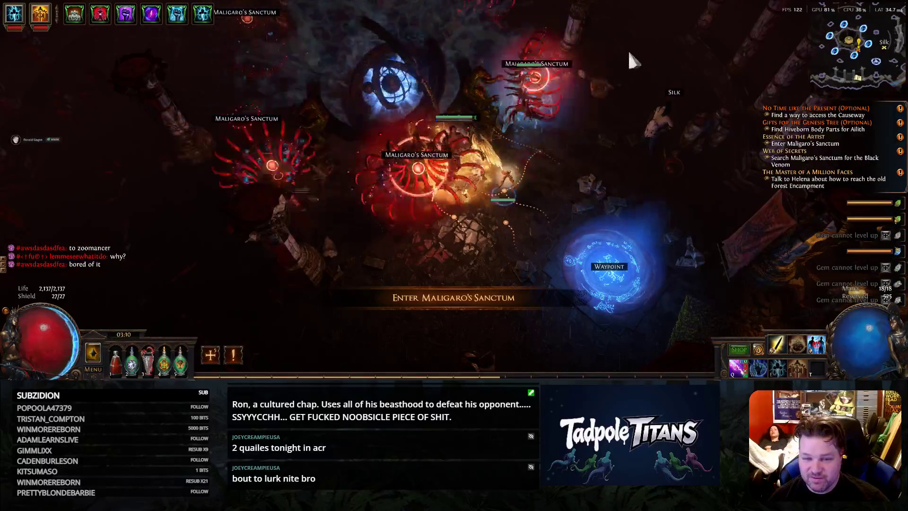
left_click(431, 175)
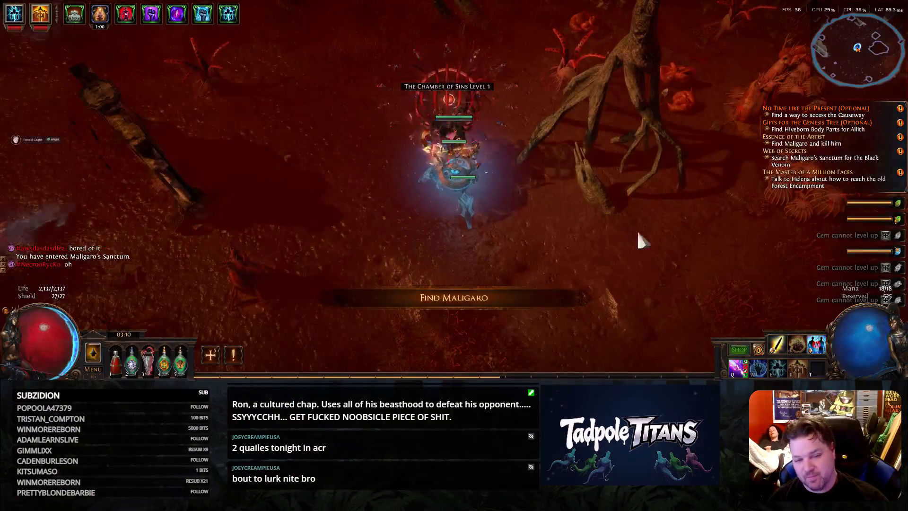
left_click(642, 241)
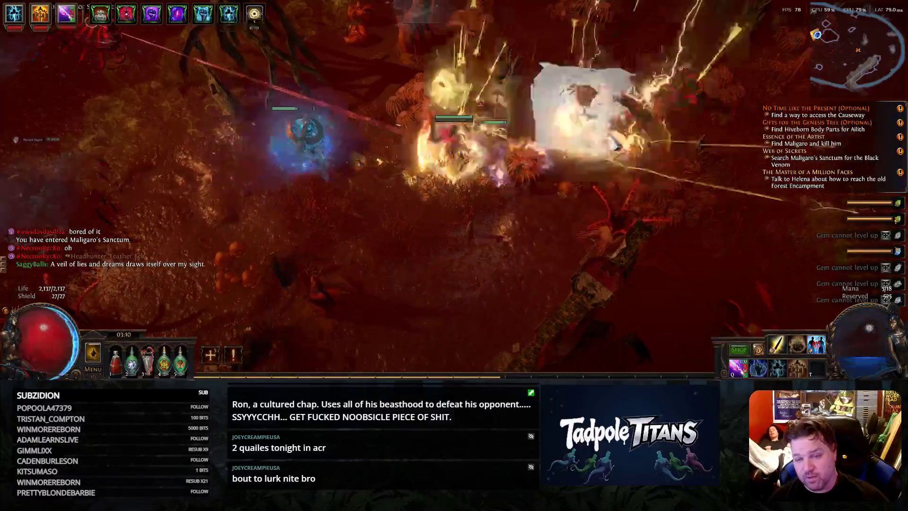
Clear the first monster pack pushing up-right through the sanctum, then hide the overlay map
left_click(411, 197)
left_click(566, 95)
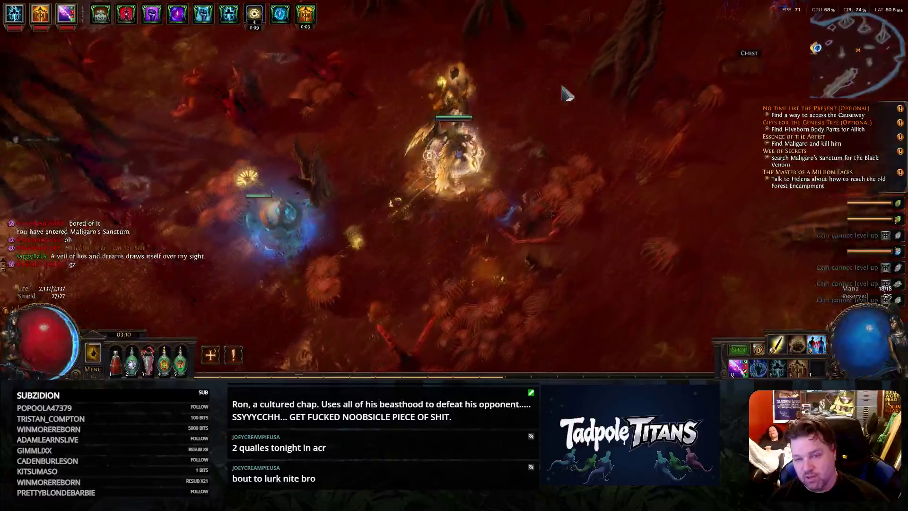
left_click(502, 85)
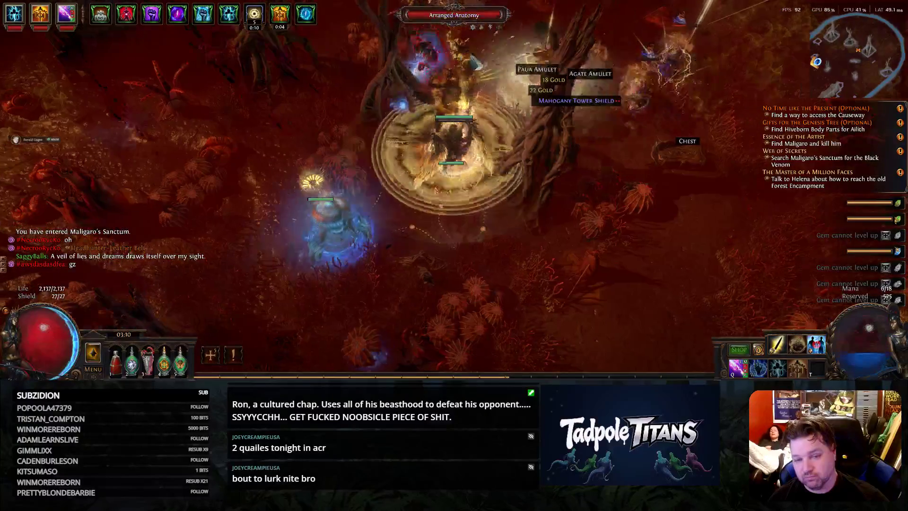
left_click(667, 56)
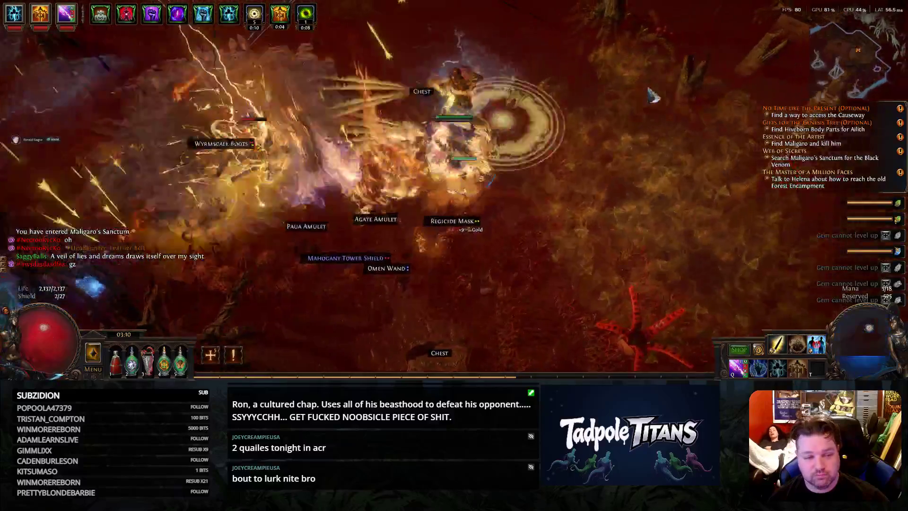
left_click(652, 96)
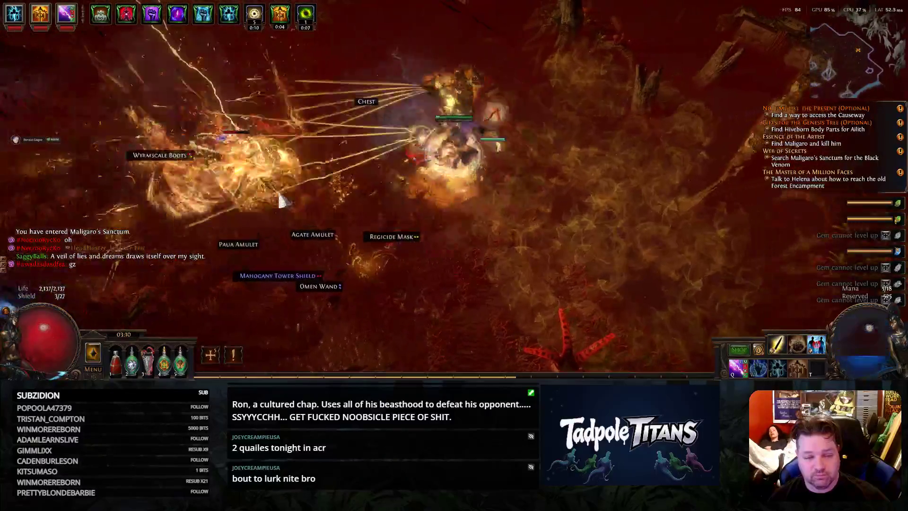
left_click(570, 153)
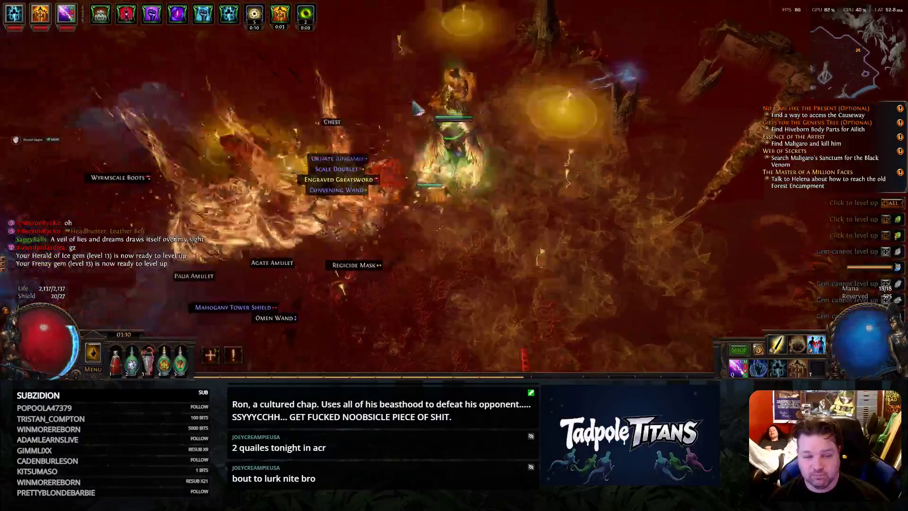
left_click(591, 235)
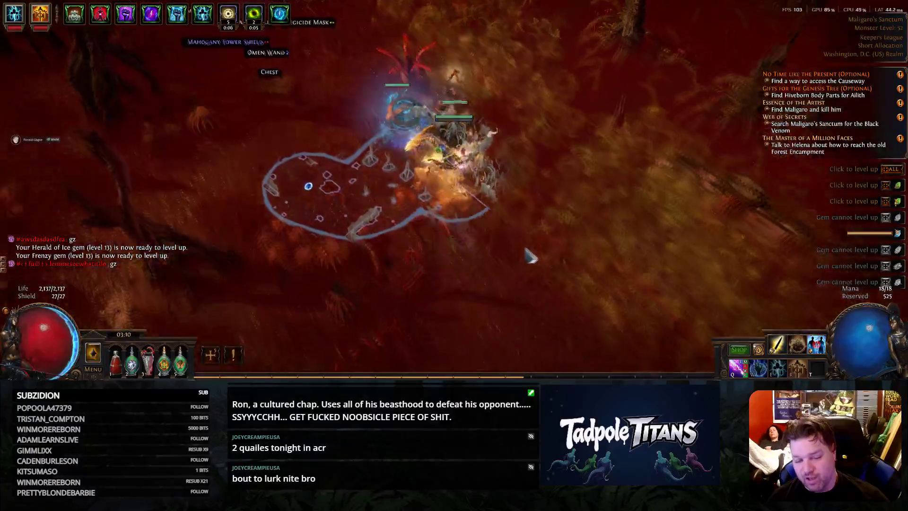
key("Tab")
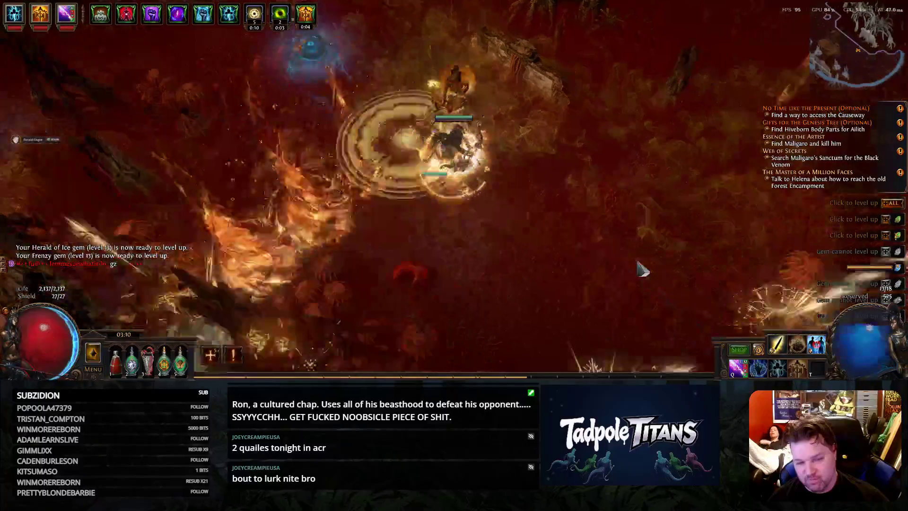
Fight down-right through the next monster groups and a rare, reaching the chest
left_click(597, 273)
left_click(619, 269)
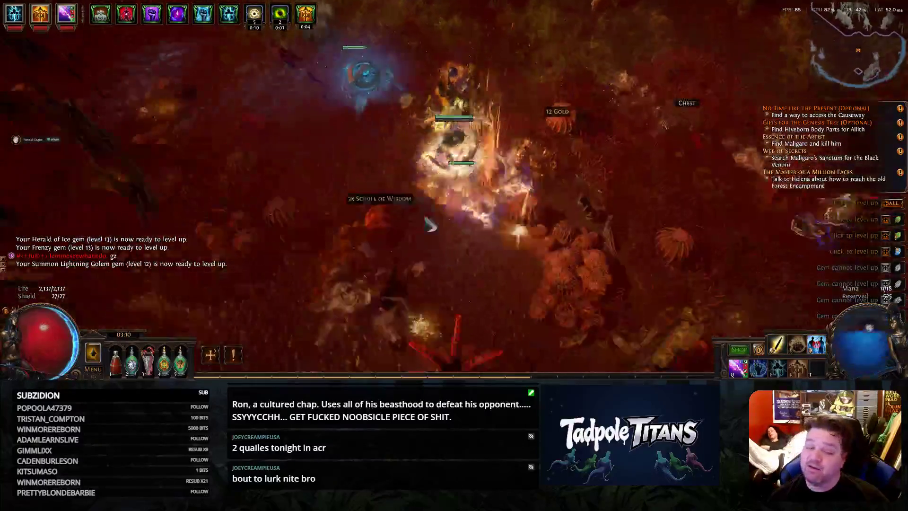
left_click(619, 66)
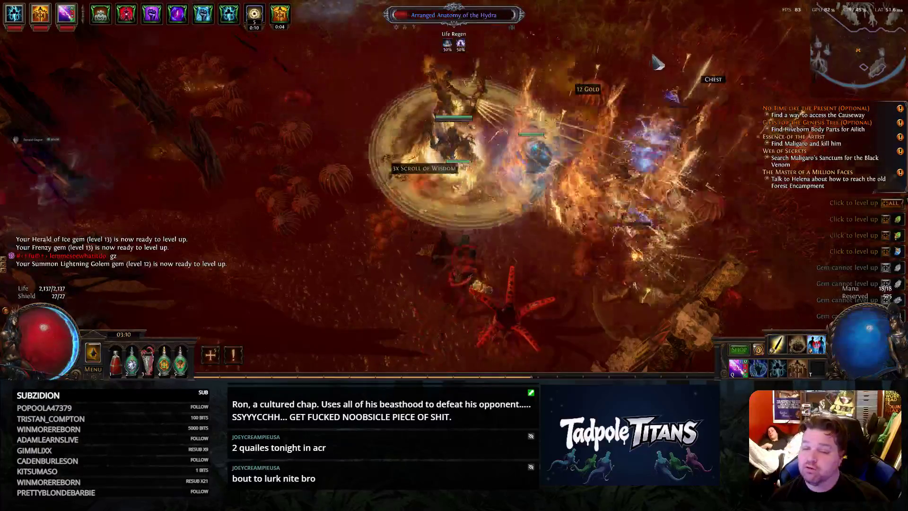
left_click(681, 224)
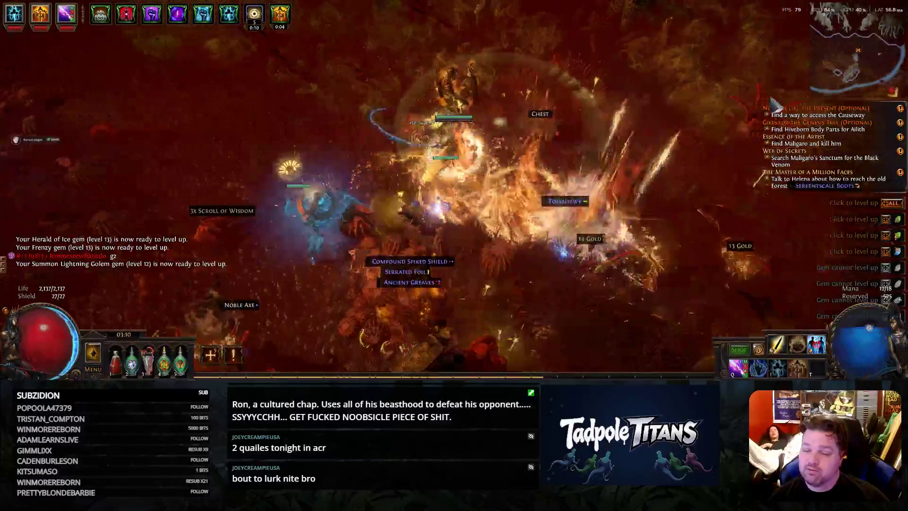
left_click(615, 224)
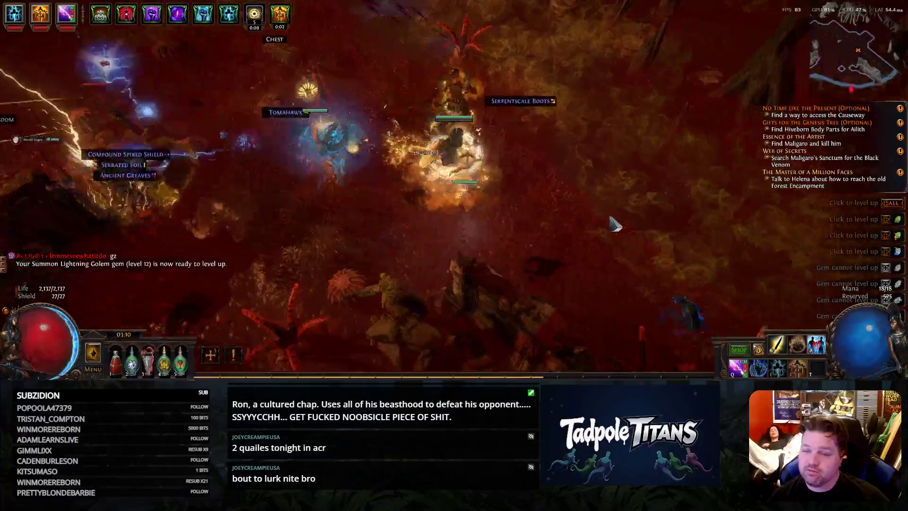
left_click(585, 257)
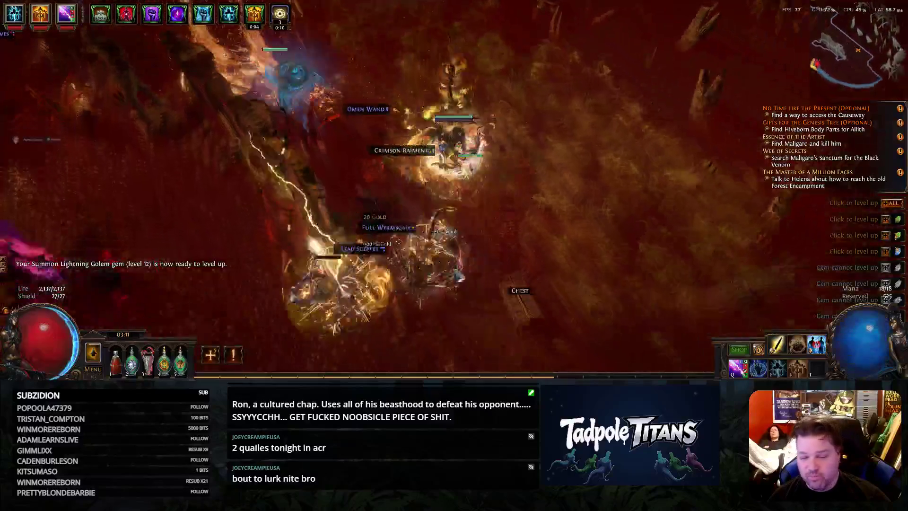
left_click(520, 290)
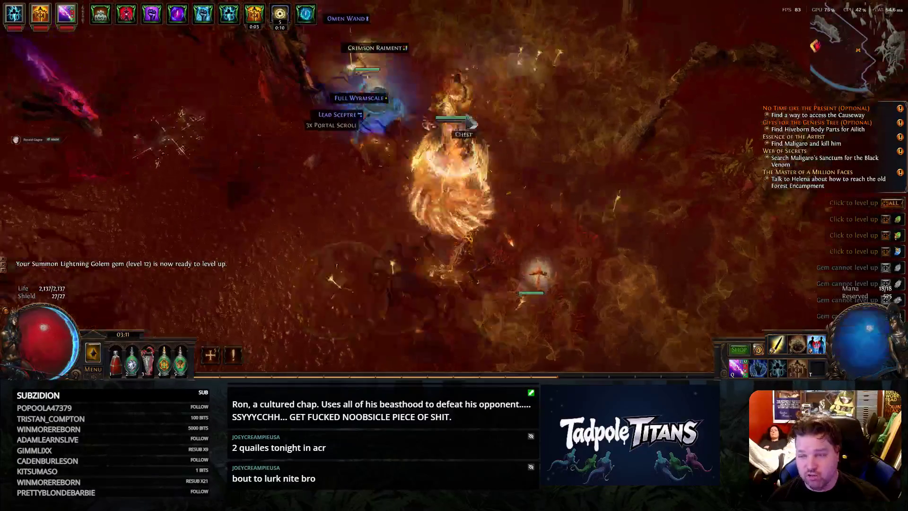
left_click(588, 253)
left_click(416, 290)
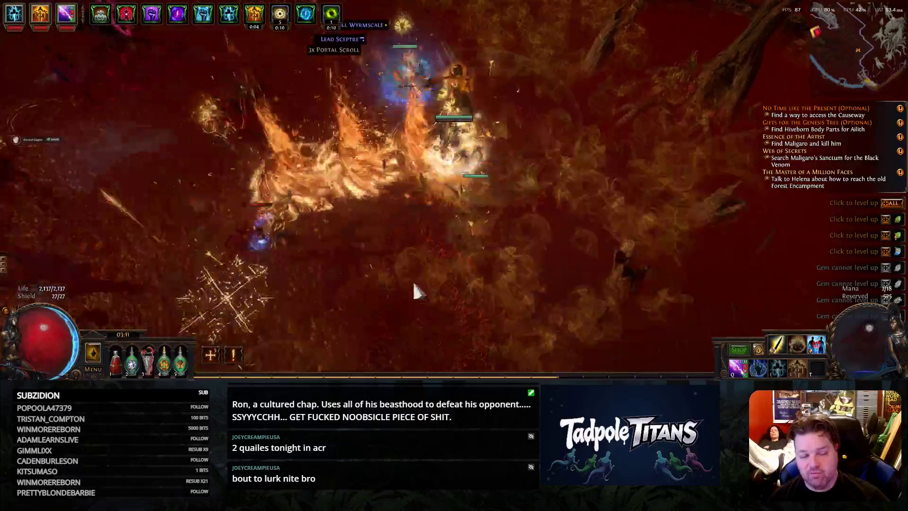
left_click(440, 230)
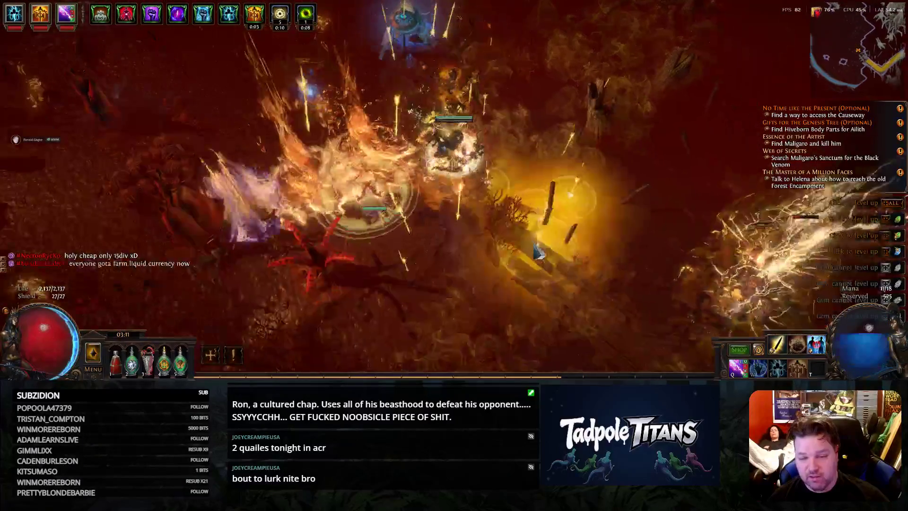
Collect the dropped gold and Gold Pot while killing the pack on the right
left_click(712, 179)
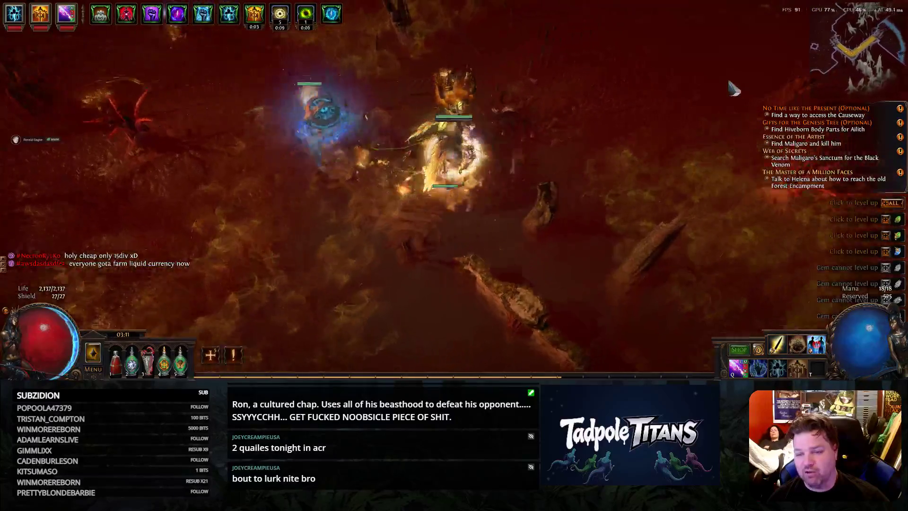
left_click(643, 88)
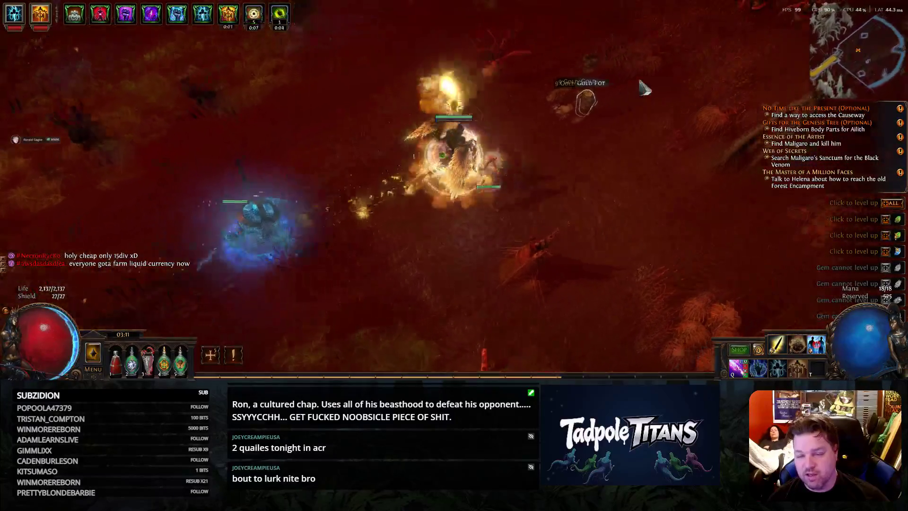
left_click(563, 92)
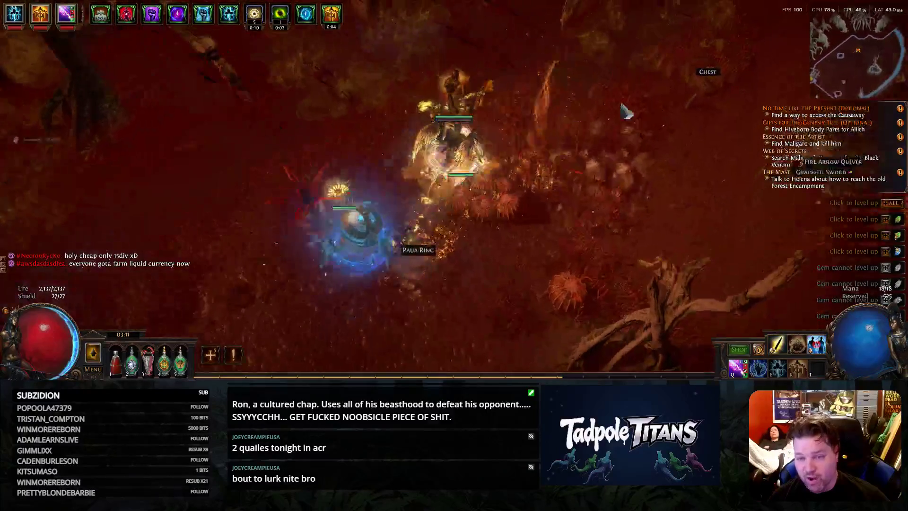
left_click(699, 108)
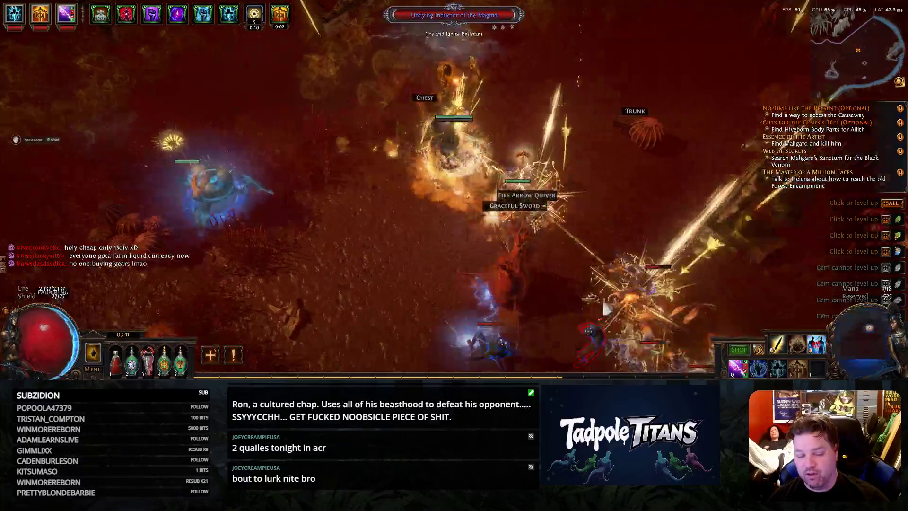
left_click(652, 199)
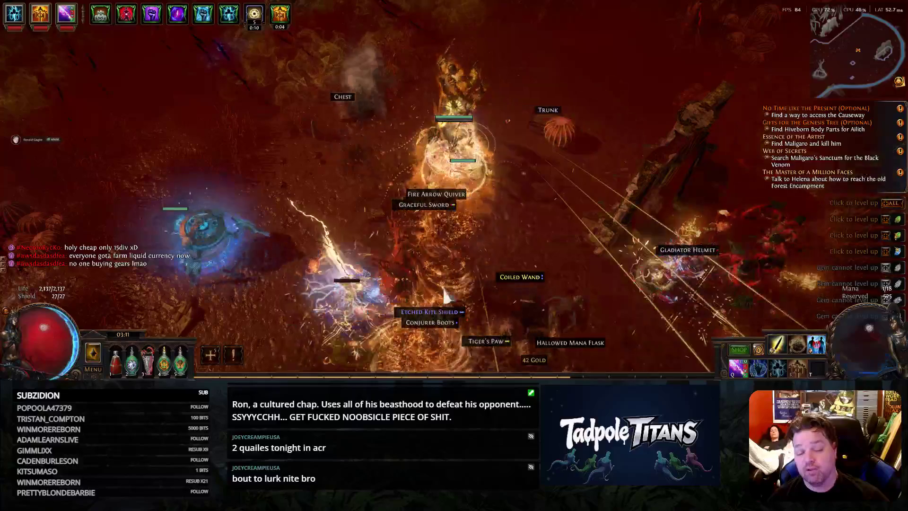
left_click(605, 226)
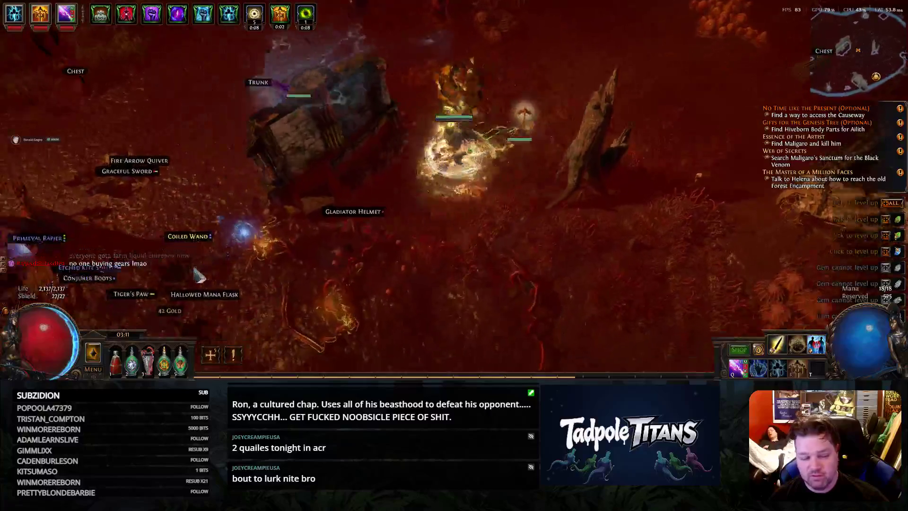
Push upward past chests and ruins, killing the Charged Hybrid Arachnid and remaining enemies
left_click(223, 287)
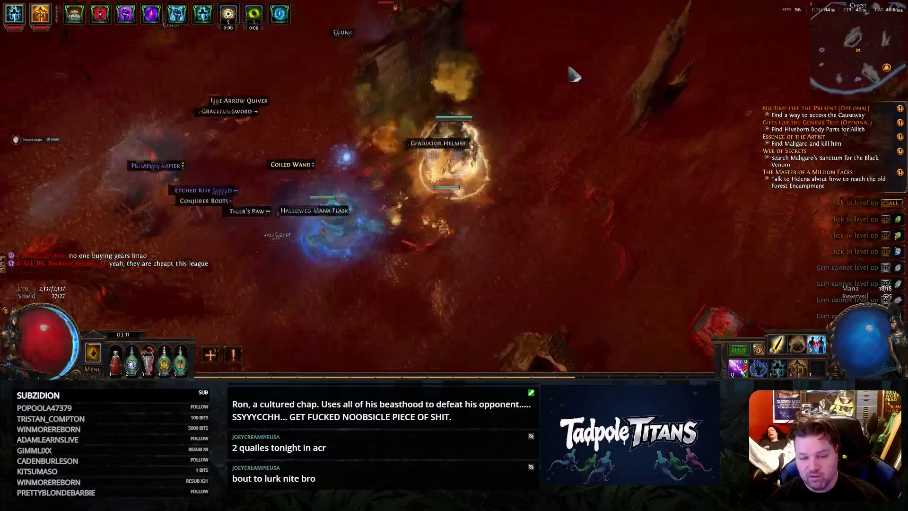
left_click(606, 99)
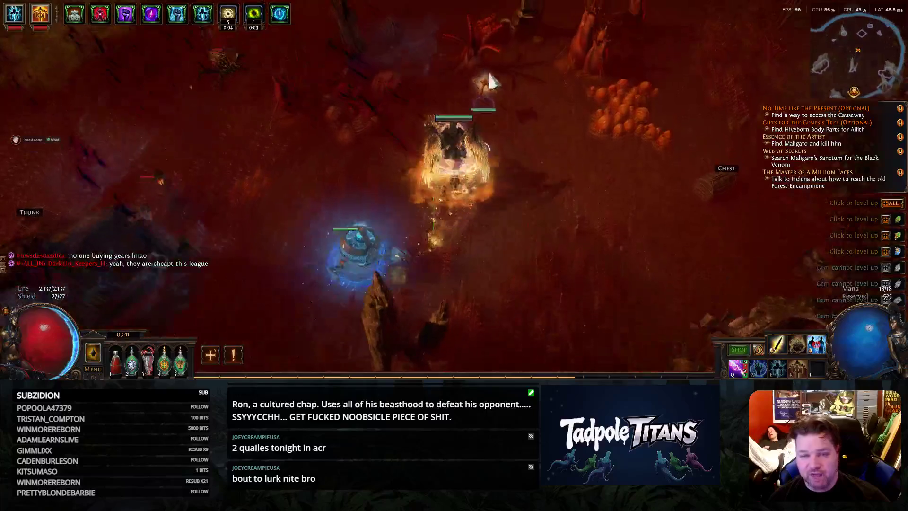
left_click(487, 70)
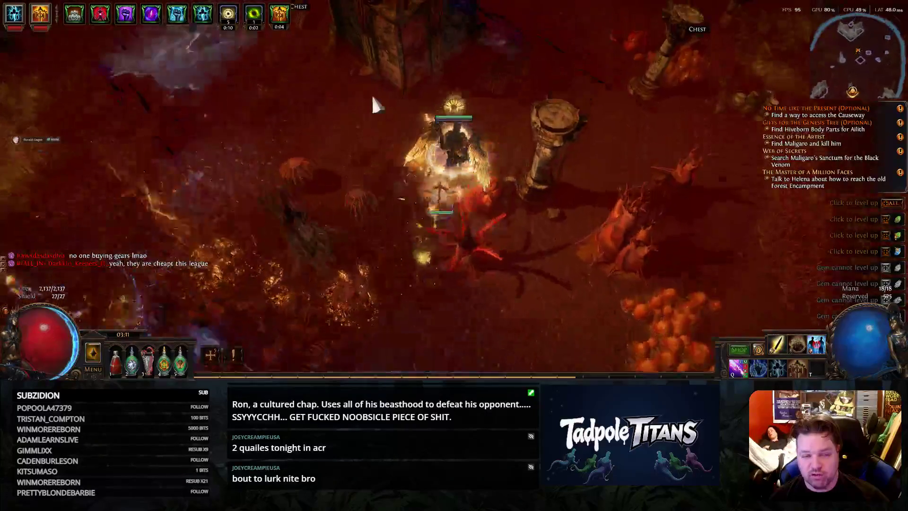
left_click(576, 104)
left_click(488, 103)
left_click(597, 76)
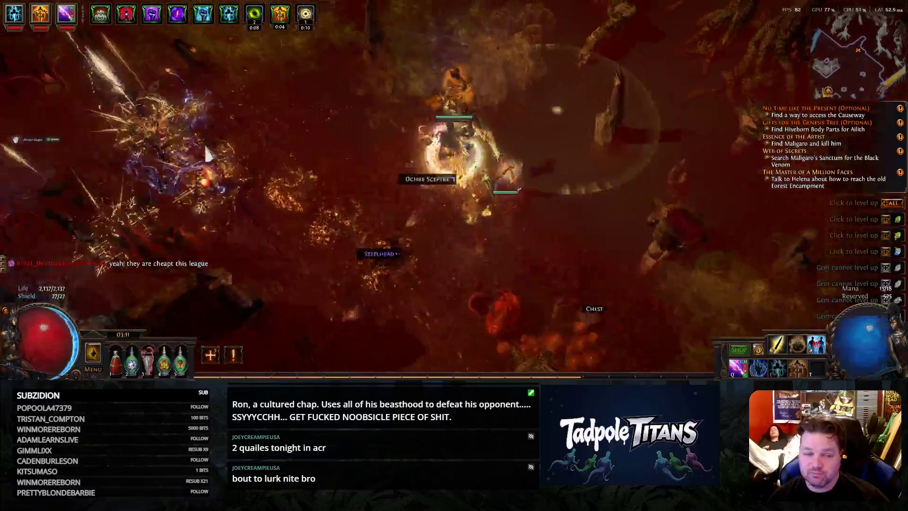
left_click(208, 153)
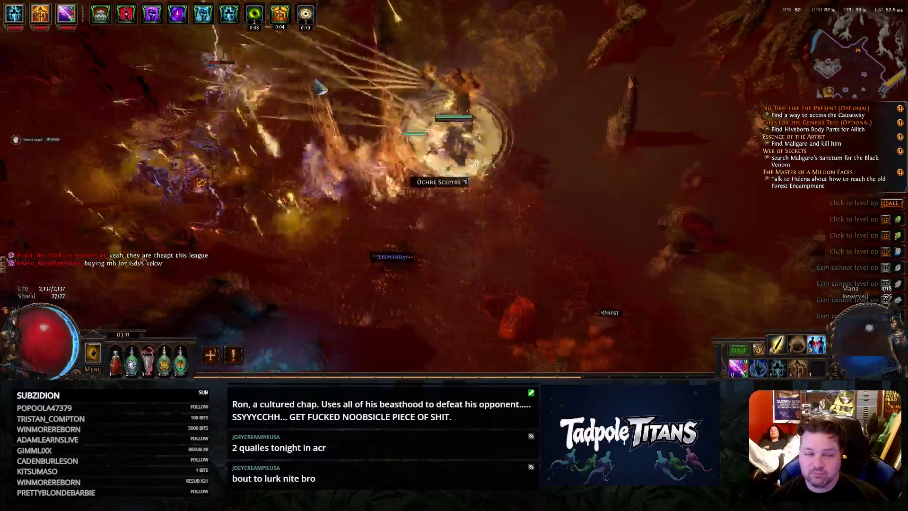
mouse_move(567, 264)
left_mouse_down()
mouse_move(722, 226)
mouse_move(520, 174)
mouse_move(723, 82)
left_mouse_up()
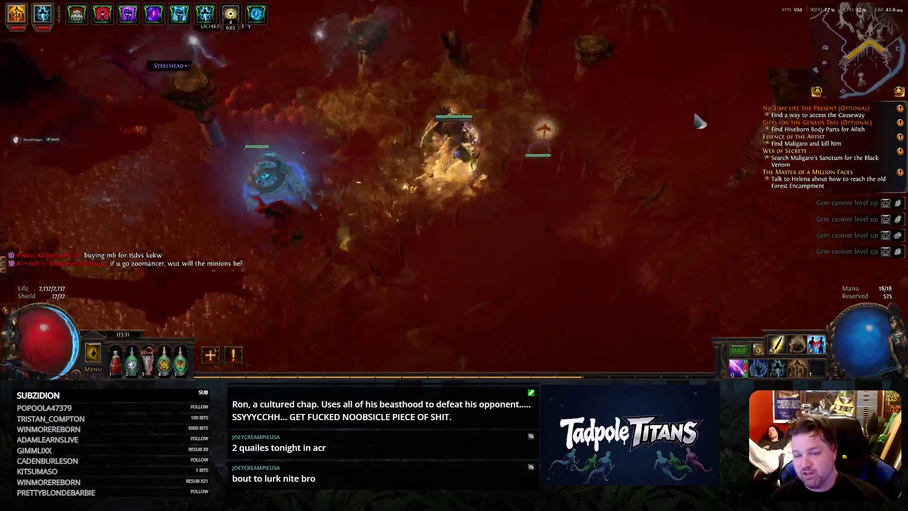
Travel up through Maligaro's Workshop and briefly check the inventory
mouse_move(697, 186)
left_mouse_down()
mouse_move(619, 138)
mouse_move(332, 89)
mouse_move(596, 99)
mouse_move(676, 317)
mouse_move(366, 108)
mouse_move(445, 72)
mouse_move(368, 97)
mouse_move(568, 75)
left_mouse_up()
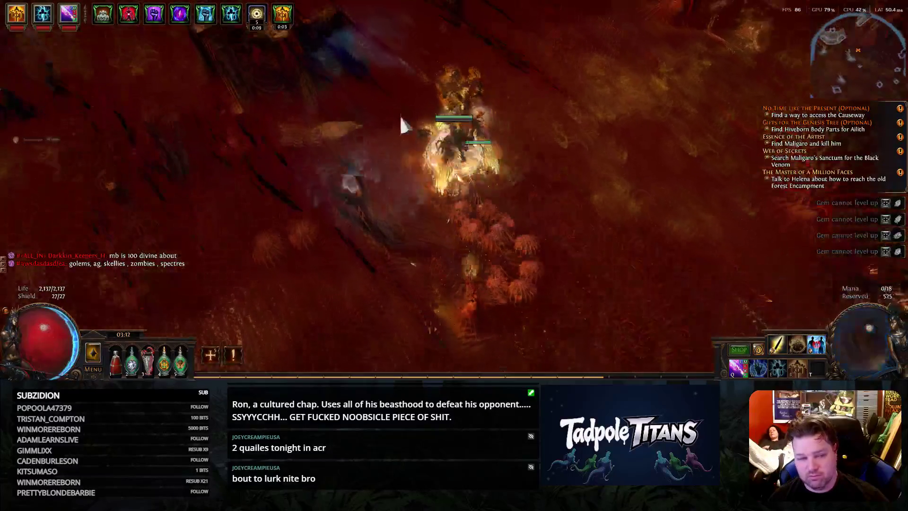
mouse_move(568, 76)
left_mouse_down()
mouse_move(360, 68)
mouse_move(378, 100)
mouse_move(408, 67)
left_mouse_up()
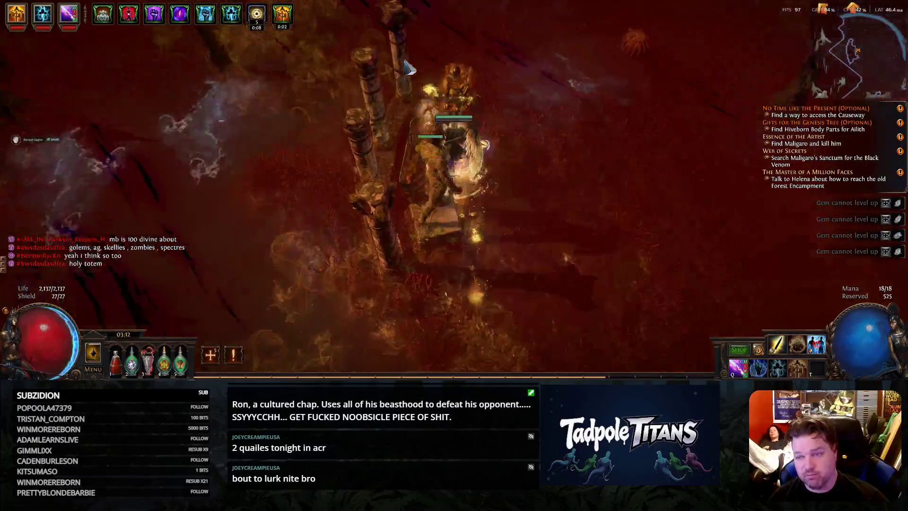
mouse_move(408, 67)
left_mouse_down()
mouse_move(523, 62)
mouse_move(469, 215)
left_mouse_up()
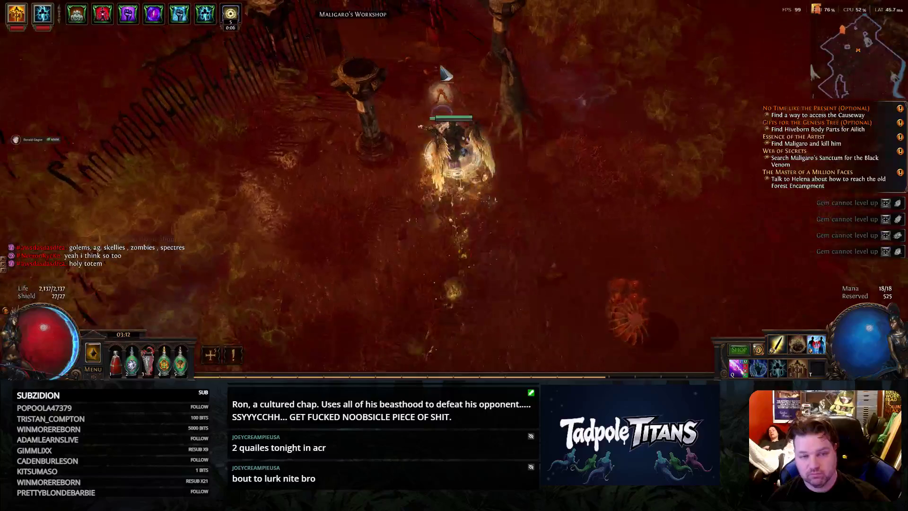
key("i")
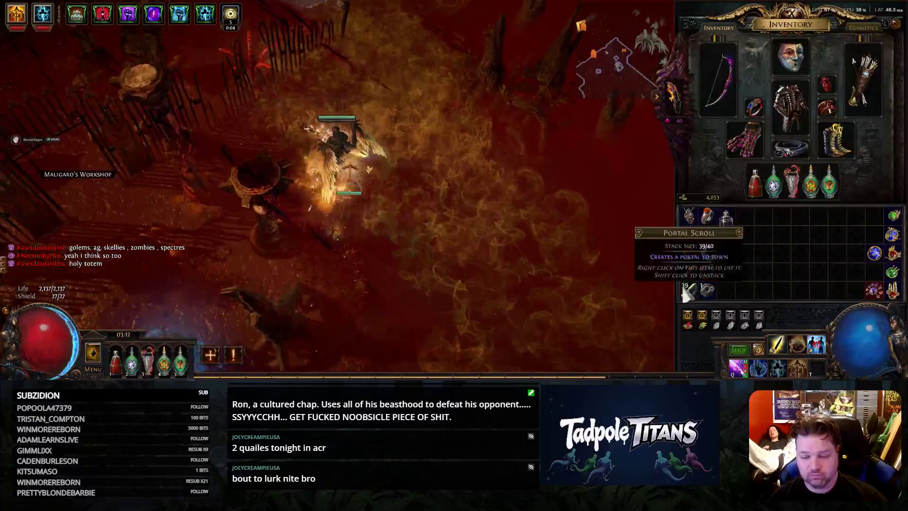
key("i")
Enter the inner Maligaro's Sanctum portal and start attacking Maligaro
left_click(321, 165)
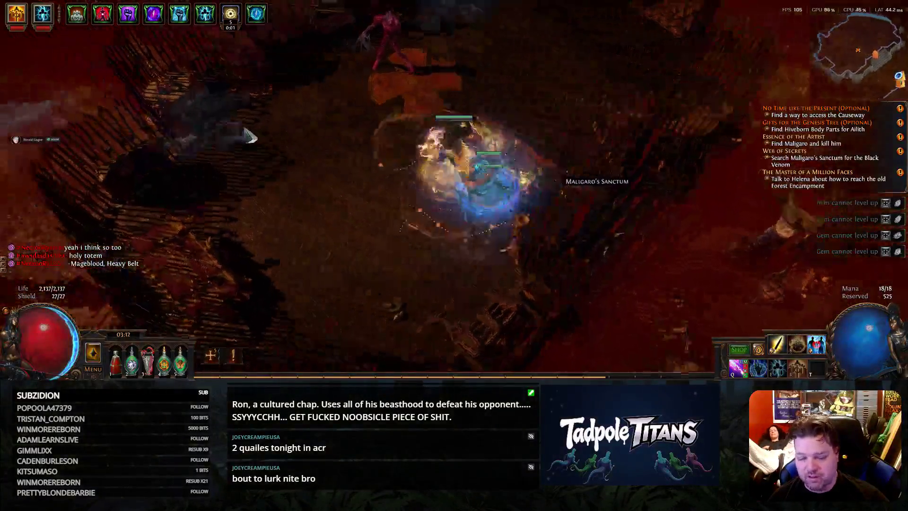
mouse_move(242, 132)
left_mouse_down()
mouse_move(626, 110)
mouse_move(609, 91)
mouse_move(642, 113)
mouse_move(375, 194)
left_mouse_up()
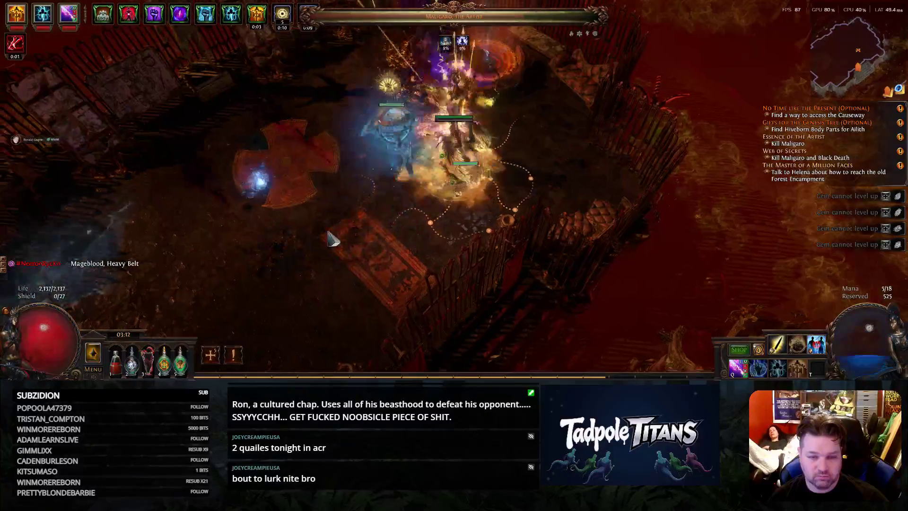
Fight Maligaro across the arena until he falls, then switch over to the Blender frog scene
mouse_move(375, 201)
left_mouse_down()
mouse_move(562, 80)
mouse_move(511, 262)
left_mouse_up()
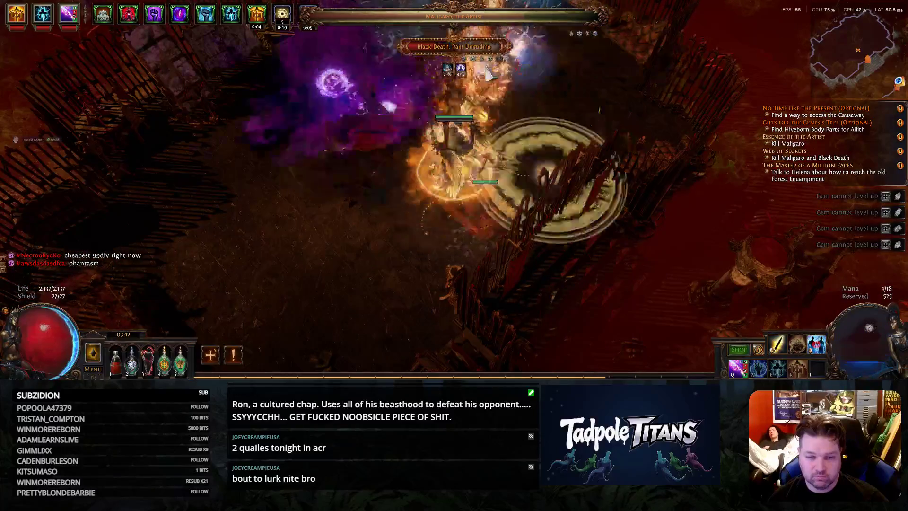
mouse_move(510, 262)
left_mouse_down()
mouse_move(284, 269)
mouse_move(563, 106)
mouse_move(368, 270)
left_mouse_up()
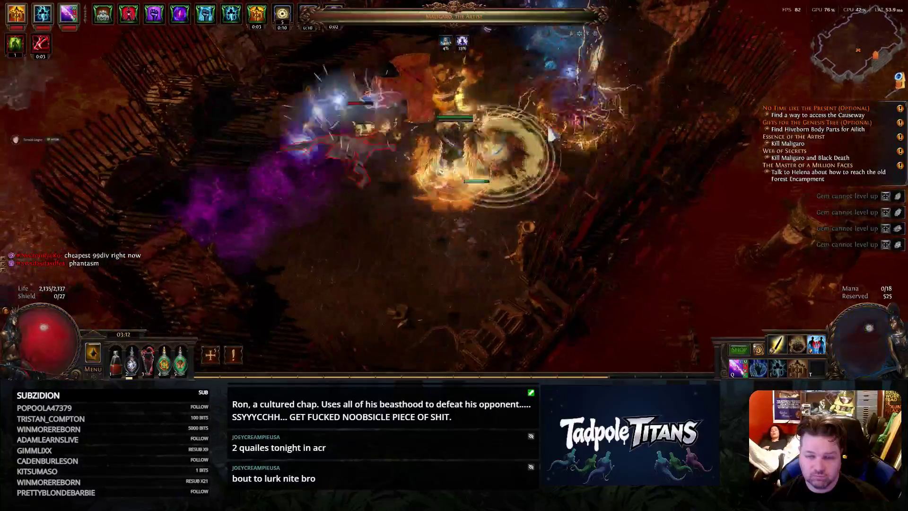
mouse_move(367, 269)
left_mouse_down()
mouse_move(255, 181)
mouse_move(238, 260)
mouse_move(431, 112)
mouse_move(630, 99)
mouse_move(611, 179)
left_mouse_up()
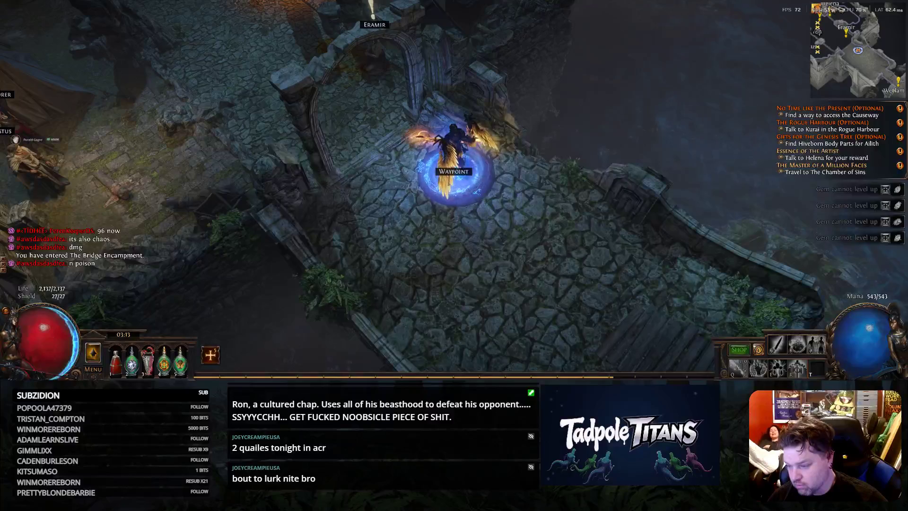
key("alt+Tab")
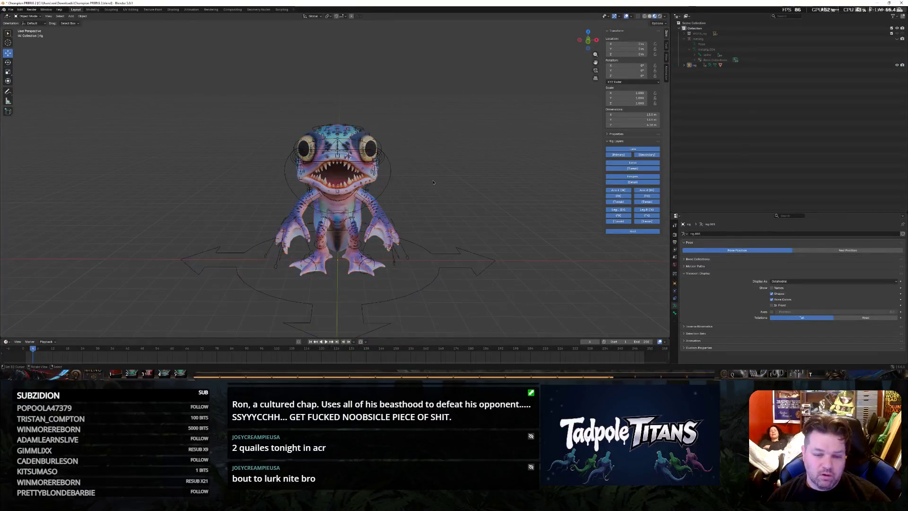
middle_click_drag(395, 174, 469, 158)
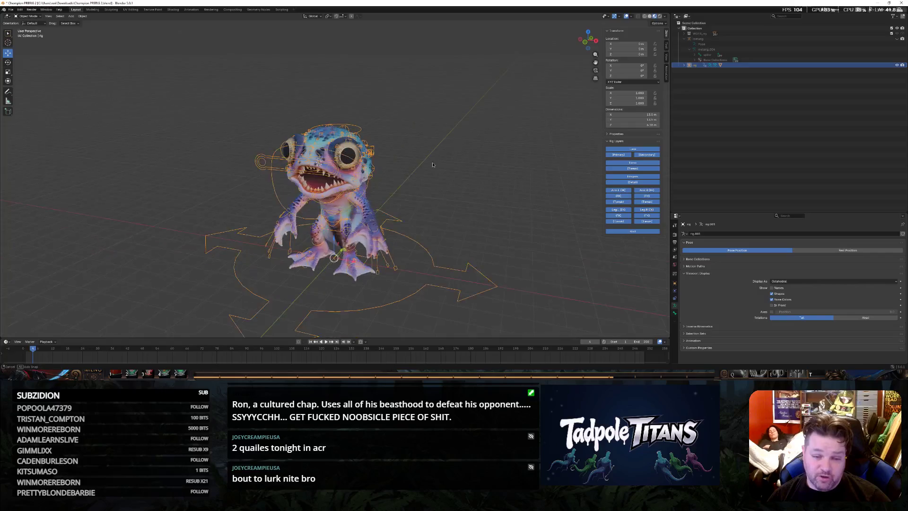
mouse_move(485, 203)
middle_mouse_down()
mouse_move(441, 219)
mouse_move(518, 218)
mouse_move(507, 223)
mouse_move(648, 236)
middle_mouse_up()
scroll(520, 211, "up", 3)
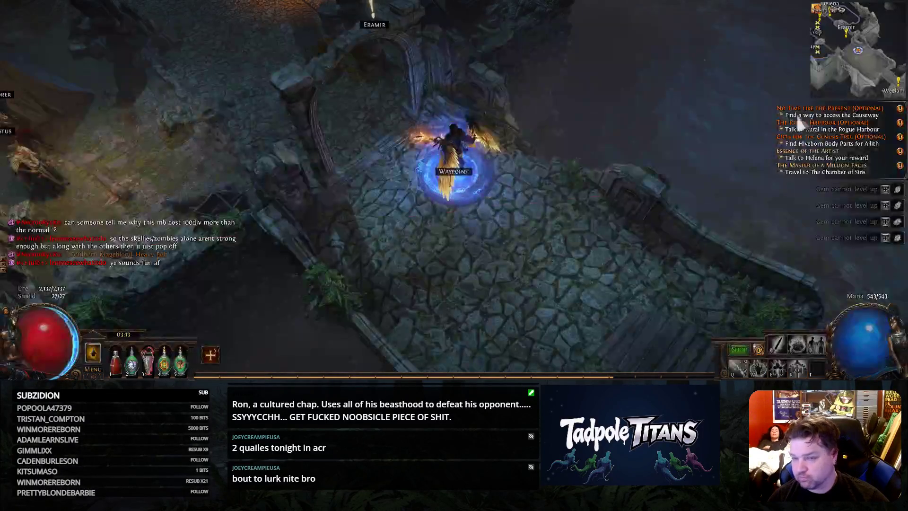
Speak briefly with Eramir, walk left into the encampment, then switch back to Blender
left_click(371, 11)
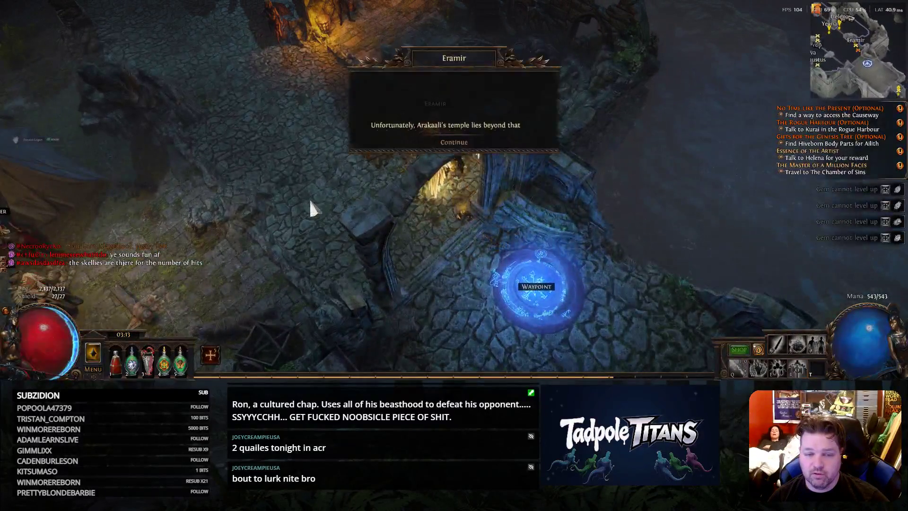
left_click(310, 207)
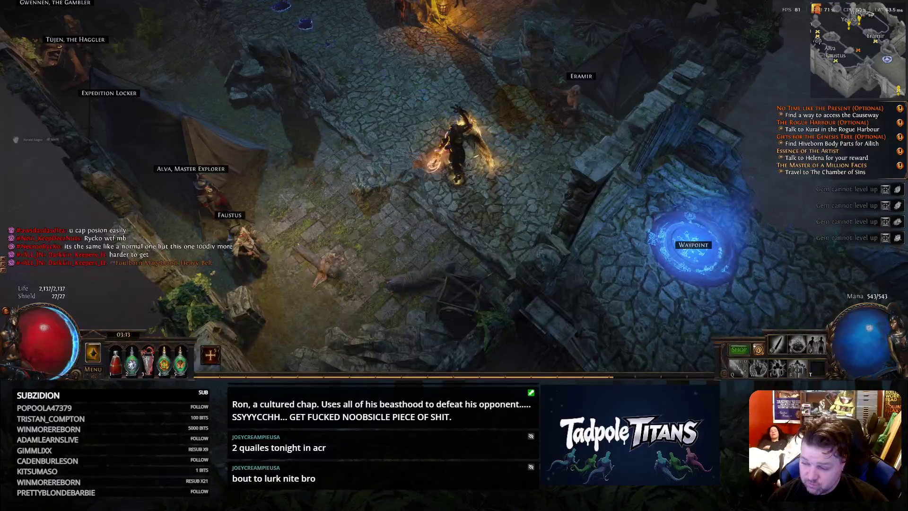
key("alt+Tab")
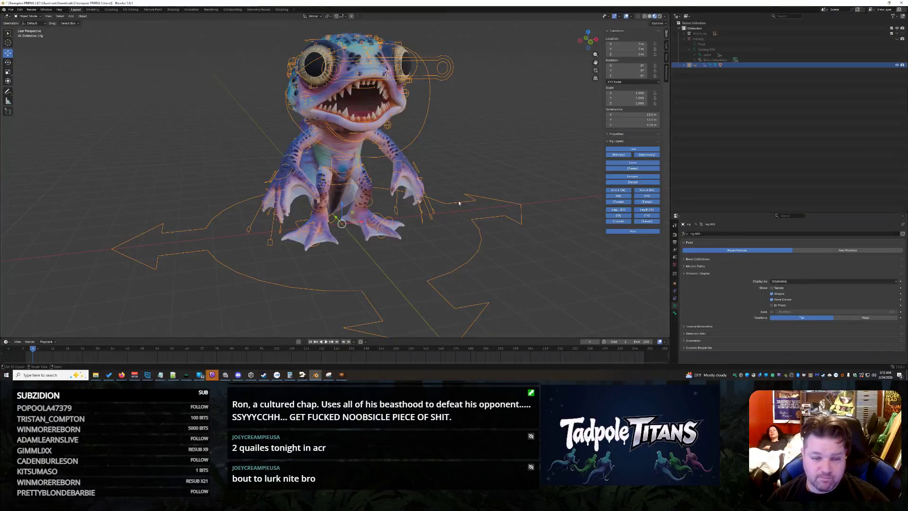
Orbit to face the frog creature and collapse the viewport display settings
left_click(489, 148)
middle_click_drag(470, 139, 507, 185)
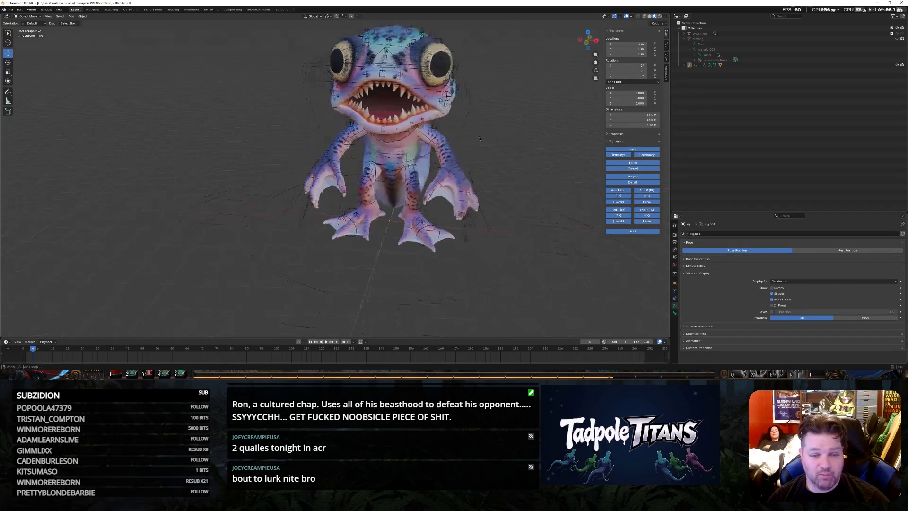
scroll(506, 186, "up", 3)
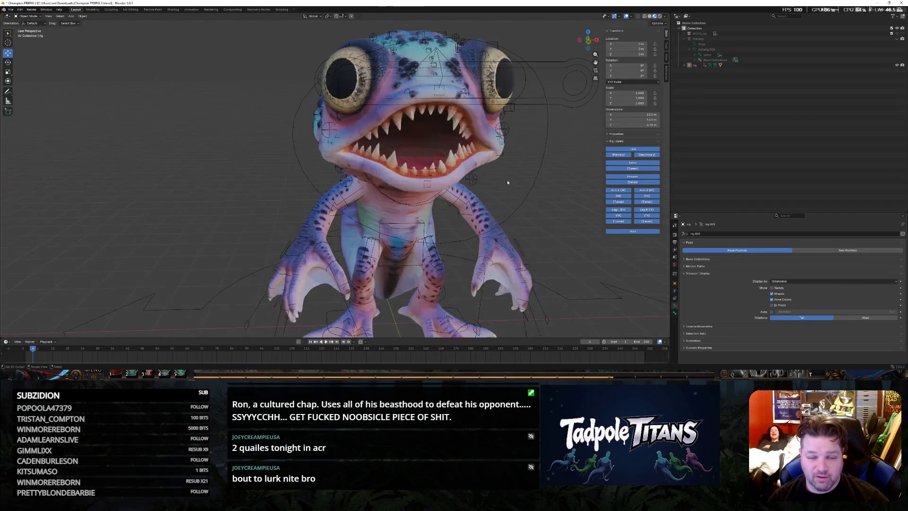
left_click(539, 182)
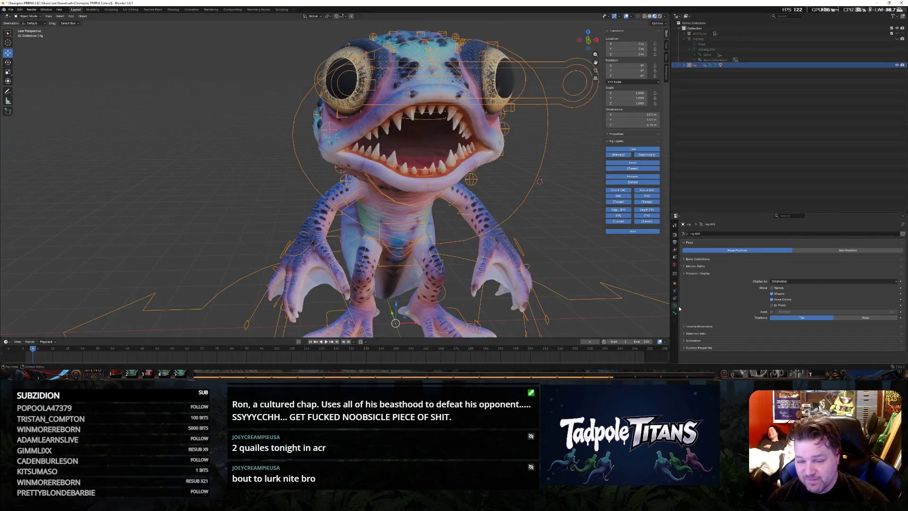
left_click(687, 274)
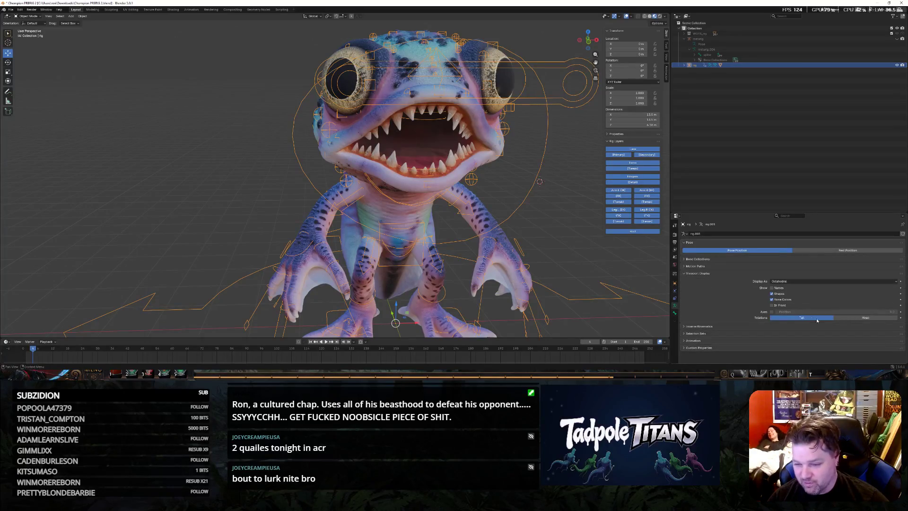
left_click(543, 225)
scroll(544, 225, "down", 5)
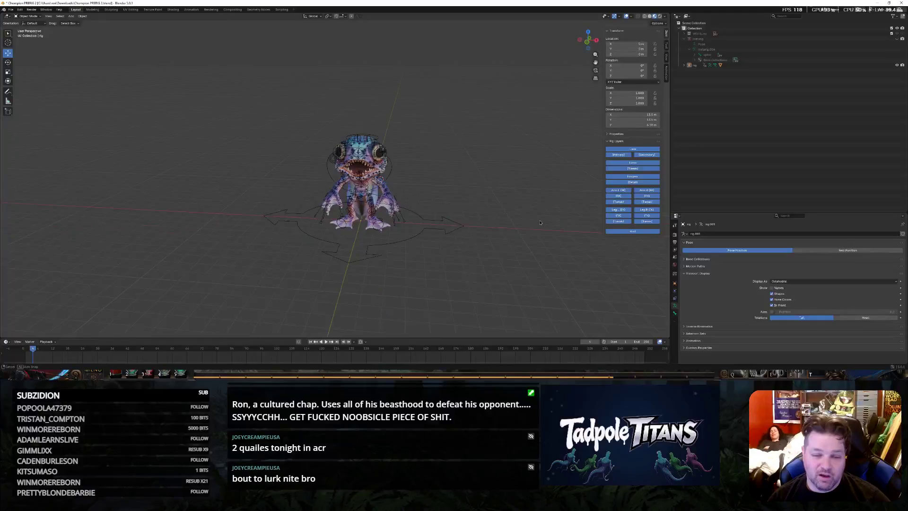
scroll(556, 223, "up", 10)
scroll(464, 245, "down", 3)
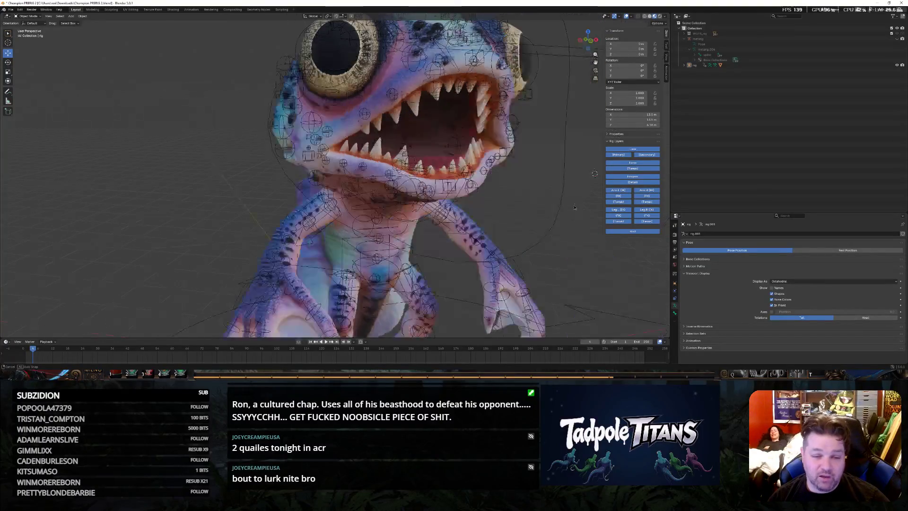
Inspect the head from several angles, select the whole rig and switch it into Pose Mode
middle_click_drag(425, 242, 463, 244)
scroll(463, 245, "up", 3)
scroll(463, 244, "down", 2)
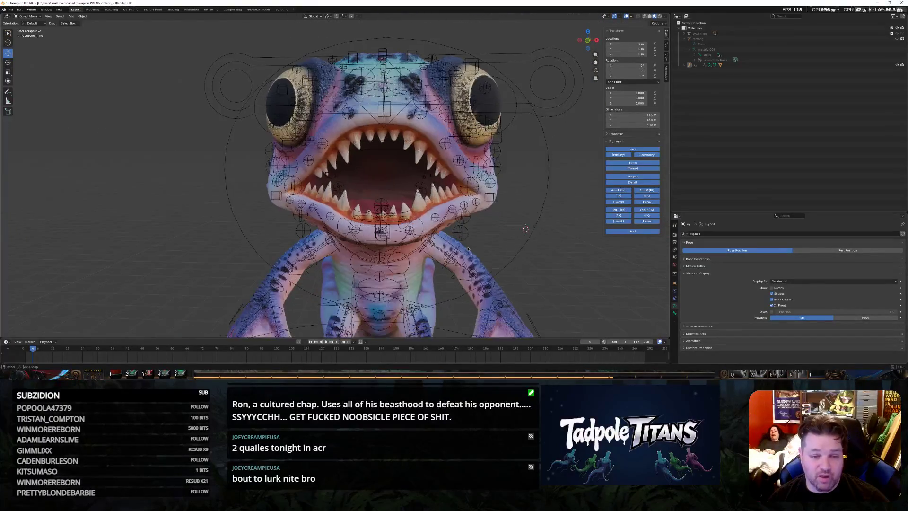
scroll(468, 231, "down", 1)
mouse_move(475, 215)
middle_mouse_down()
mouse_move(431, 211)
mouse_move(458, 215)
middle_mouse_up()
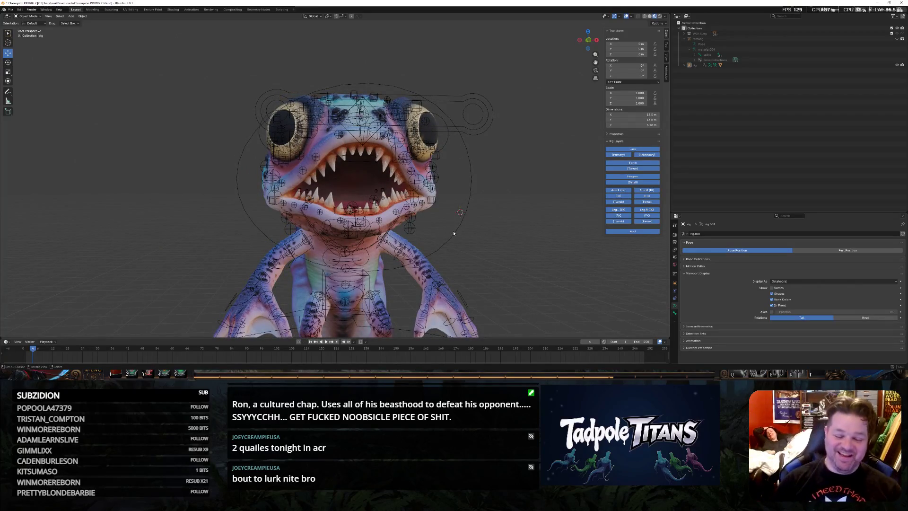
middle_click_drag(454, 233, 496, 199)
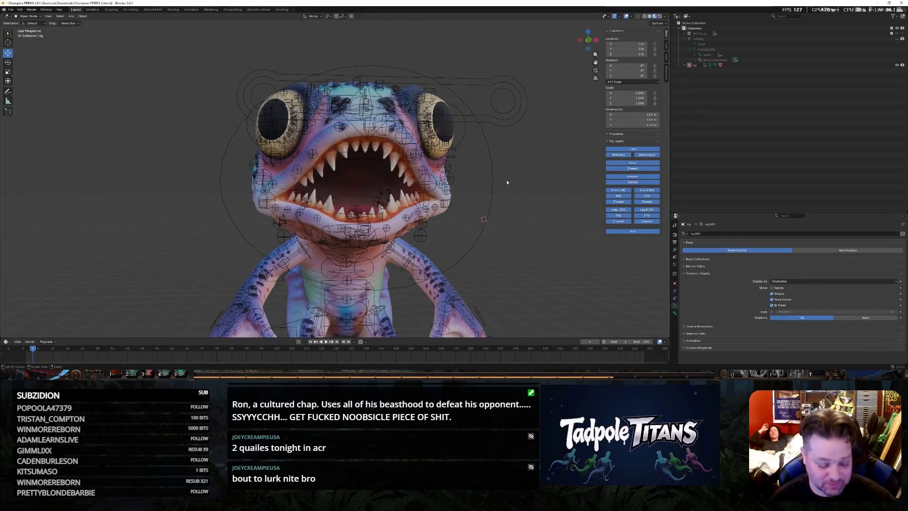
left_click(493, 185)
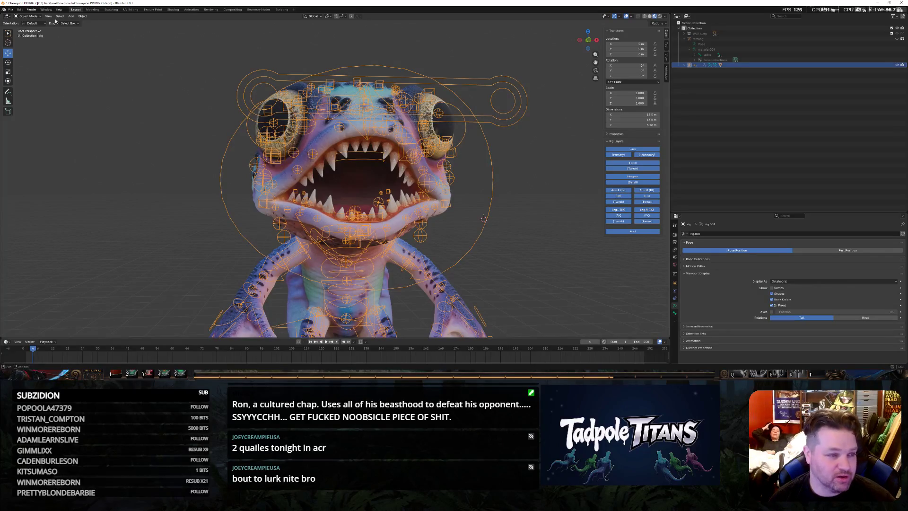
left_click(30, 34)
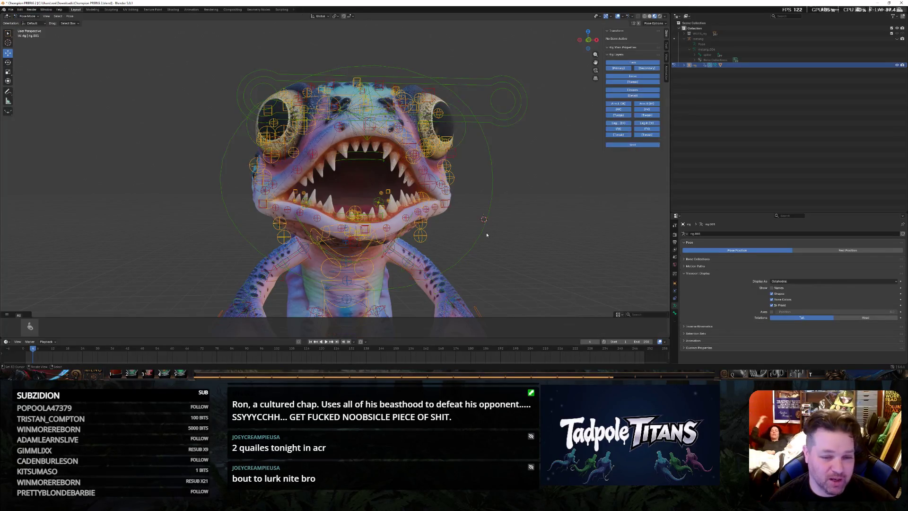
Select the large head control bone, face the open mouth head-on and start rotating the jaw shut
middle_click_drag(571, 203, 565, 213)
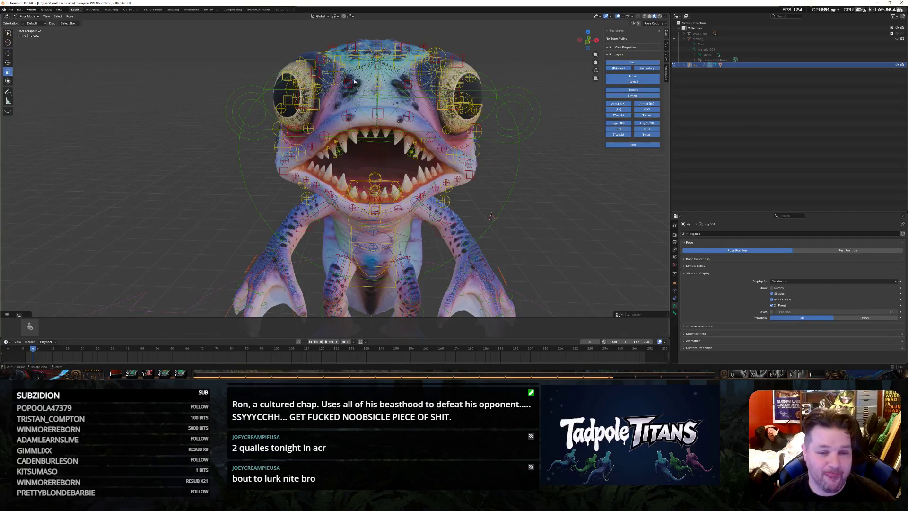
scroll(529, 150, "down", 2)
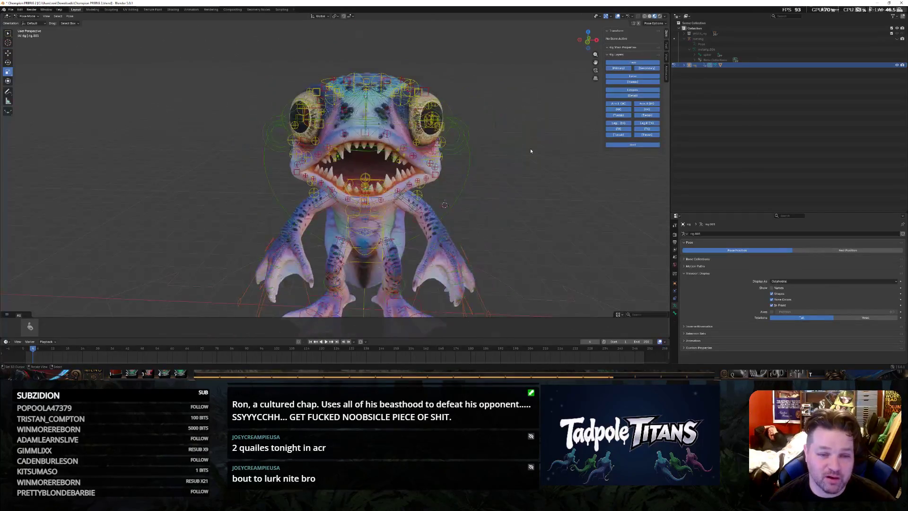
scroll(531, 152, "down", 1)
middle_click_drag(532, 157, 524, 169)
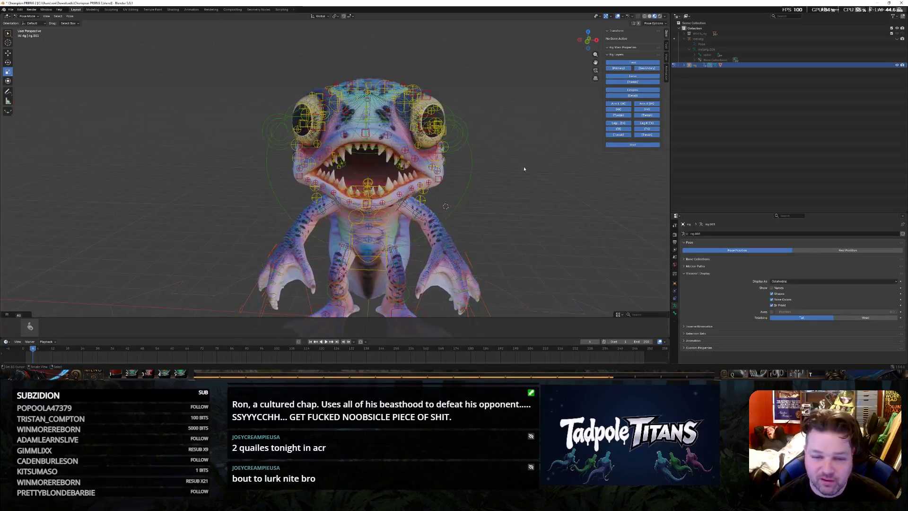
left_click(478, 178)
scroll(497, 180, "up", 2)
scroll(526, 181, "up", 1)
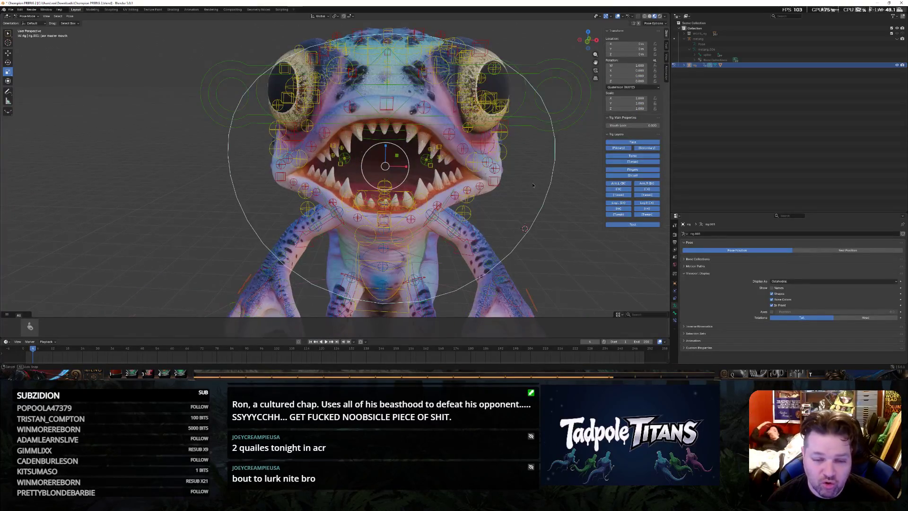
middle_click_drag(533, 185, 530, 191)
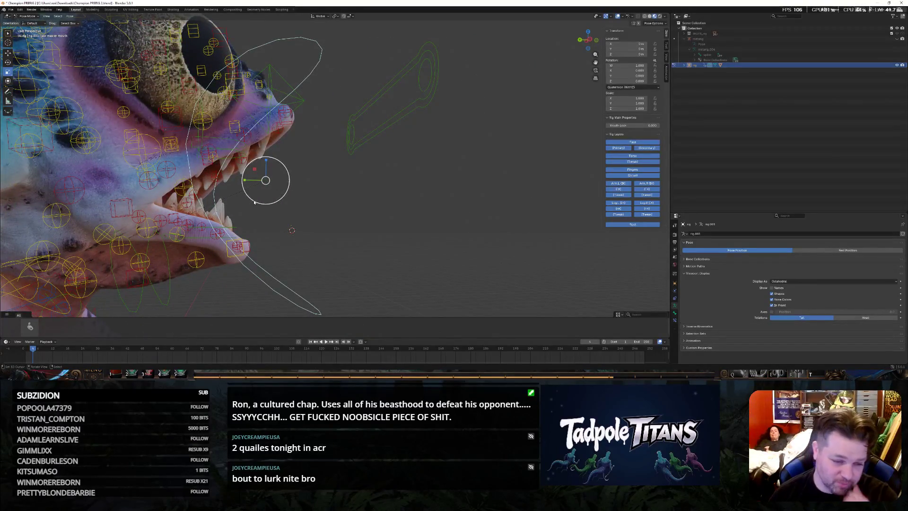
middle_click_drag(509, 231, 533, 233)
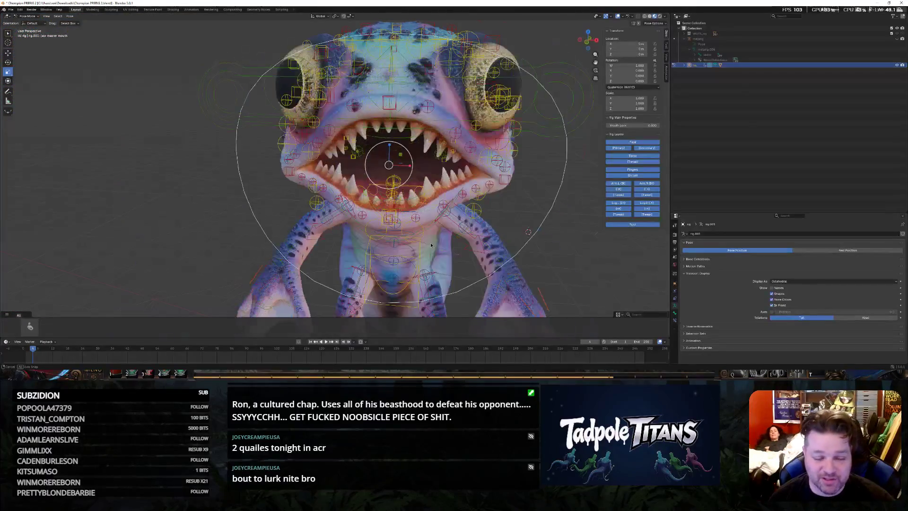
middle_click_drag(437, 239, 420, 180)
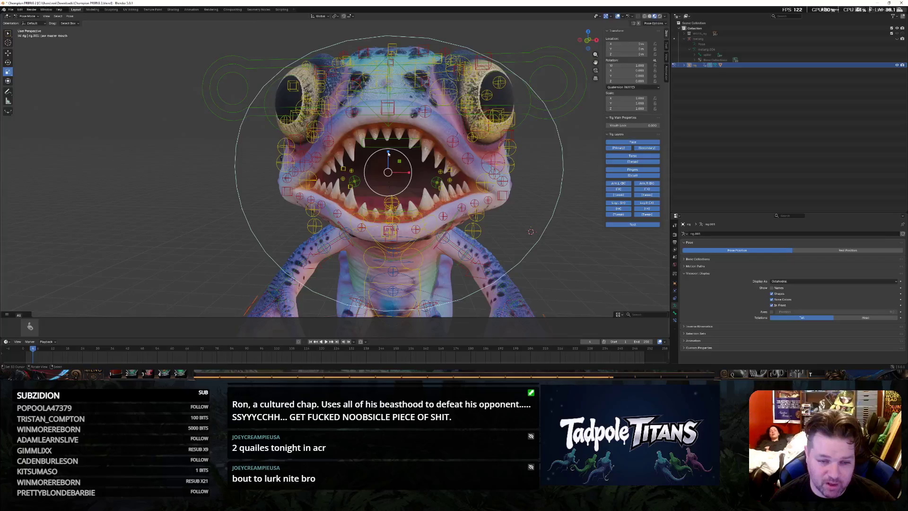
key("r")
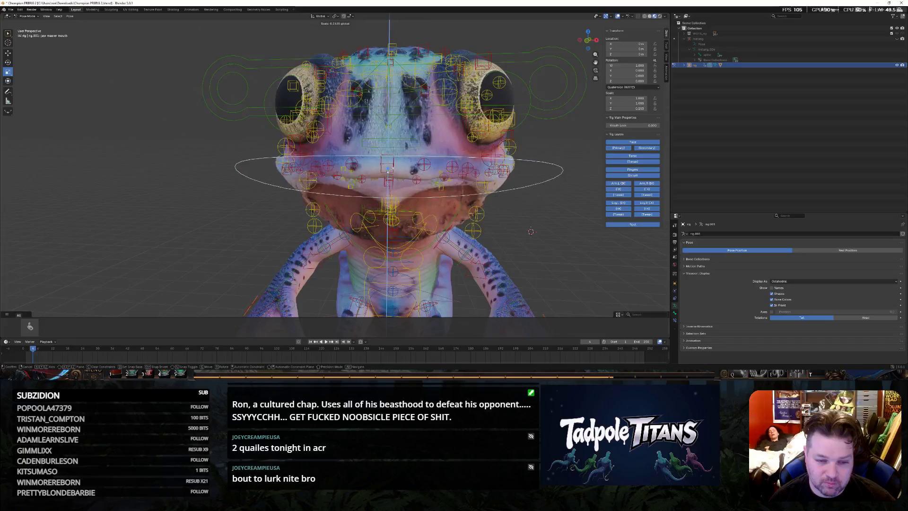
Confirm the jaw's closed position after checking from the side, then select the jaw master mouth bone
mouse_move(544, 218)
middle_mouse_down()
mouse_move(497, 198)
mouse_move(566, 217)
mouse_move(548, 214)
middle_mouse_up()
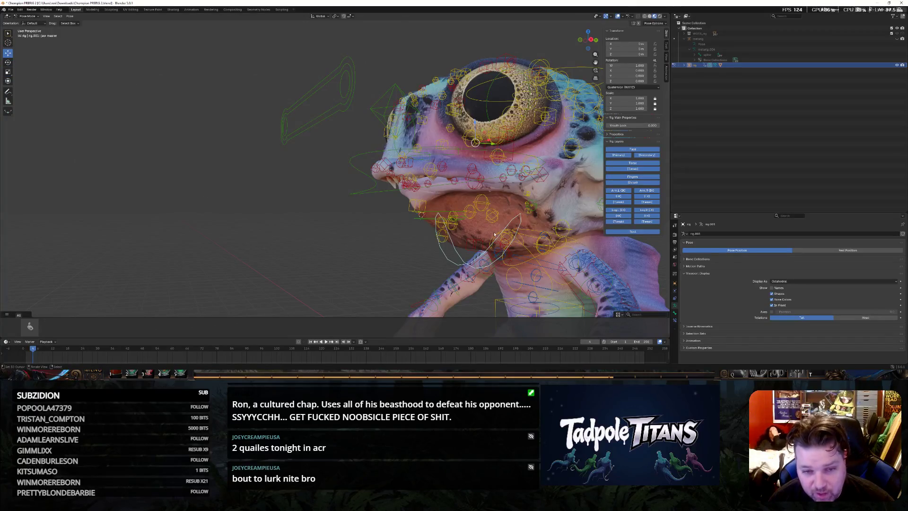
middle_click_drag(508, 171, 557, 212)
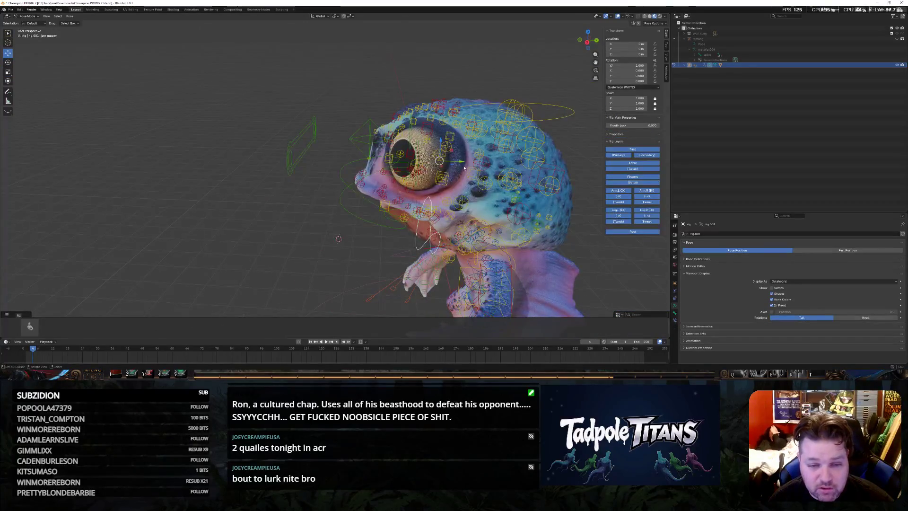
left_click(438, 165)
middle_click_drag(437, 165, 341, 240)
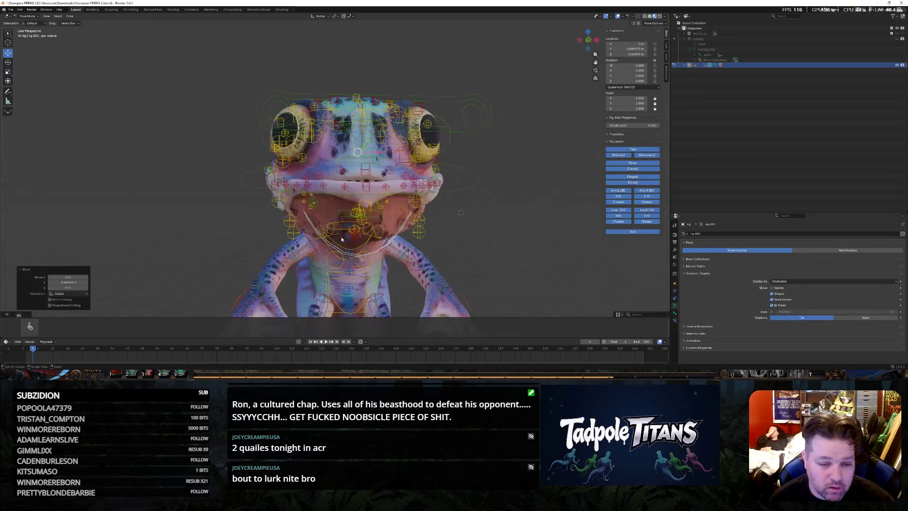
scroll(534, 268, "up", 3)
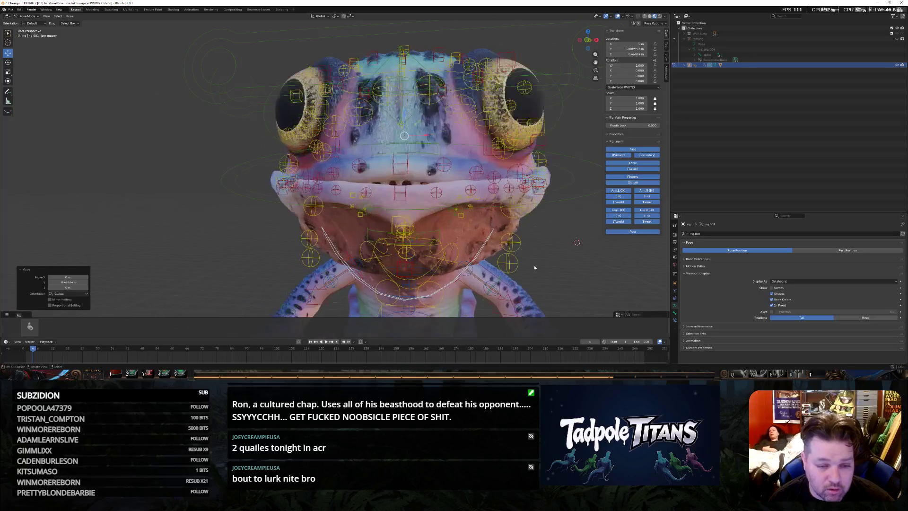
left_click(250, 201)
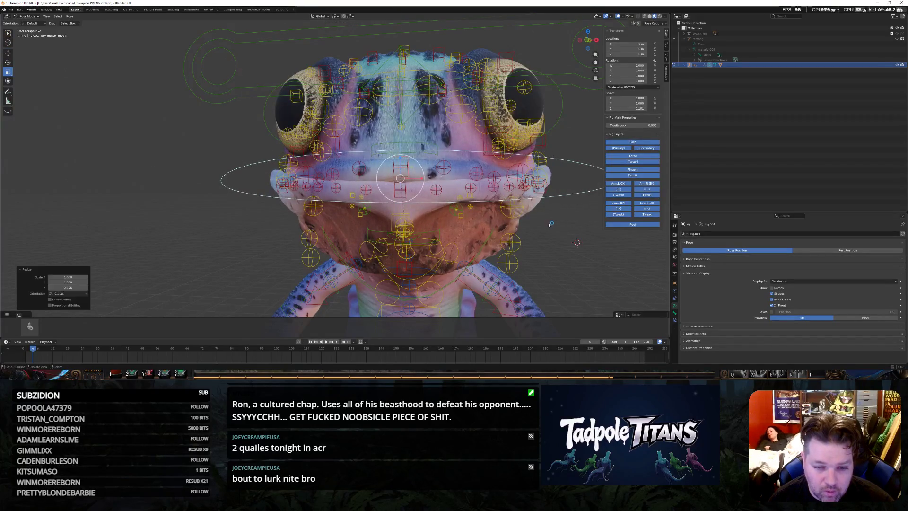
middle_click_drag(575, 282, 602, 284)
middle_click_drag(402, 188, 578, 256)
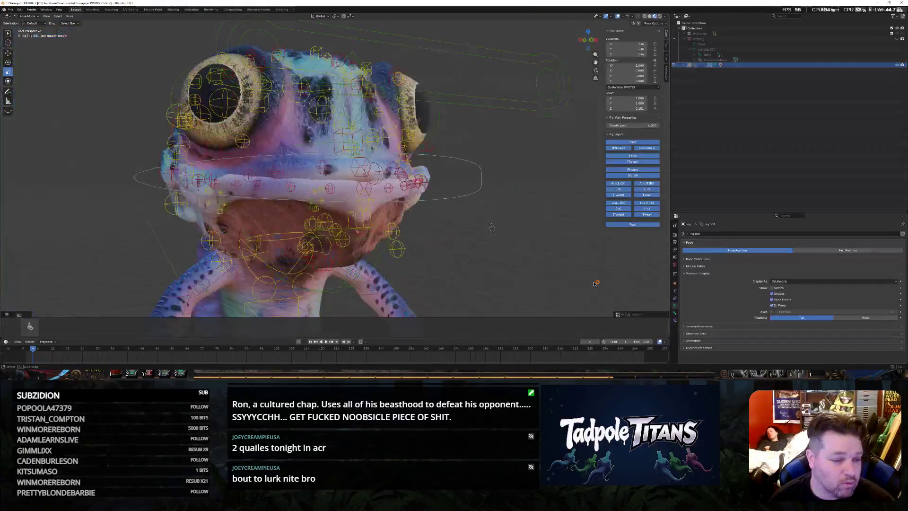
mouse_move(568, 297)
middle_mouse_down()
mouse_move(622, 276)
mouse_move(477, 136)
mouse_move(450, 157)
mouse_move(459, 158)
mouse_move(222, 140)
middle_mouse_up()
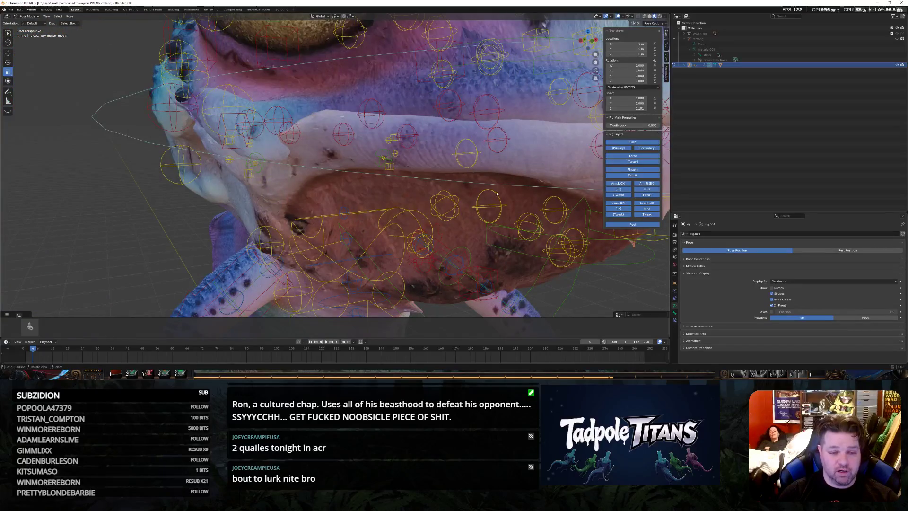
middle_click_drag(497, 194, 502, 196)
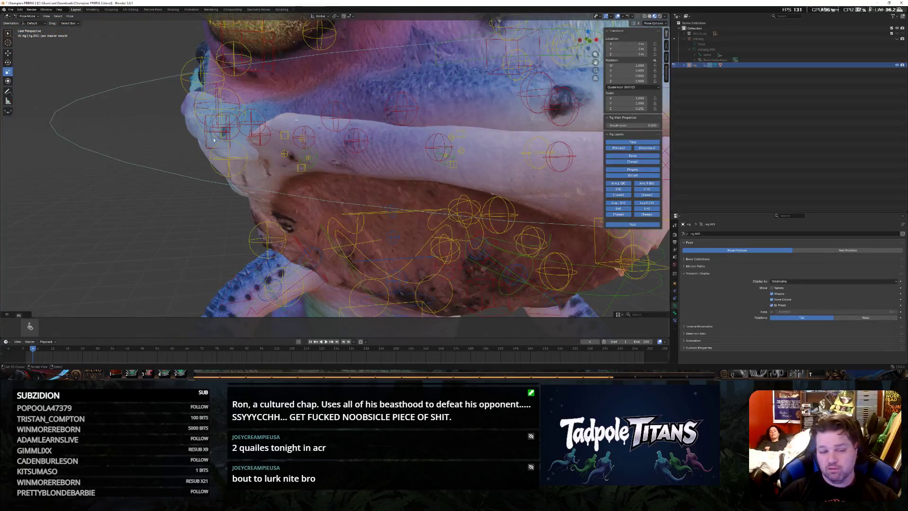
mouse_move(214, 140)
middle_mouse_down()
mouse_move(476, 196)
mouse_move(512, 181)
mouse_move(482, 188)
middle_mouse_up()
scroll(476, 196, "down", 3)
scroll(472, 193, "down", 5)
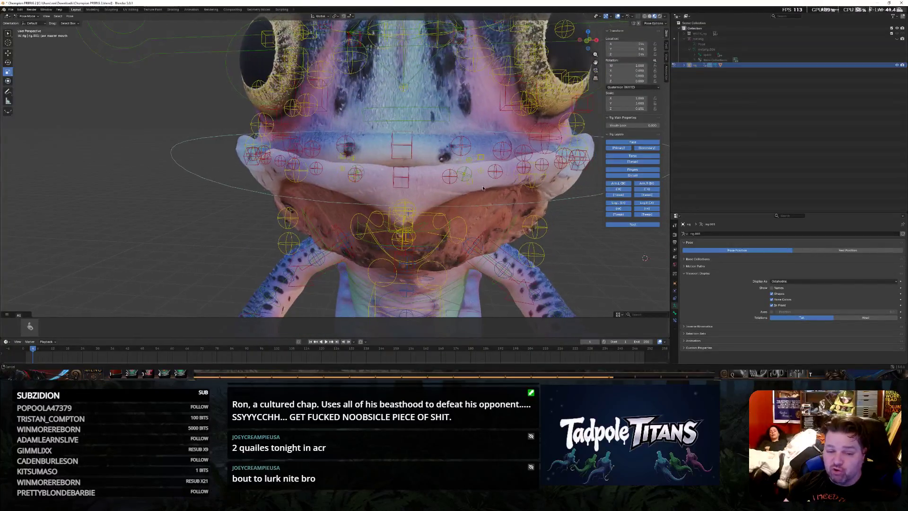
scroll(483, 189, "down", 1)
scroll(491, 182, "down", 1)
scroll(501, 175, "down", 1)
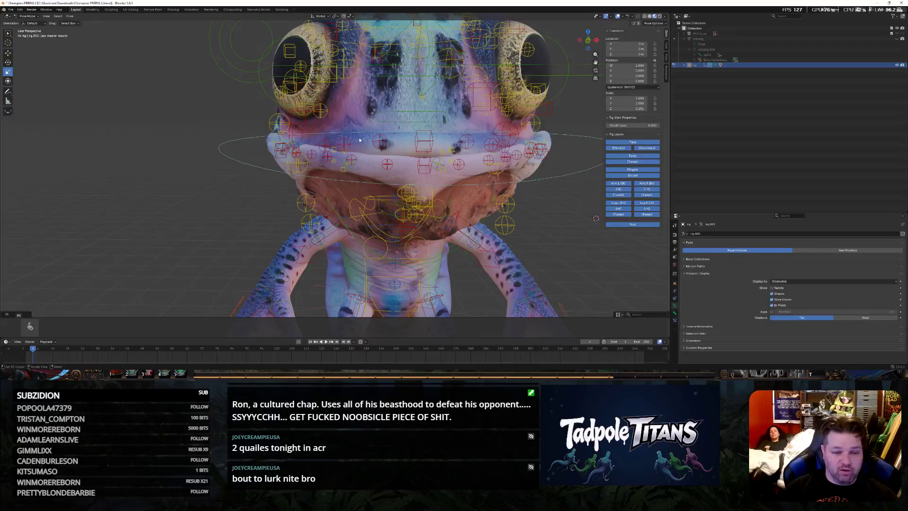
middle_click_drag(530, 170, 553, 238)
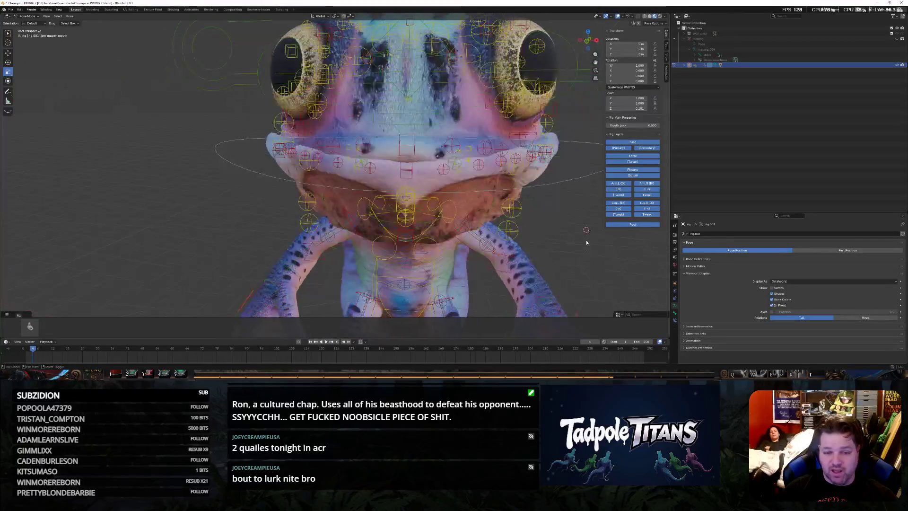
left_click(544, 172)
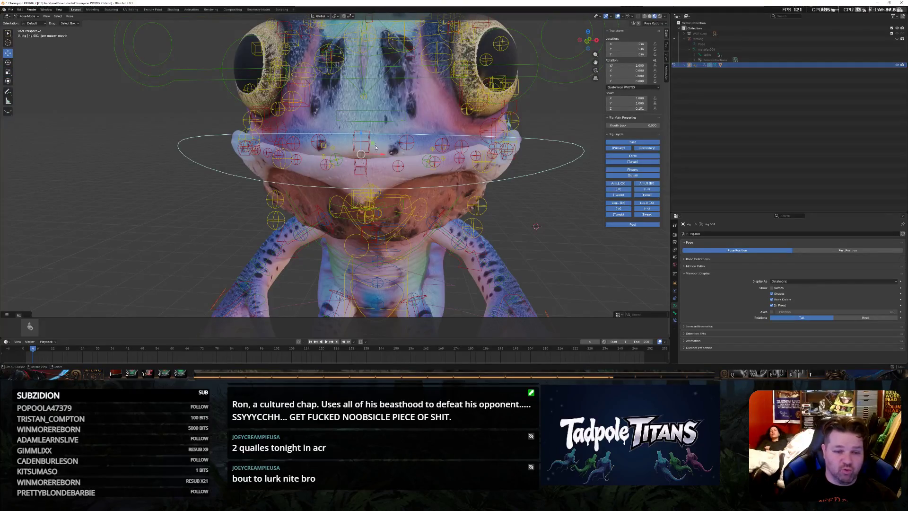
left_click(363, 168)
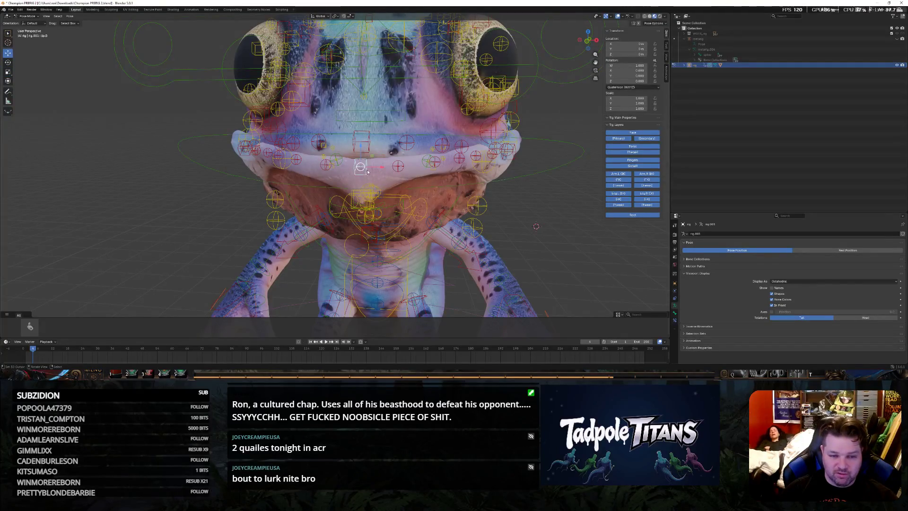
Cancel a vertical move of the mouth-centre bone and step the selection to the Jaw master chin curve bone
key("g")
key("z")
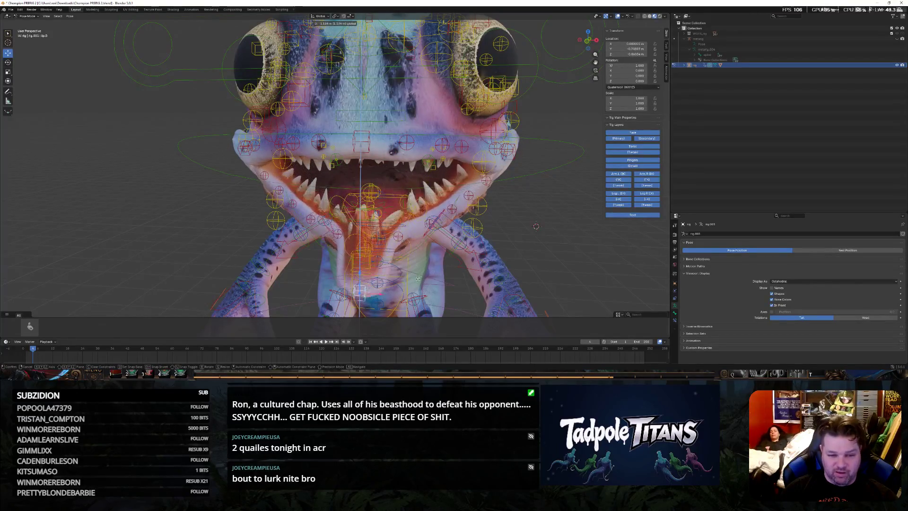
right_click(527, 213)
key("bracketleft")
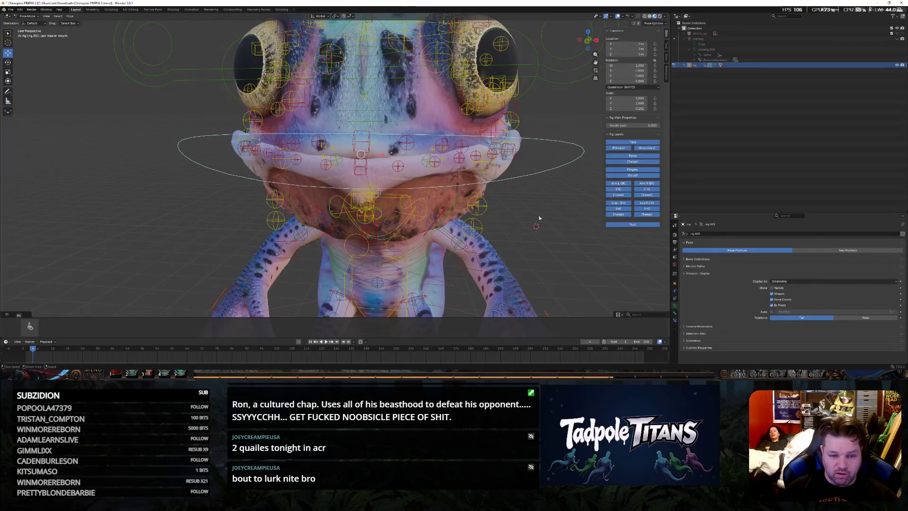
key("bracketleft")
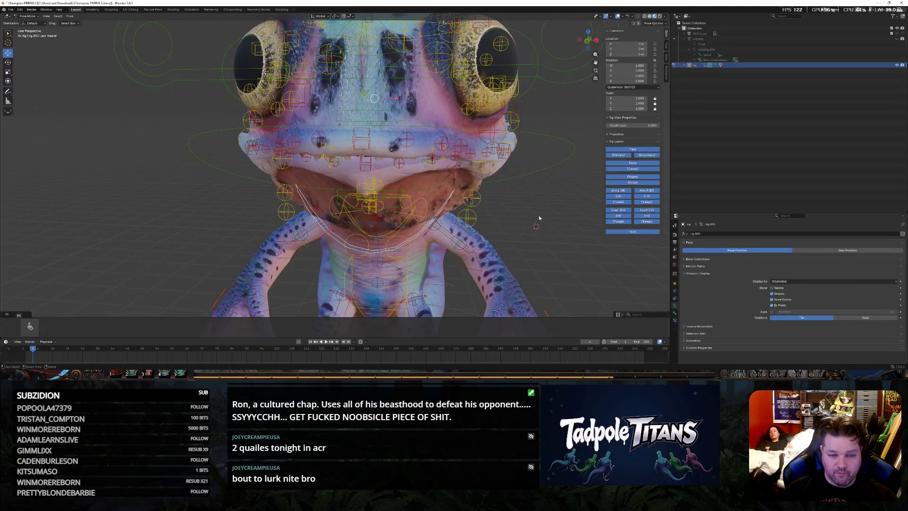
mouse_move(567, 222)
middle_mouse_down()
mouse_move(536, 219)
mouse_move(545, 208)
middle_mouse_up()
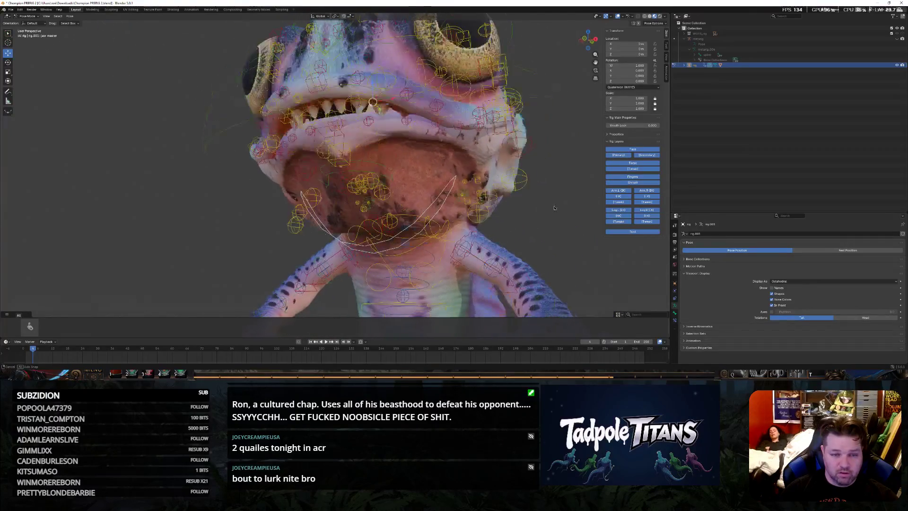
scroll(546, 208, "up", 2)
scroll(447, 114, "down", 3)
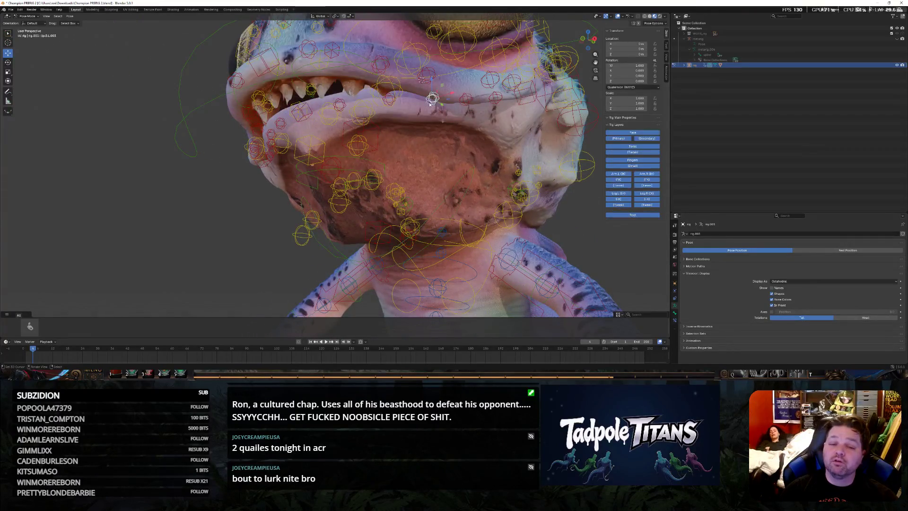
Nudge the selected mouth bone along the Y axis after checking the head from the side
mouse_move(448, 114)
middle_mouse_down()
mouse_move(488, 174)
mouse_move(398, 163)
mouse_move(465, 173)
middle_mouse_up()
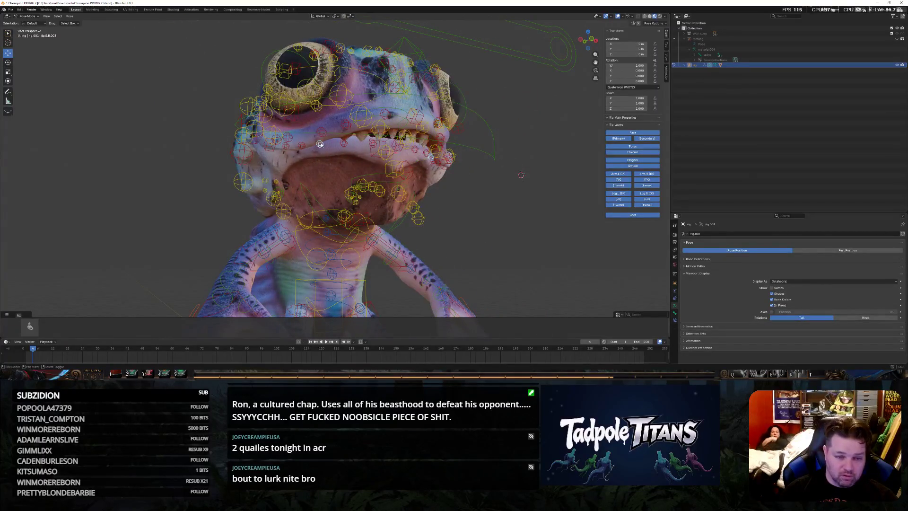
scroll(320, 144, "up", 4)
middle_click_drag(320, 144, 323, 140)
mouse_move(495, 206)
middle_mouse_down()
mouse_move(503, 212)
mouse_move(365, 178)
middle_mouse_up()
key("g")
key("y")
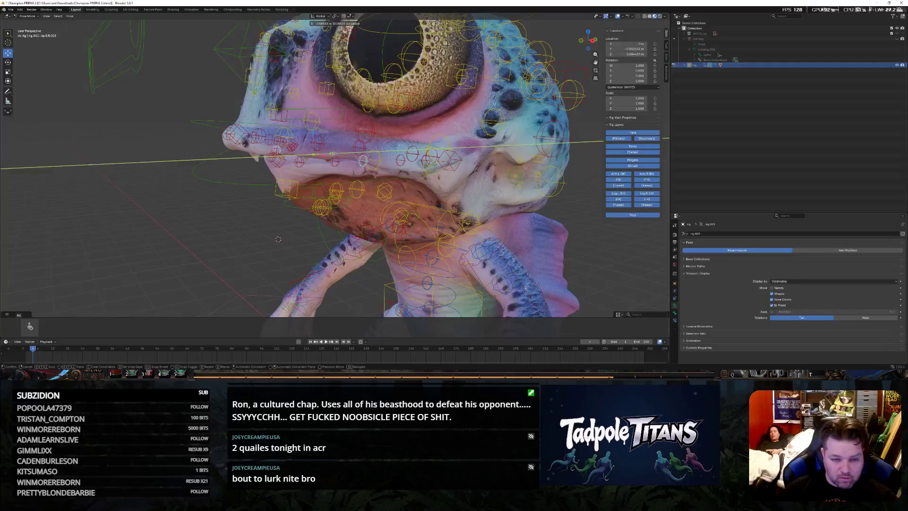
left_click(331, 155)
middle_click_drag(331, 155, 473, 206)
left_click(396, 153)
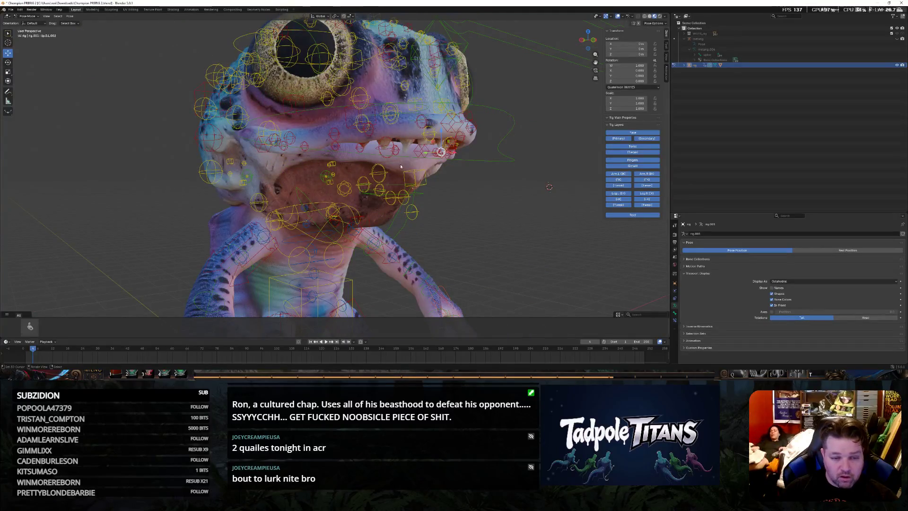
Retry the Y-axis move on the bone, cancelling once, then settle it in a new position
middle_click_drag(400, 167, 421, 183)
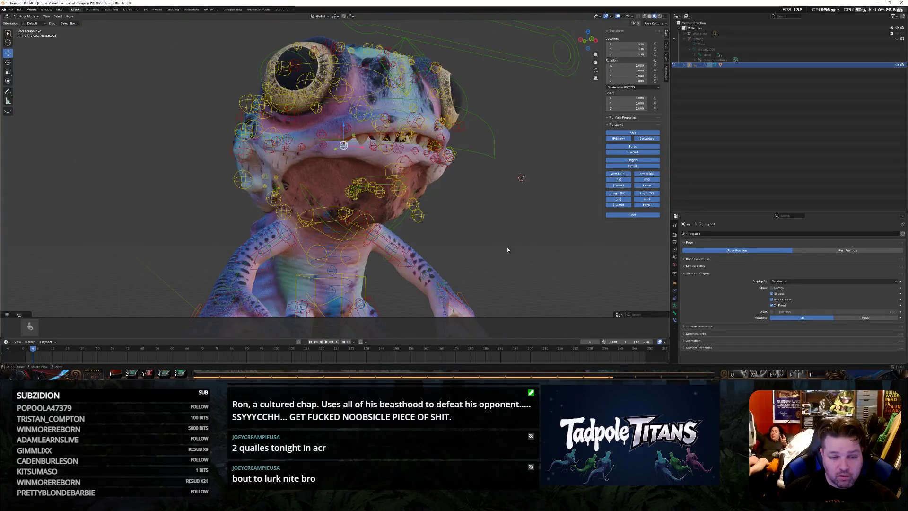
middle_click_drag(508, 250, 445, 246)
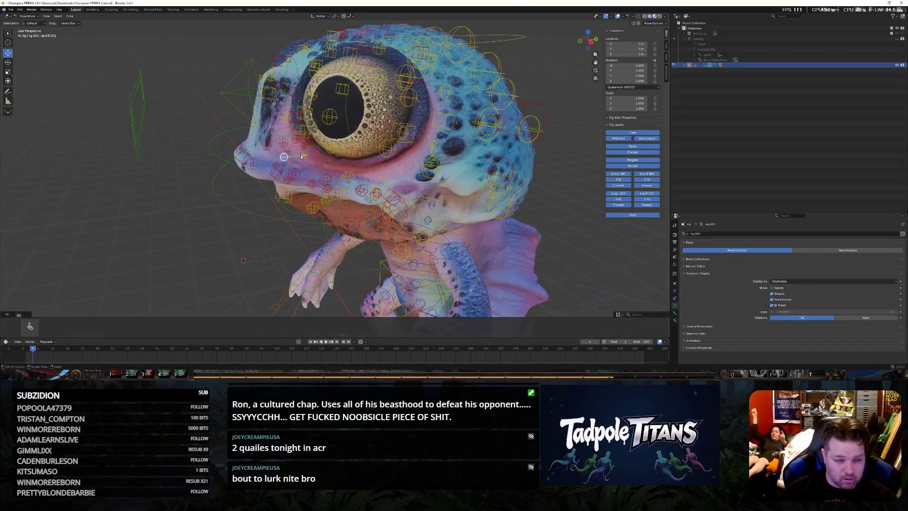
key("g")
key("y")
key("Escape")
middle_click_drag(426, 213, 498, 207)
scroll(500, 208, "up", 3)
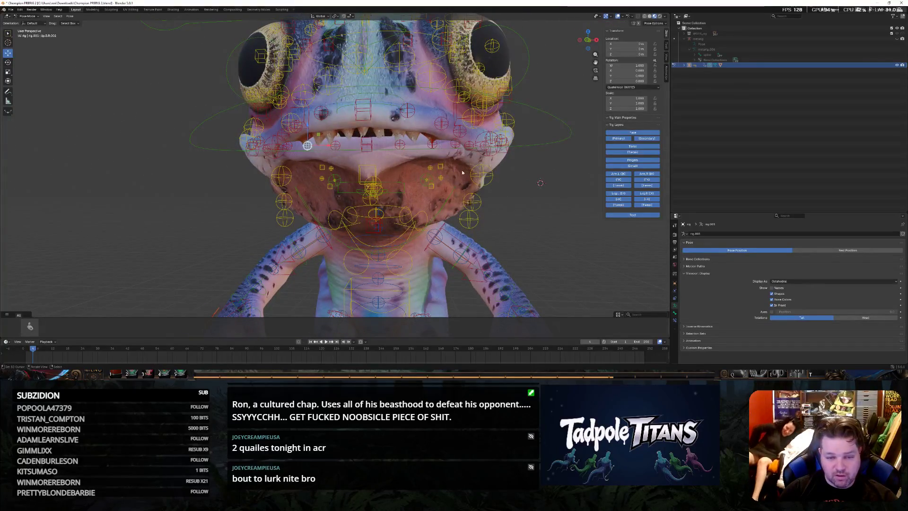
mouse_move(517, 210)
middle_mouse_down()
mouse_move(514, 221)
mouse_move(505, 175)
middle_mouse_up()
middle_click_drag(408, 115, 332, 146)
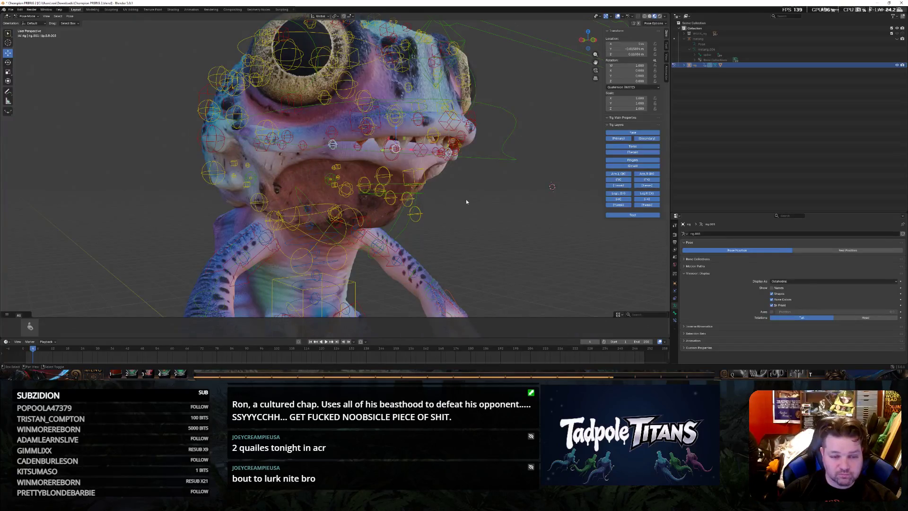
key("g")
key("y")
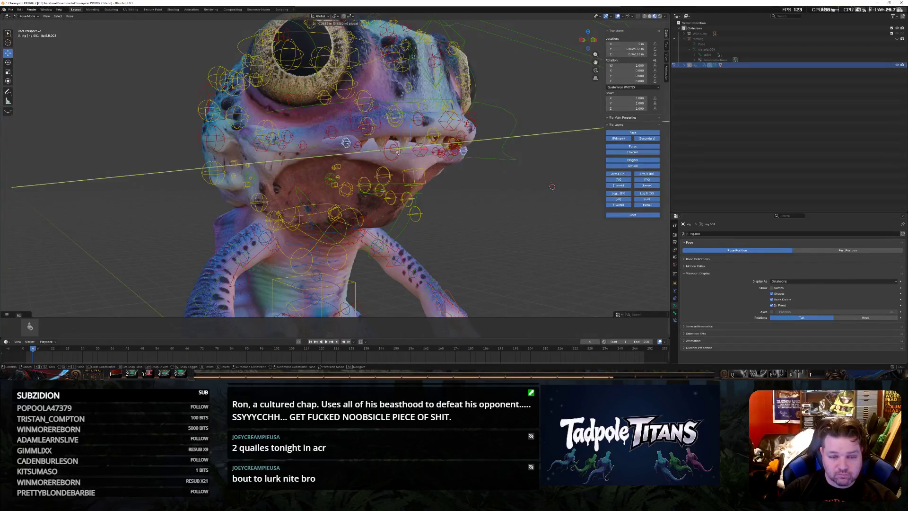
left_click(387, 151)
middle_click_drag(387, 151, 433, 194)
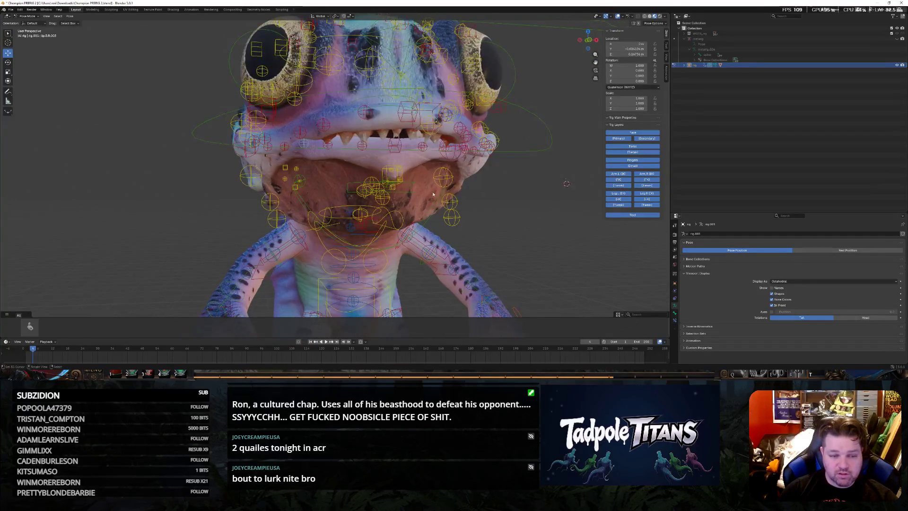
middle_click_drag(515, 223, 478, 199)
Move a small lip bone at the mouth corner along Y and begin a further adjustment
left_click(440, 148)
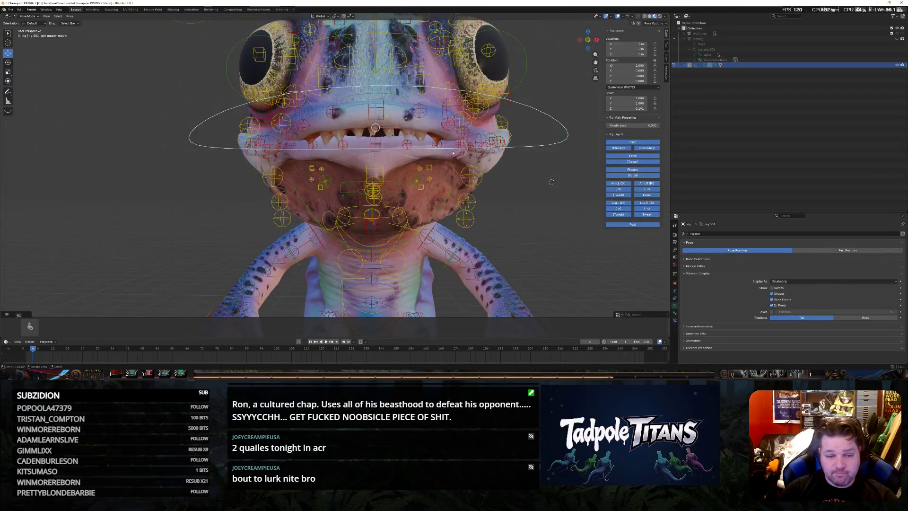
left_click(293, 146)
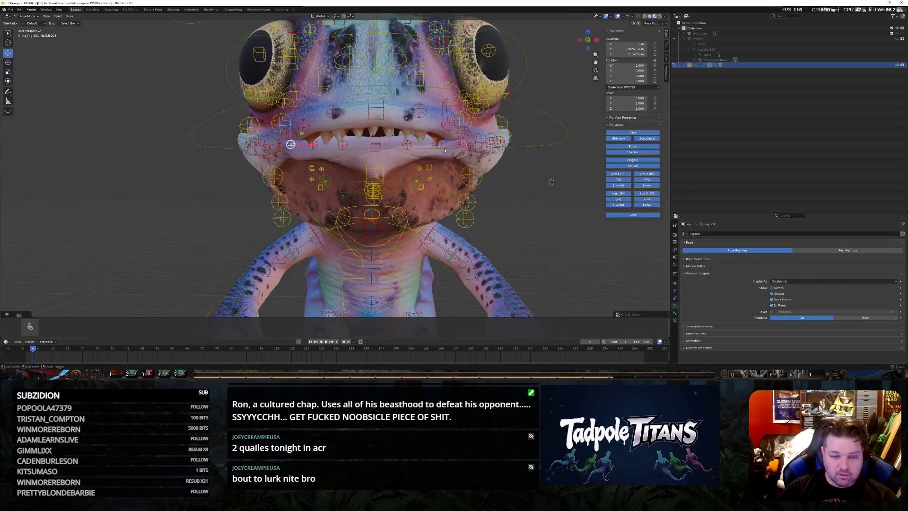
middle_click_drag(380, 146, 327, 172)
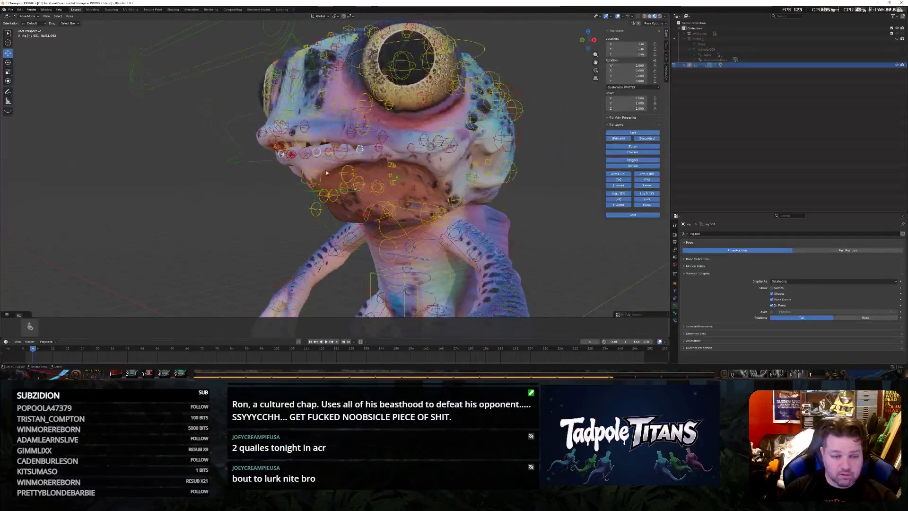
key("g")
key("y")
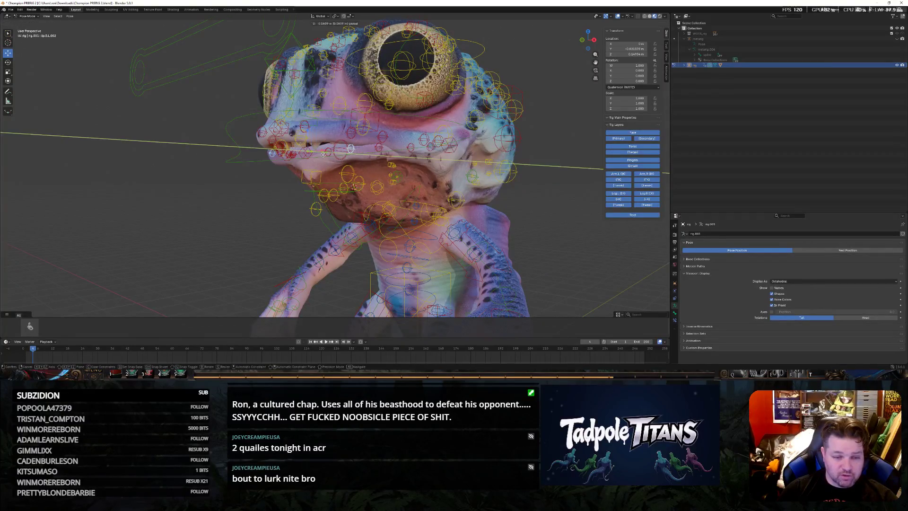
left_click(317, 154)
middle_click_drag(317, 153, 298, 163)
scroll(397, 151, "up", 3)
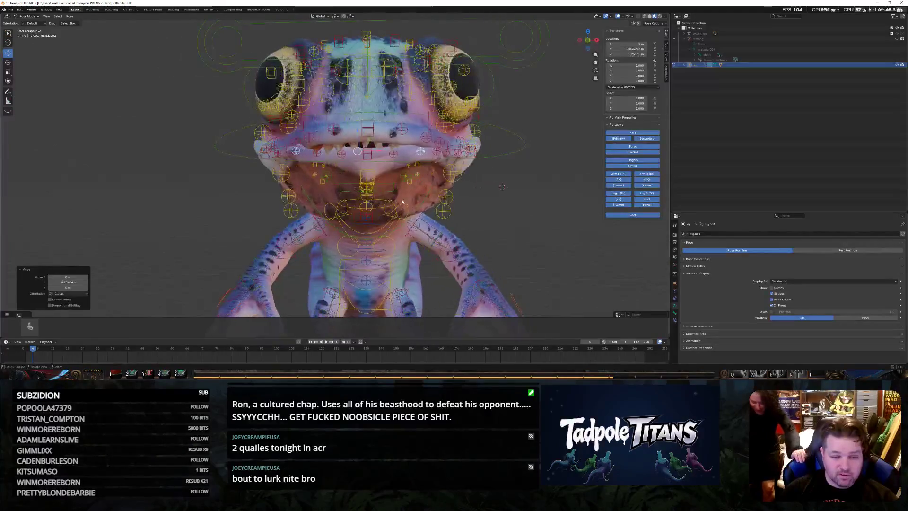
scroll(418, 143, "up", 2)
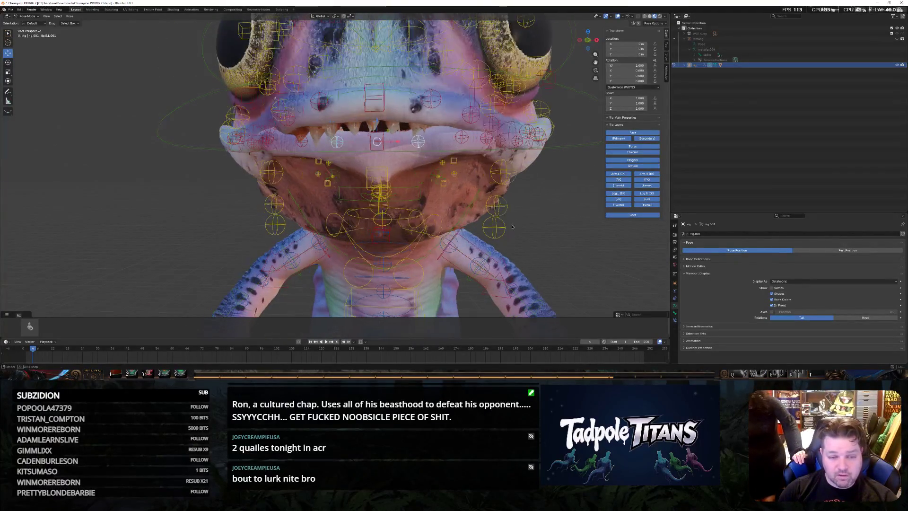
middle_click_drag(422, 142, 308, 139)
key("g")
key("y")
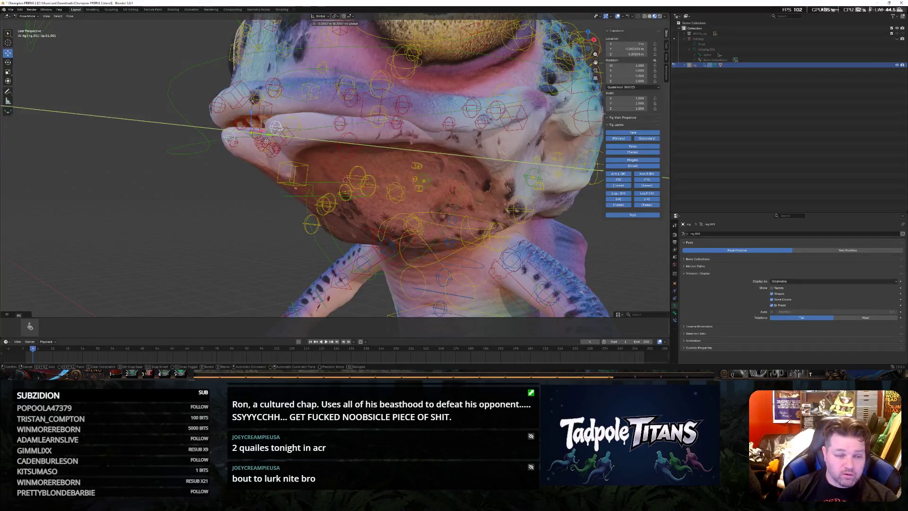
Confirm the lip bone's position, then reset the jaw bone to rest with Alt+G
left_click(278, 127)
middle_click_drag(277, 127, 356, 192)
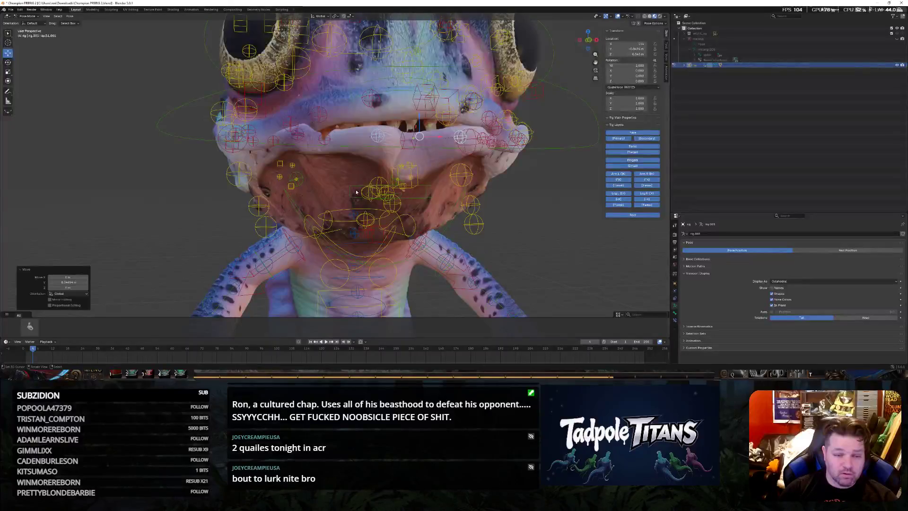
mouse_move(325, 140)
middle_mouse_down()
mouse_move(498, 220)
mouse_move(451, 188)
mouse_move(473, 182)
middle_mouse_up()
left_click(450, 190)
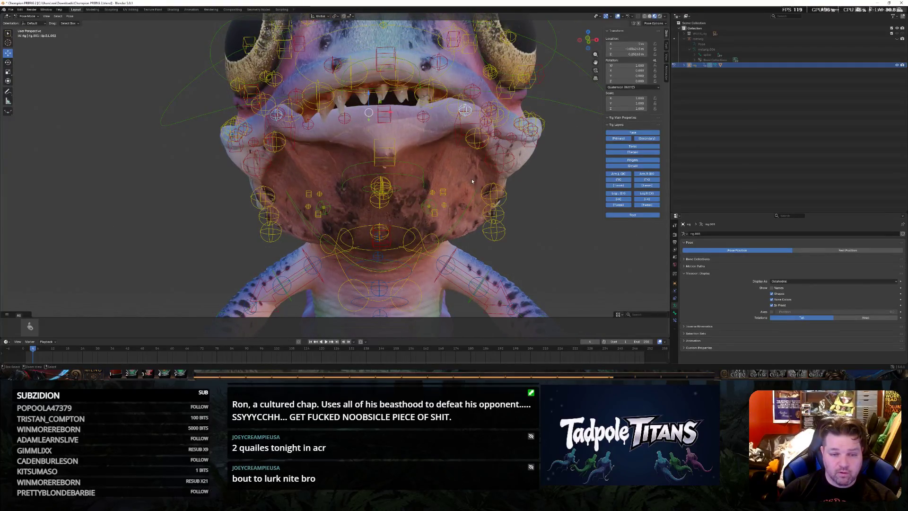
key("alt+g")
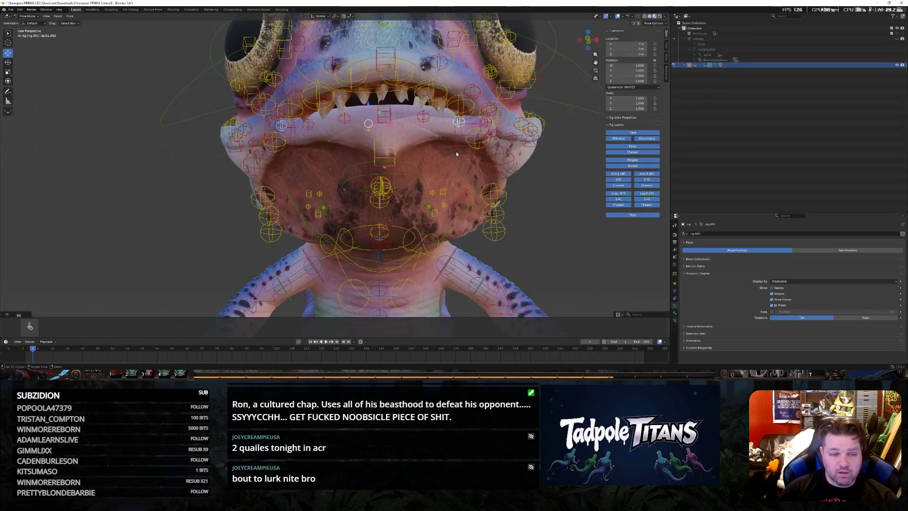
middle_click_drag(457, 152, 446, 158)
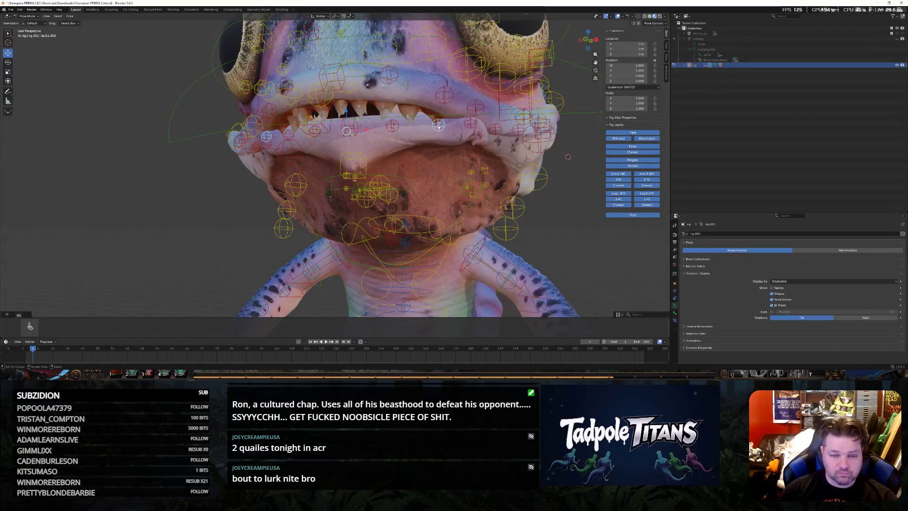
middle_click_drag(439, 126, 321, 135)
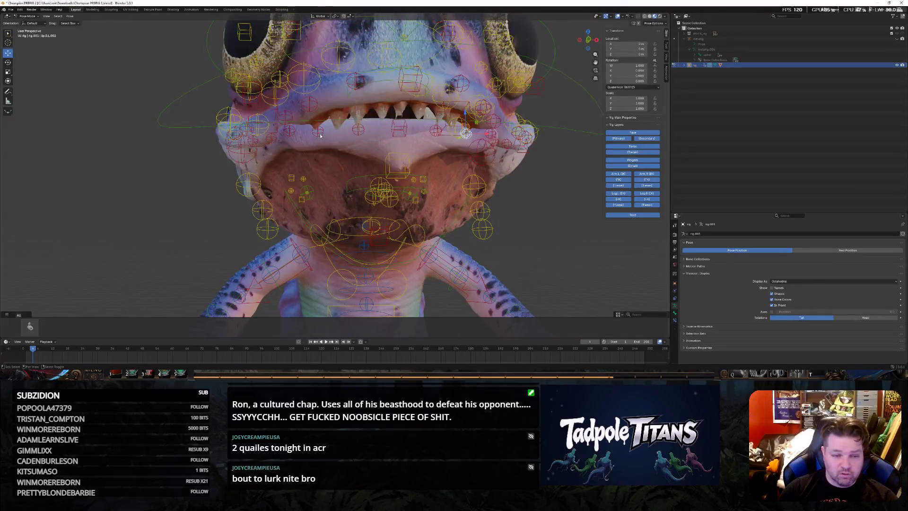
Shift the lip bone along the Y axis from a close side view near the eye
middle_click_drag(395, 142, 307, 171)
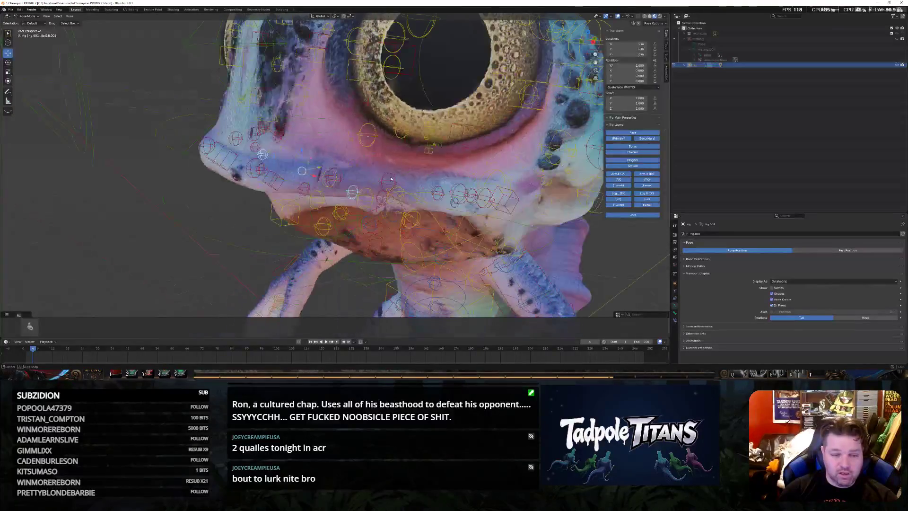
key("g")
key("y")
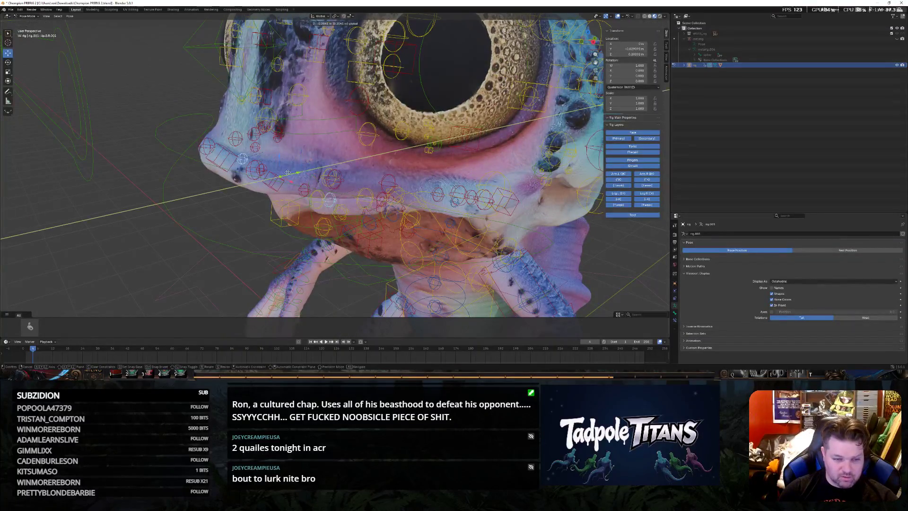
left_click(286, 175)
middle_click_drag(286, 174, 305, 202)
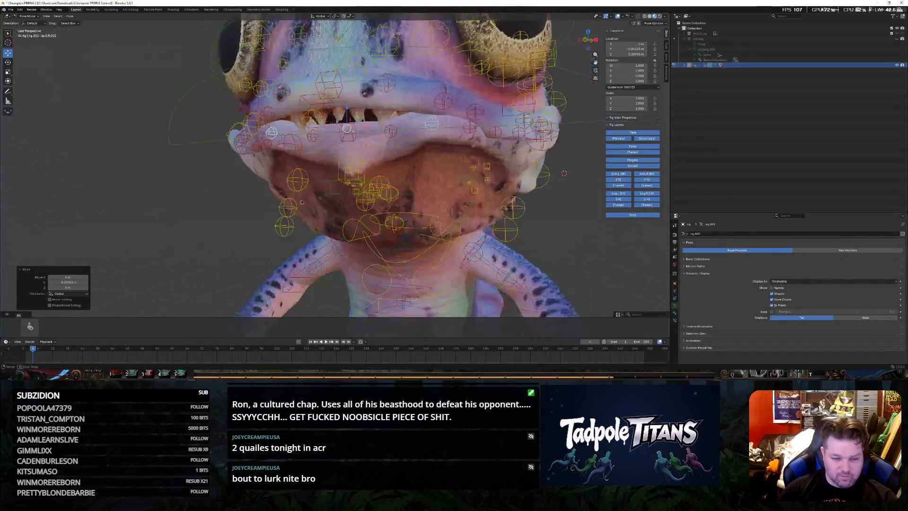
Move the lower jaw along the Y axis so the mouth nearly shuts
left_click(339, 133)
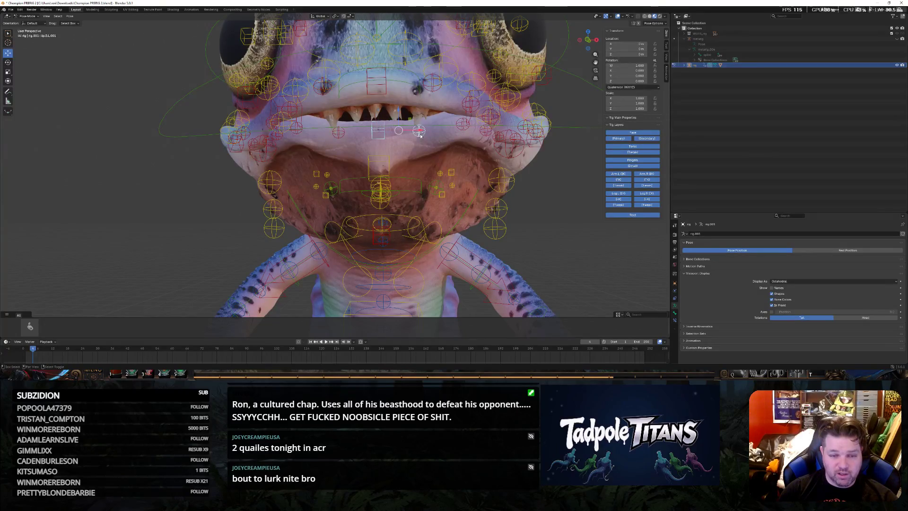
middle_click_drag(432, 164, 309, 152)
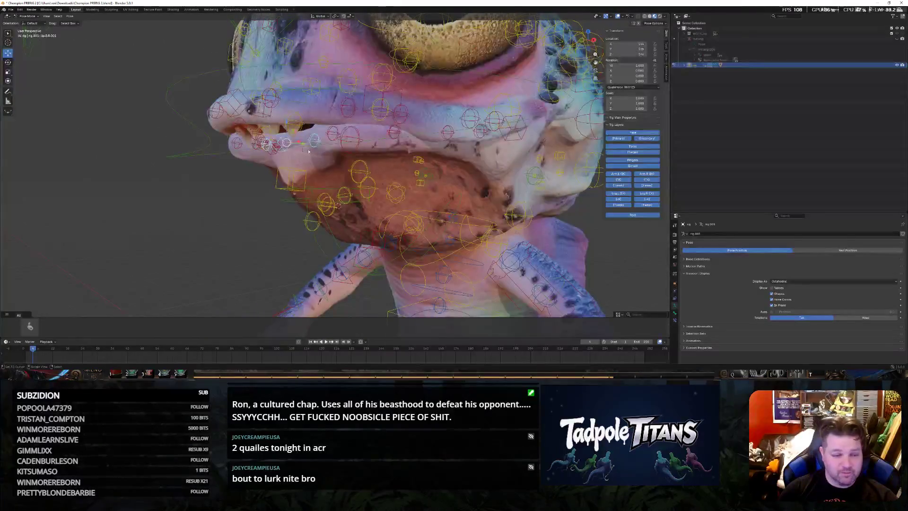
key("g")
key("y")
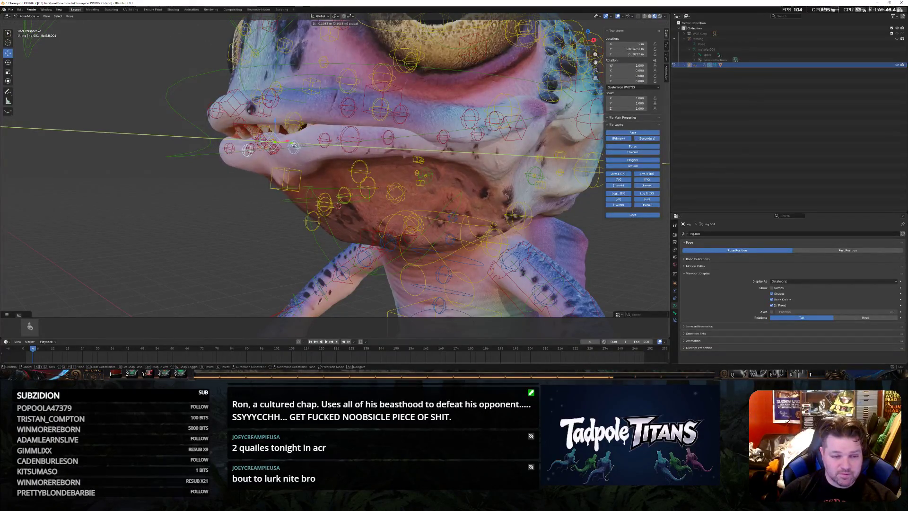
left_click(289, 145)
mouse_move(289, 146)
middle_mouse_down()
mouse_move(313, 218)
mouse_move(351, 187)
middle_mouse_up()
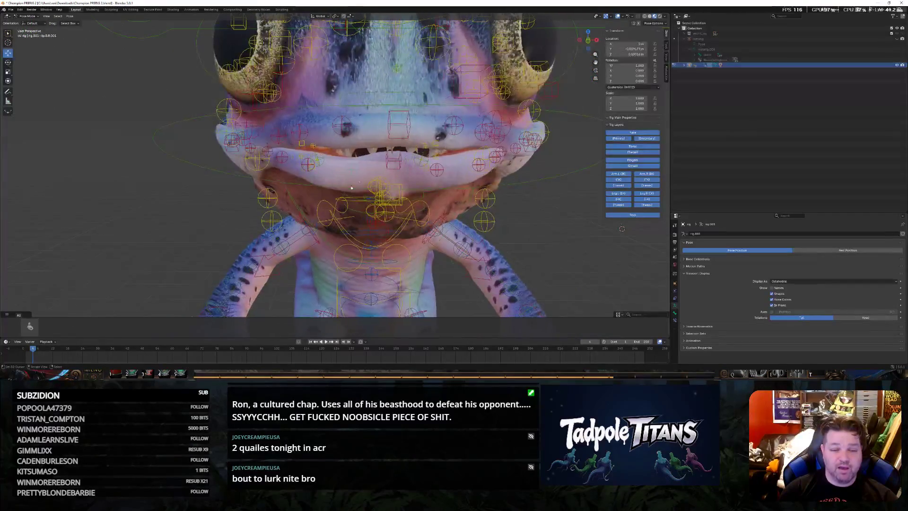
Lower two upper-lip bones on the right side of the mouth and start on a third
key("g")
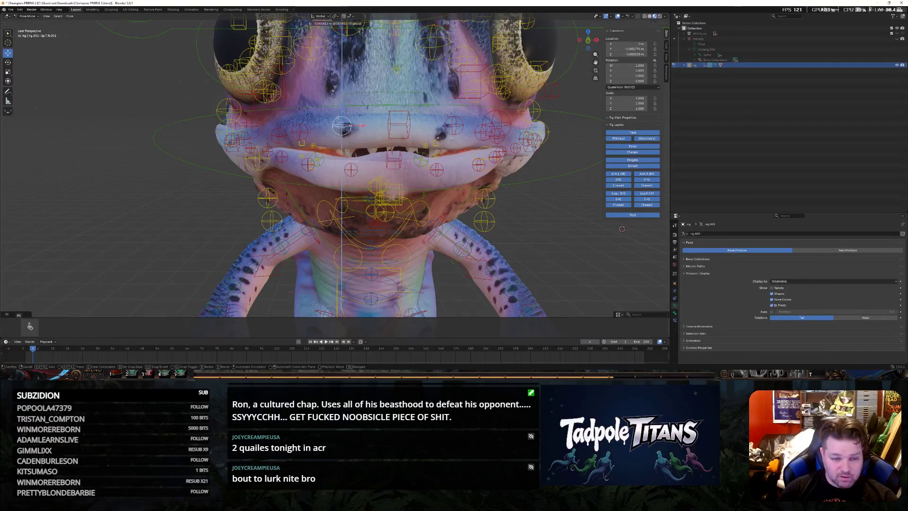
left_click(439, 130)
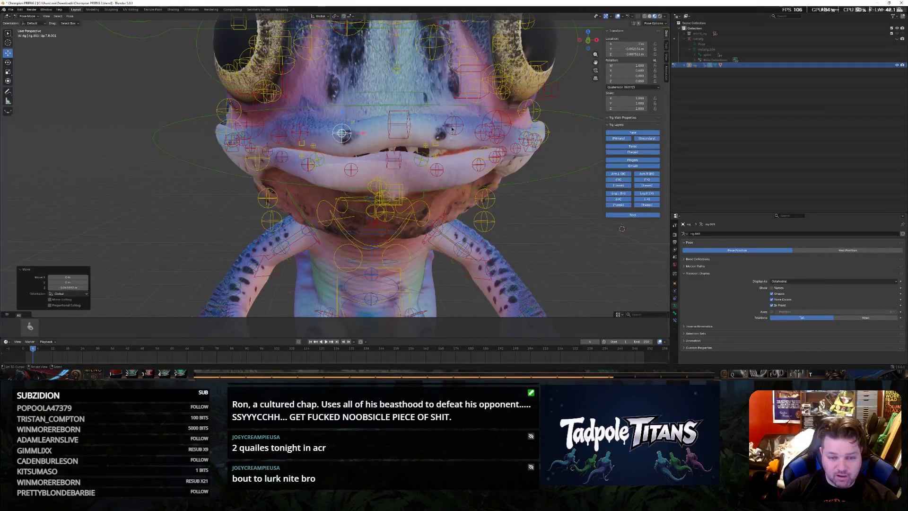
left_click(453, 132)
key("g")
left_click(399, 139)
left_click(398, 121)
key("g")
key("z")
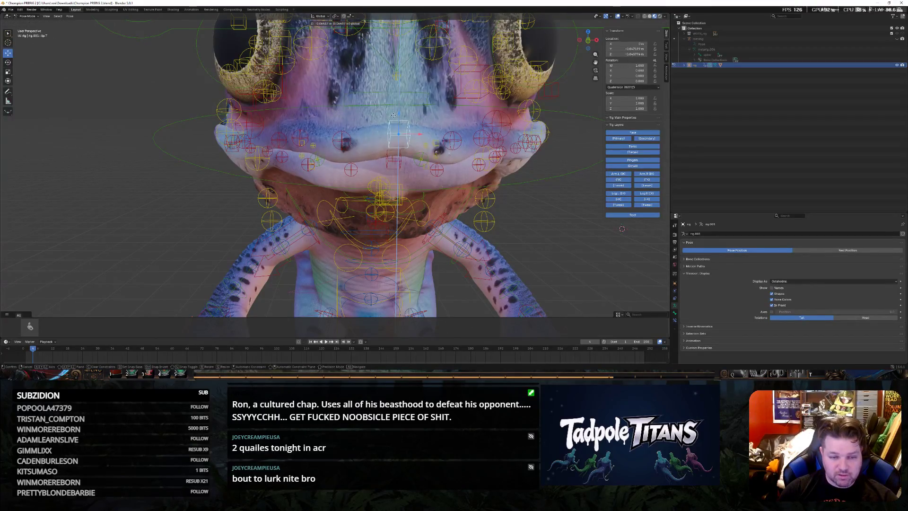
Reset that lip bone to rest, try vertical moves and undo them, leaving it at rest
middle_click_drag(427, 161, 248, 187)
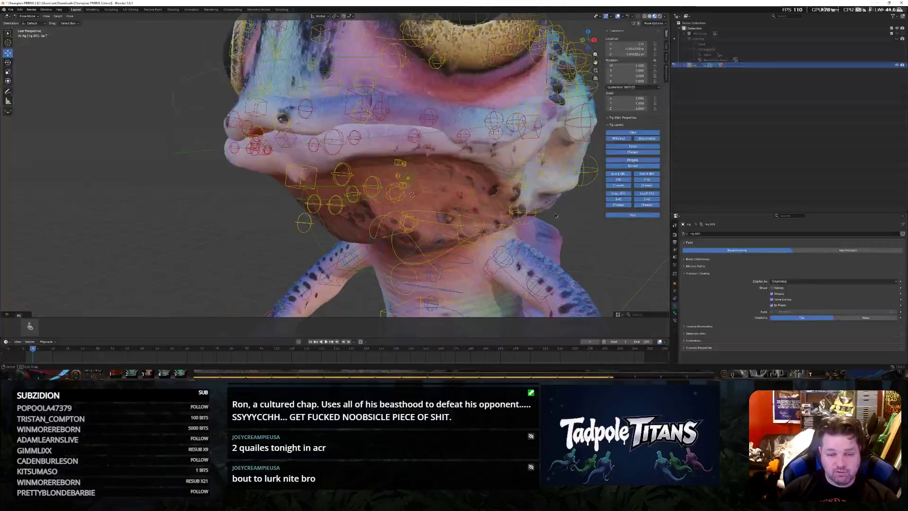
key("alt+g")
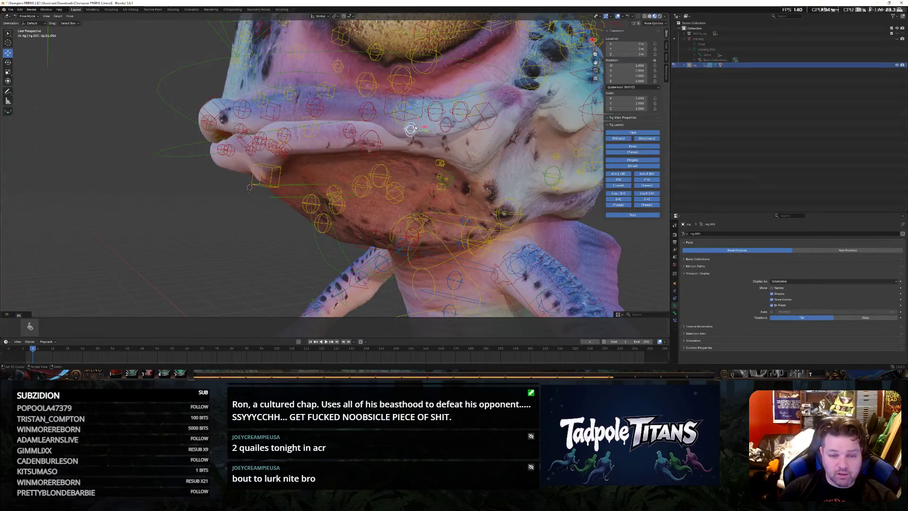
key("g")
key("z")
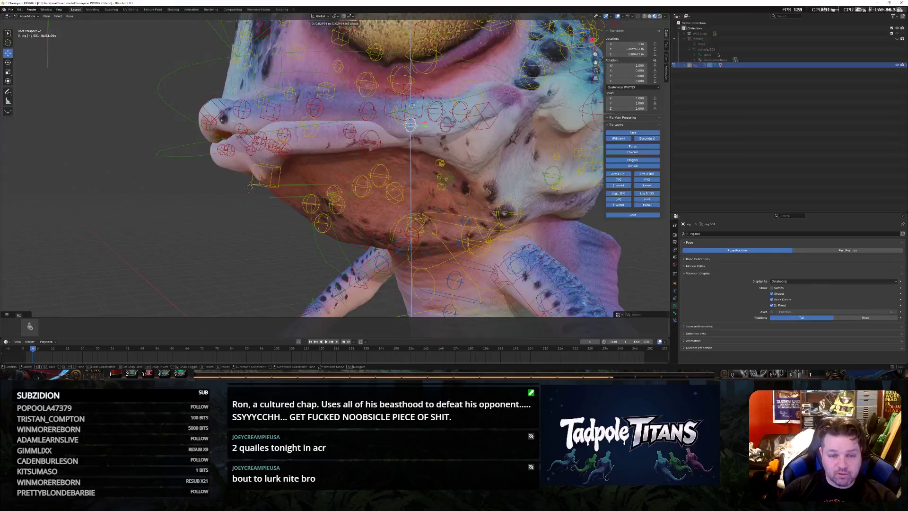
key("Escape")
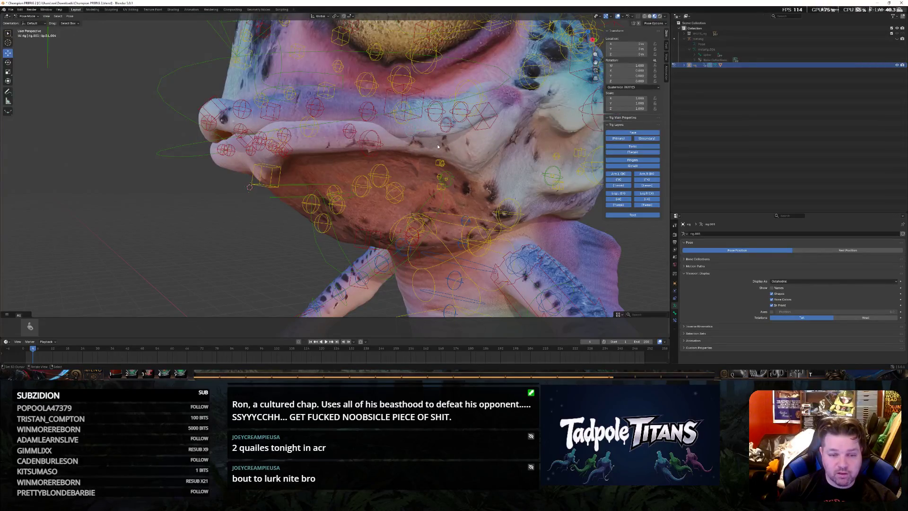
middle_click_drag(462, 164, 440, 124)
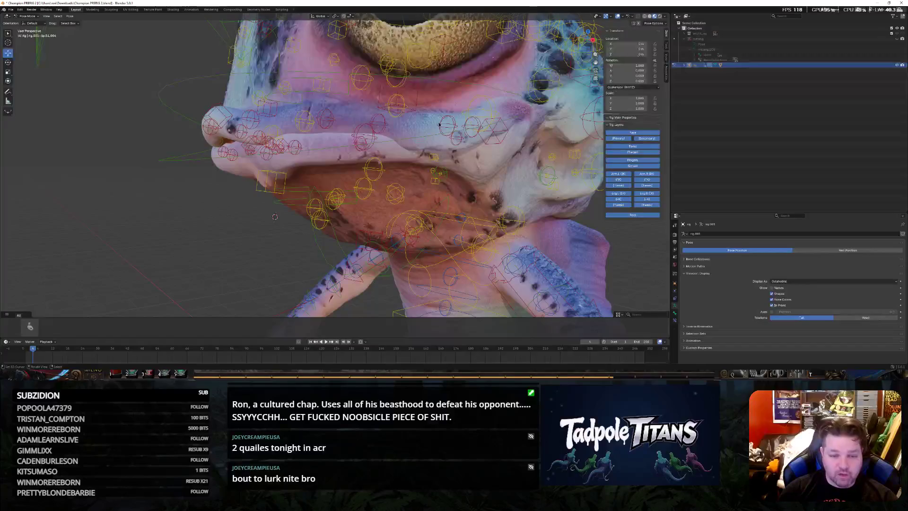
key("g")
key("z")
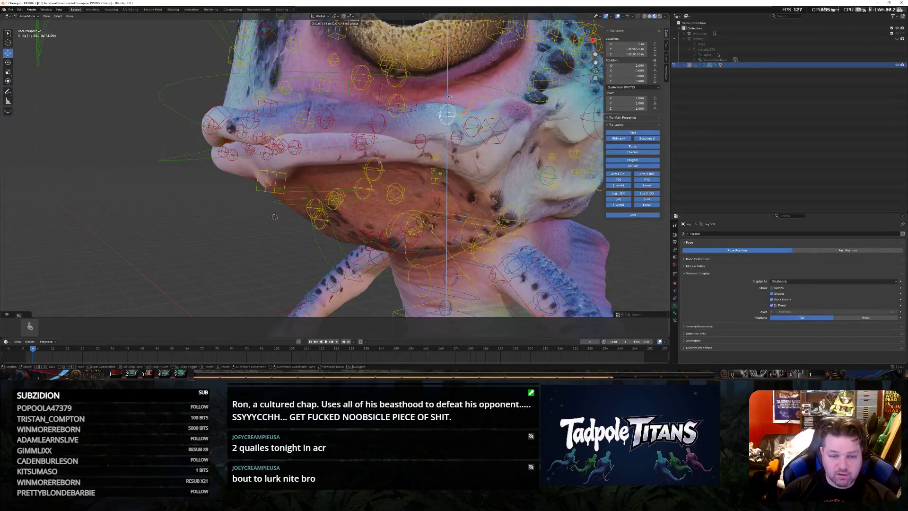
left_click(449, 103)
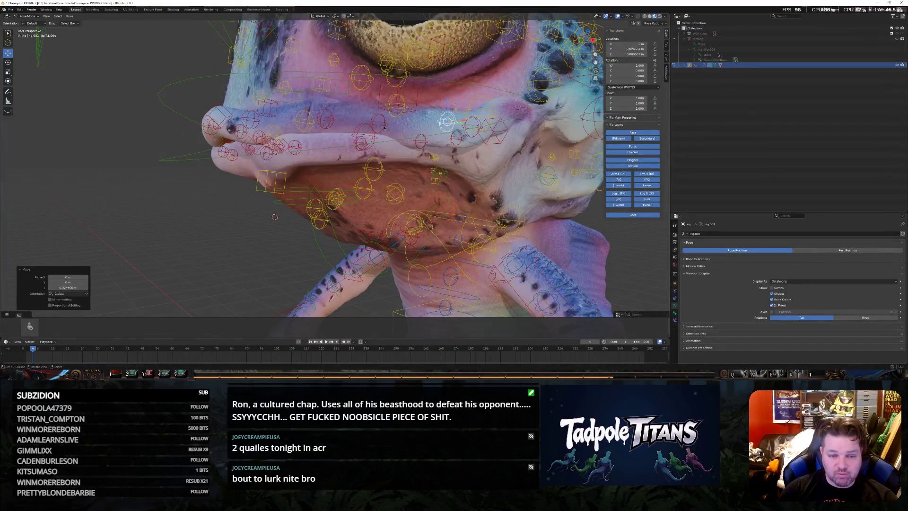
key("ctrl+z")
Lower a neighbouring upper-lip bone along Z and begin moving the next one
left_click(378, 124)
key("g")
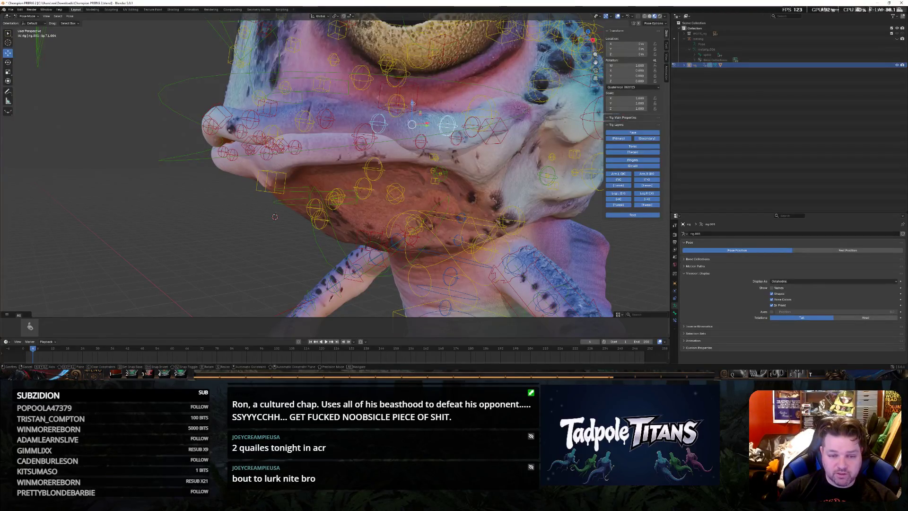
key("z")
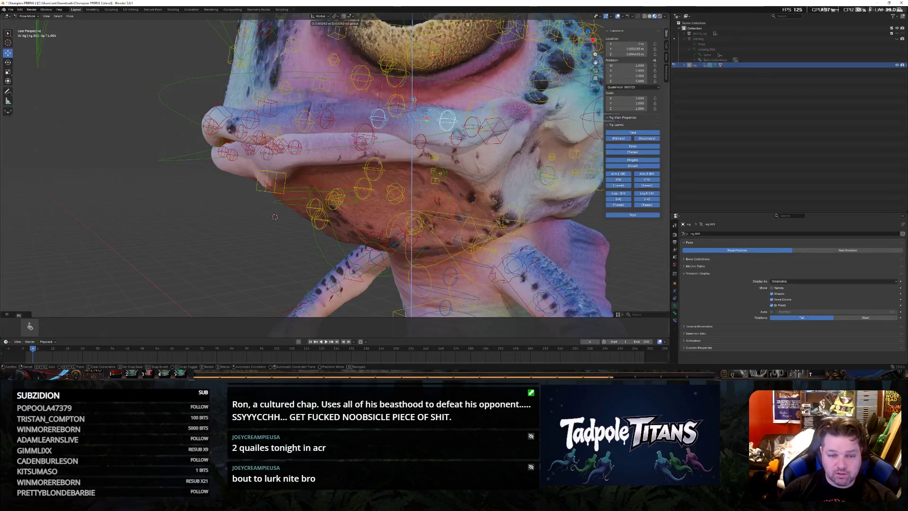
left_click(480, 141)
left_click(473, 131)
key("g")
key("z")
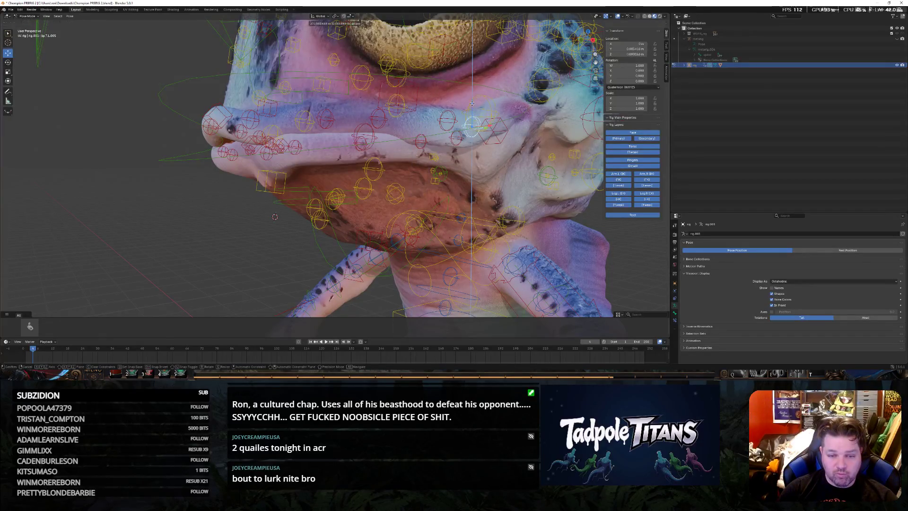
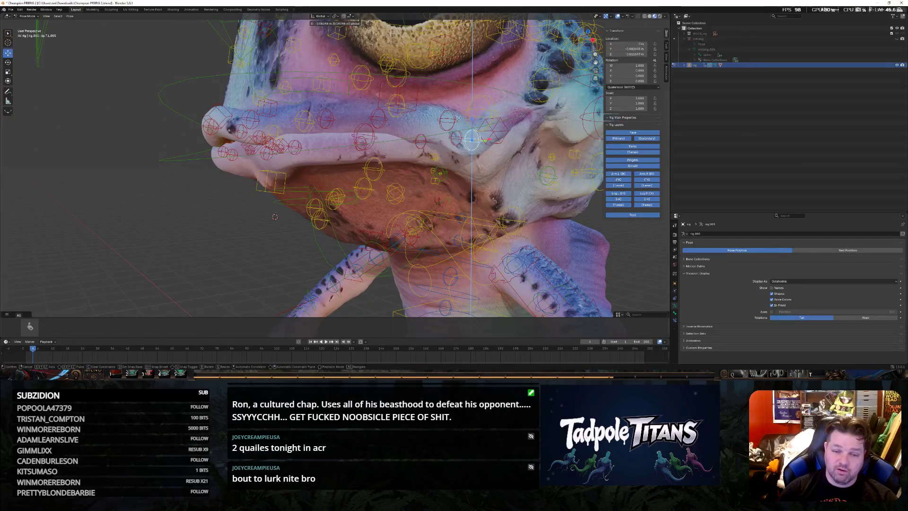
Cancel the pending move, then shift the selected mouth bone along X after orbiting to a side view
key("Escape")
middle_click_drag(514, 177, 430, 161)
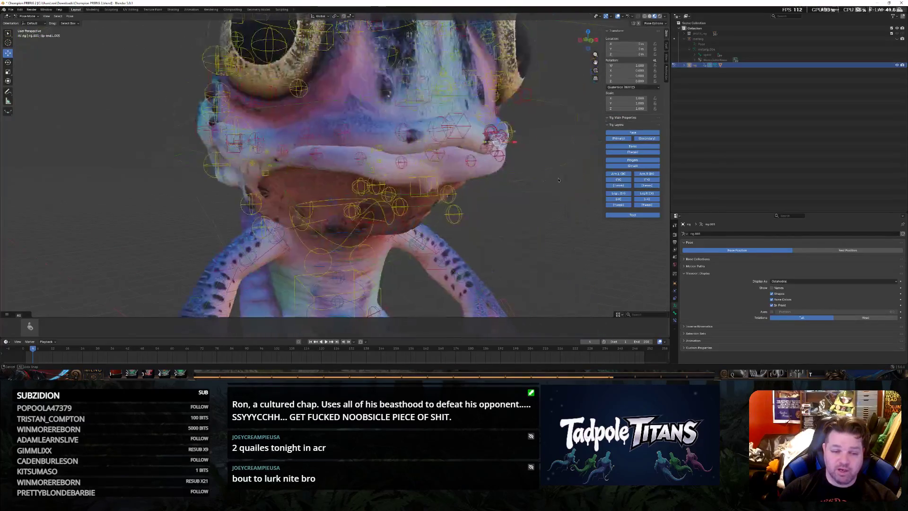
middle_click_drag(520, 174, 394, 159)
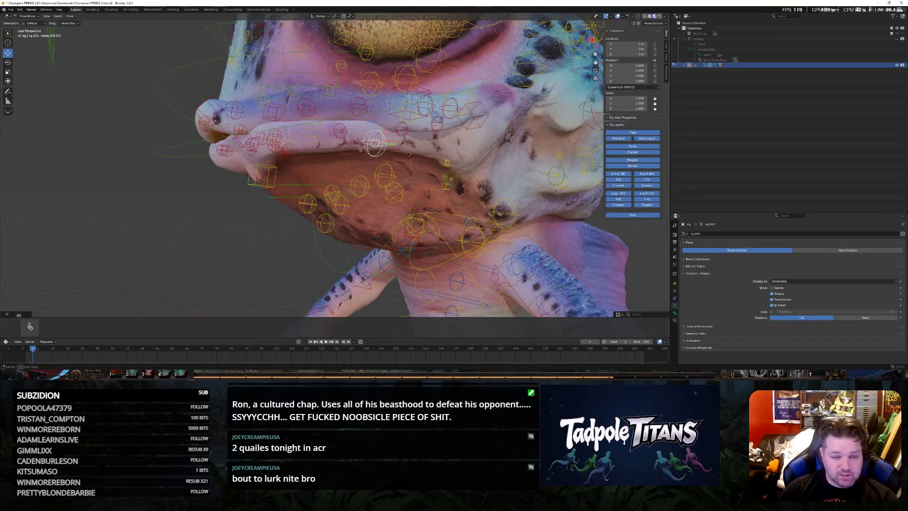
middle_click_drag(396, 152, 412, 154)
scroll(412, 155, "down", 2)
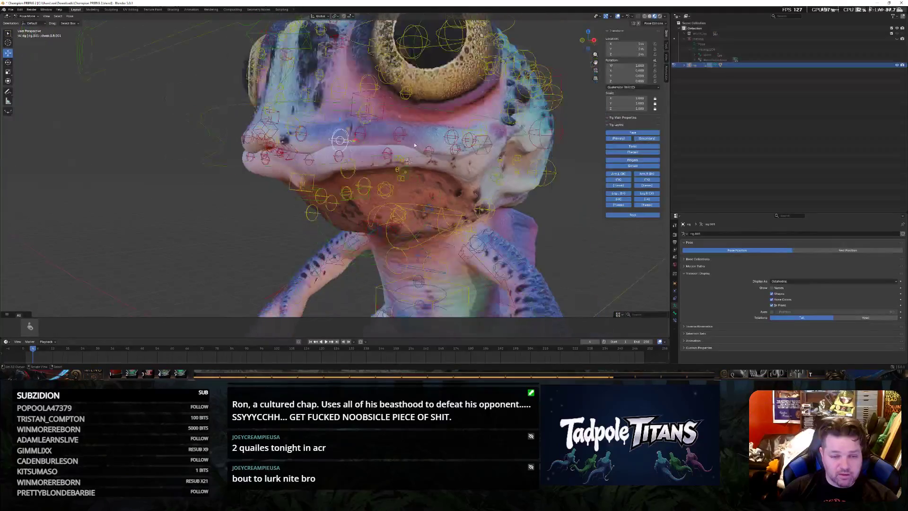
scroll(398, 154, "up", 2)
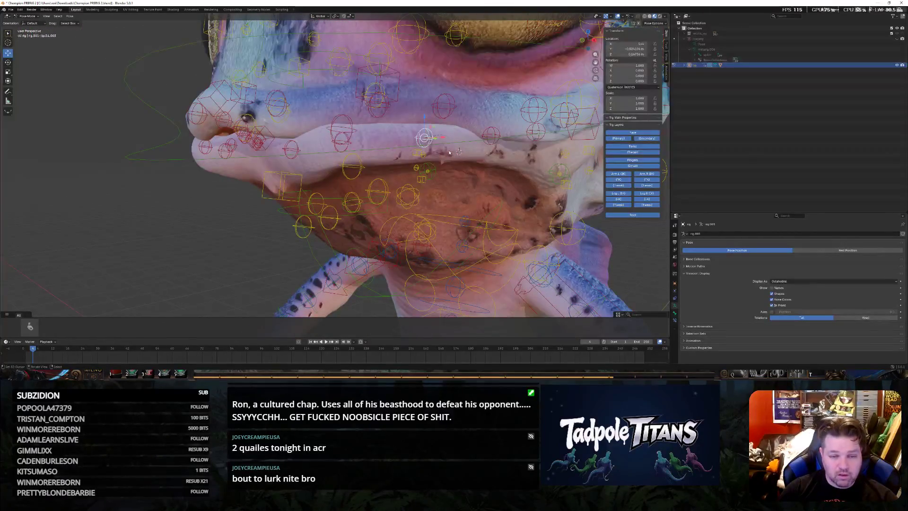
key("g")
key("x")
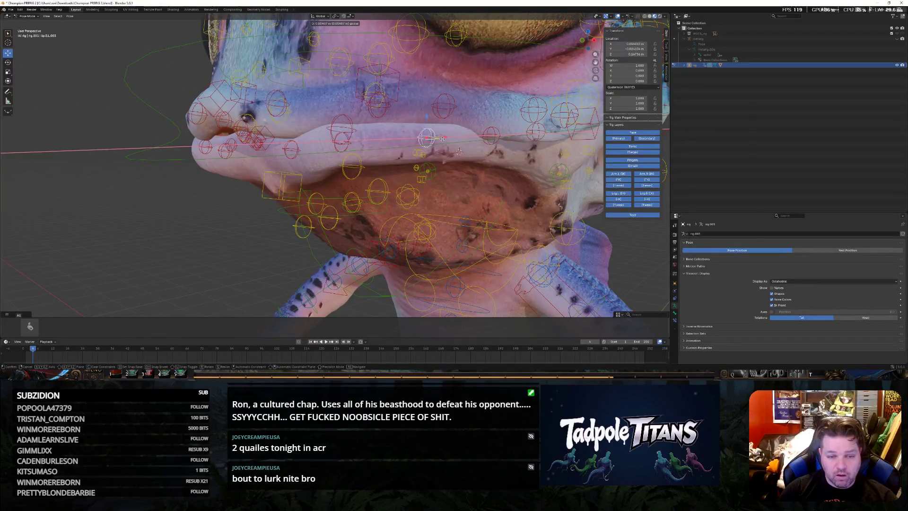
left_click(470, 167)
Move a mouth bone and a lip control along Y, abandoning a follow-up X nudge of the lip control
middle_click_drag(470, 166, 473, 173)
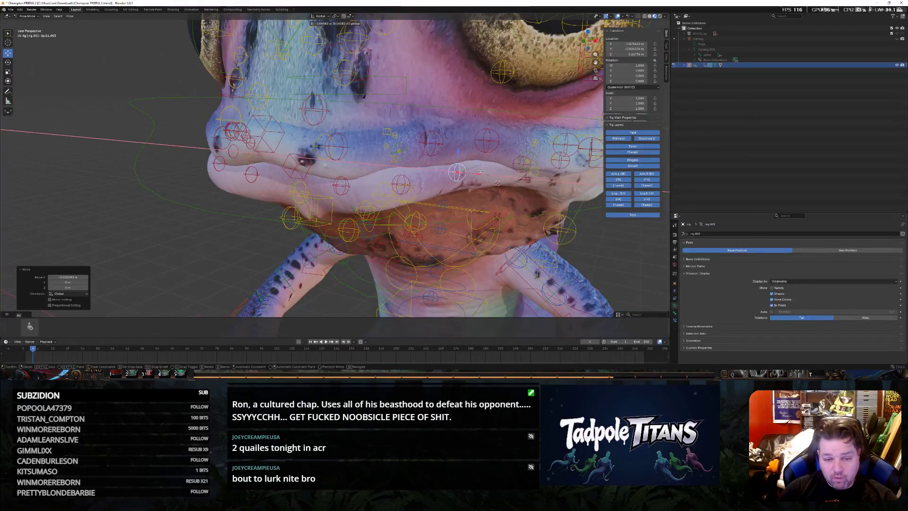
left_click(460, 172)
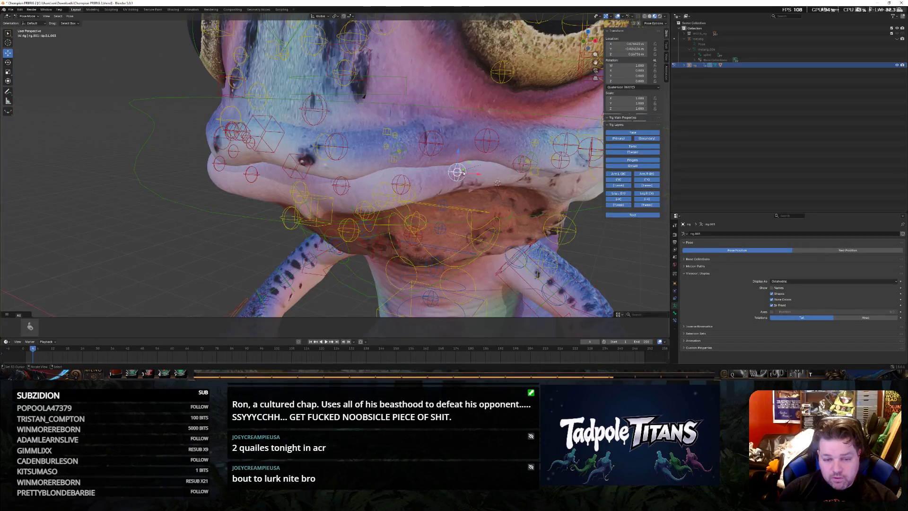
key("g")
key("y")
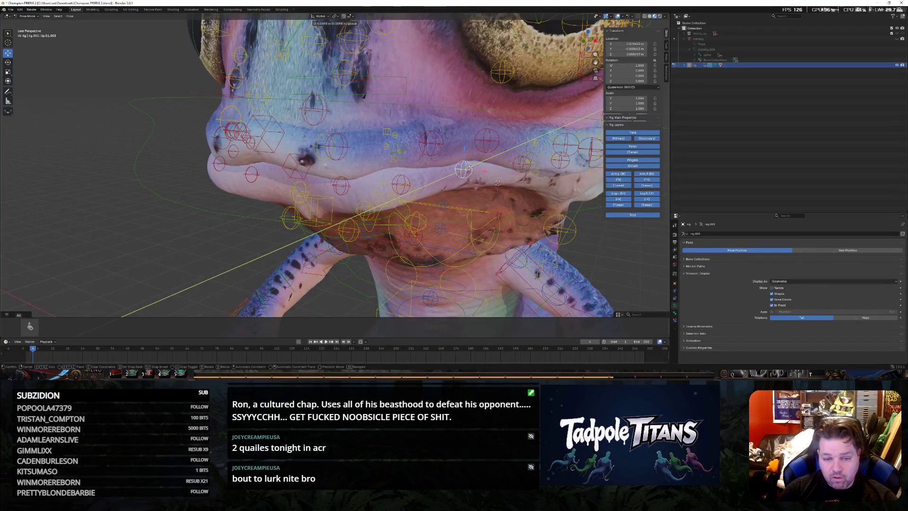
left_click(468, 169)
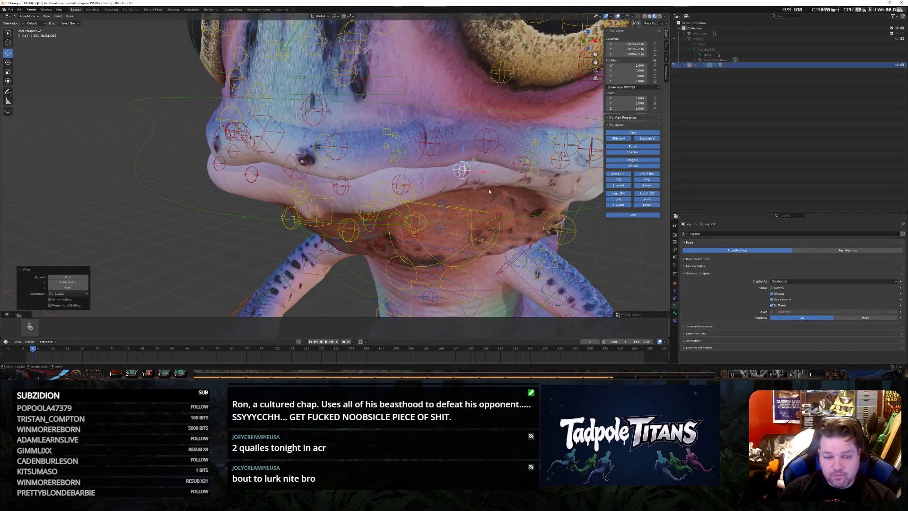
left_click(405, 184)
key("g")
key("y")
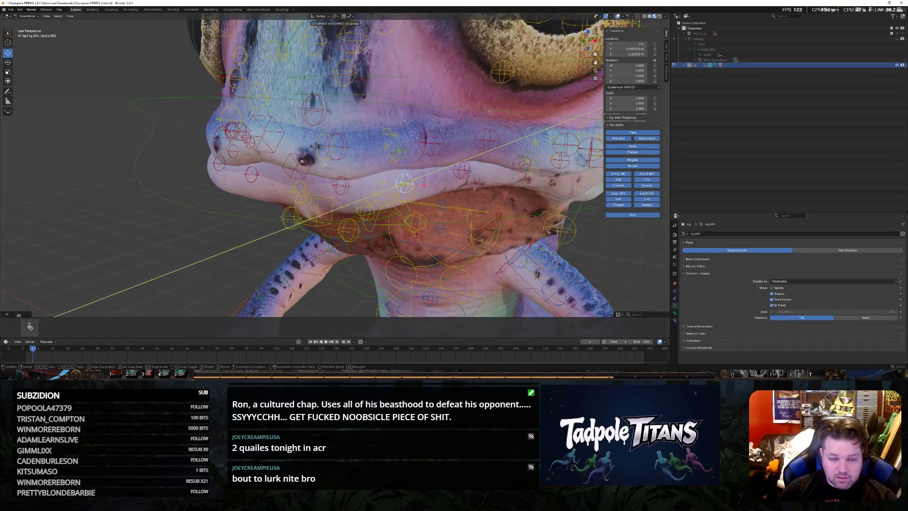
left_click(411, 184)
key("g")
key("x")
key("Escape")
scroll(420, 183, "down", 5)
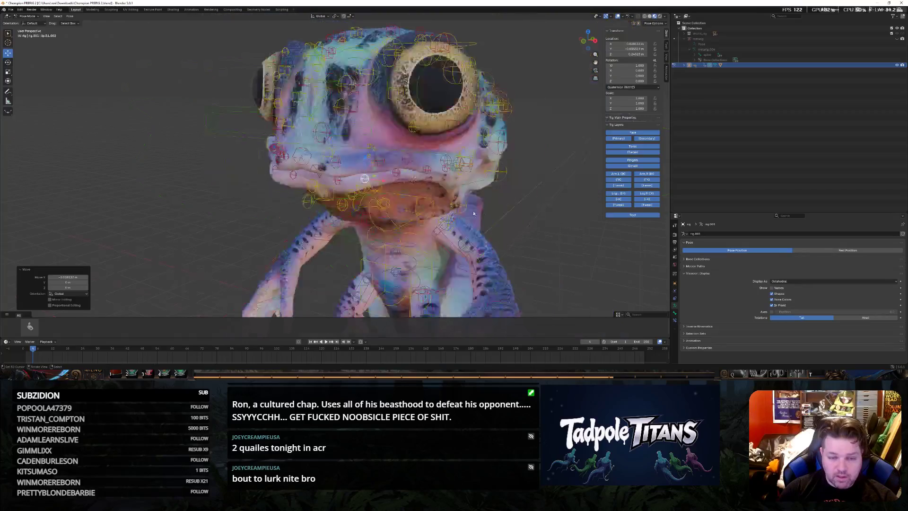
From the front, push the selected bone and a mouth control along Y, then select a lip control
mouse_move(421, 184)
middle_mouse_down()
mouse_move(497, 202)
mouse_move(490, 210)
mouse_move(394, 127)
mouse_move(456, 138)
mouse_move(419, 156)
middle_mouse_up()
scroll(492, 205, "up", 5)
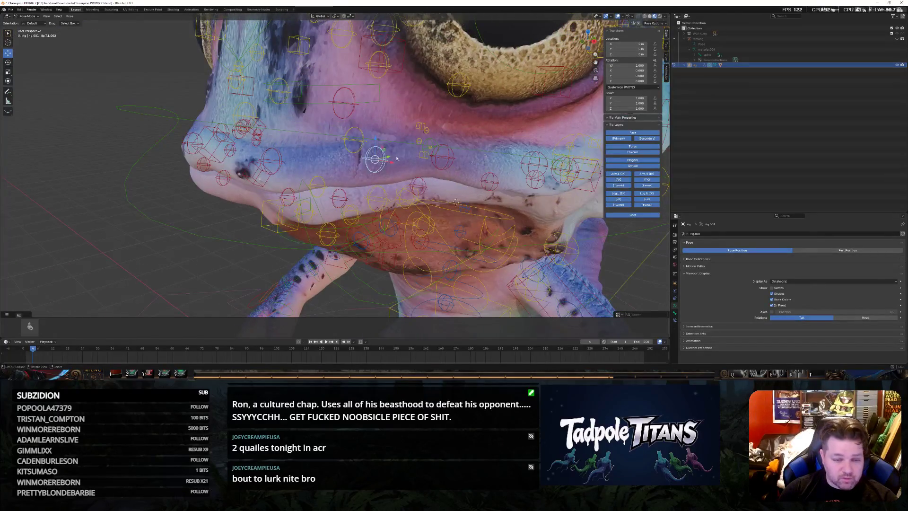
key("g")
key("y")
left_click(388, 167)
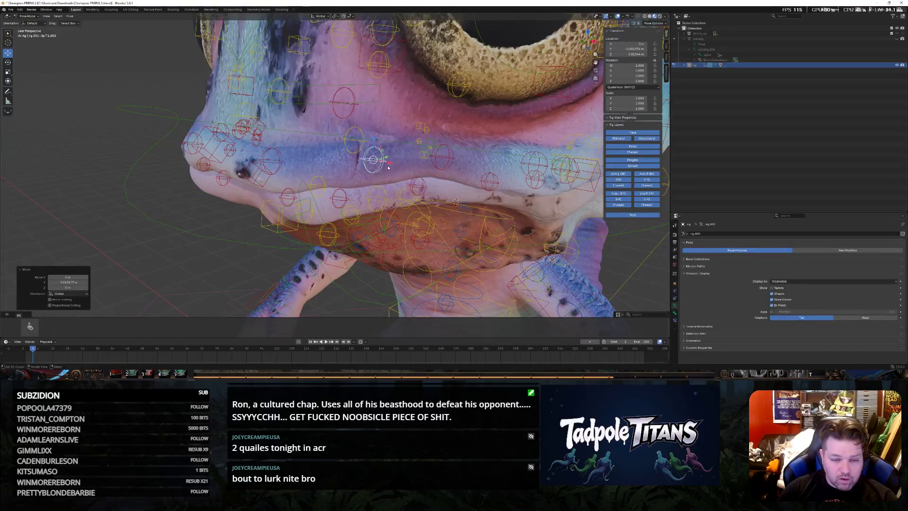
left_click(423, 187)
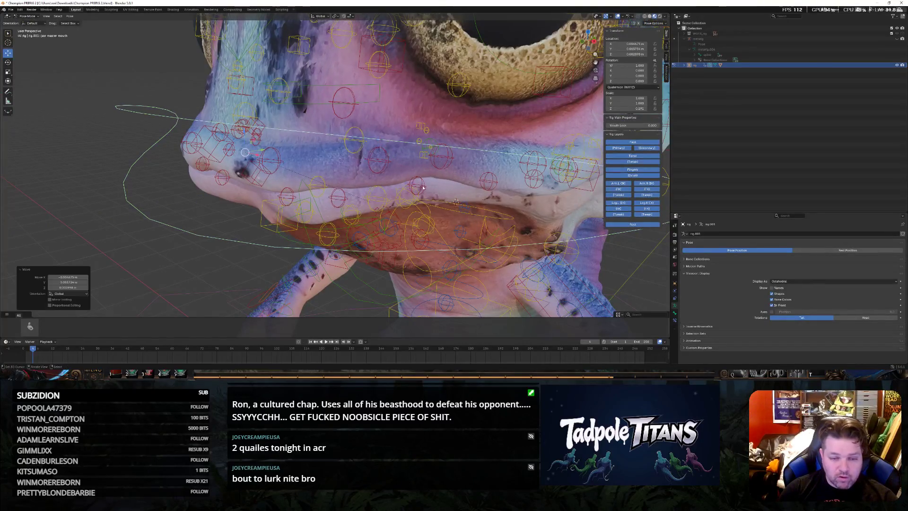
left_click(432, 156)
key("g")
key("y")
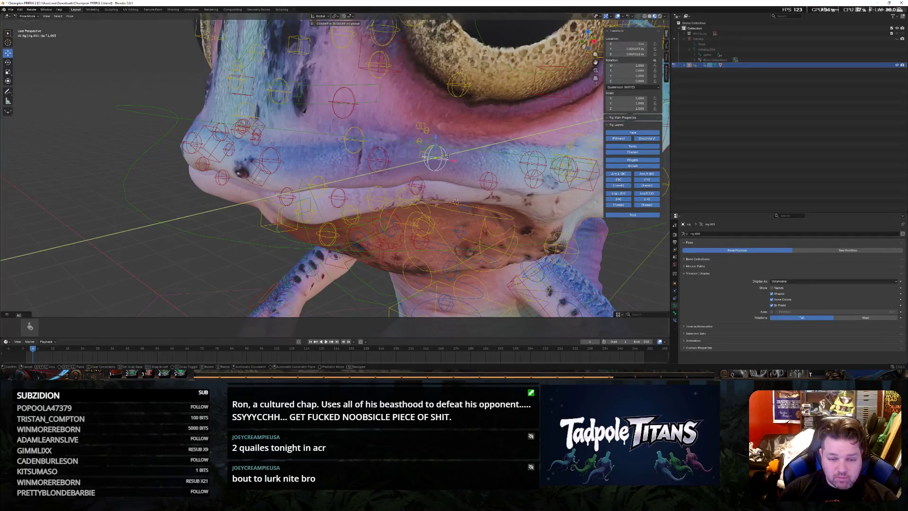
left_click(445, 155)
left_click(426, 188)
mouse_move(426, 188)
middle_mouse_down()
mouse_move(493, 253)
mouse_move(484, 250)
mouse_move(551, 250)
mouse_move(474, 237)
middle_mouse_up()
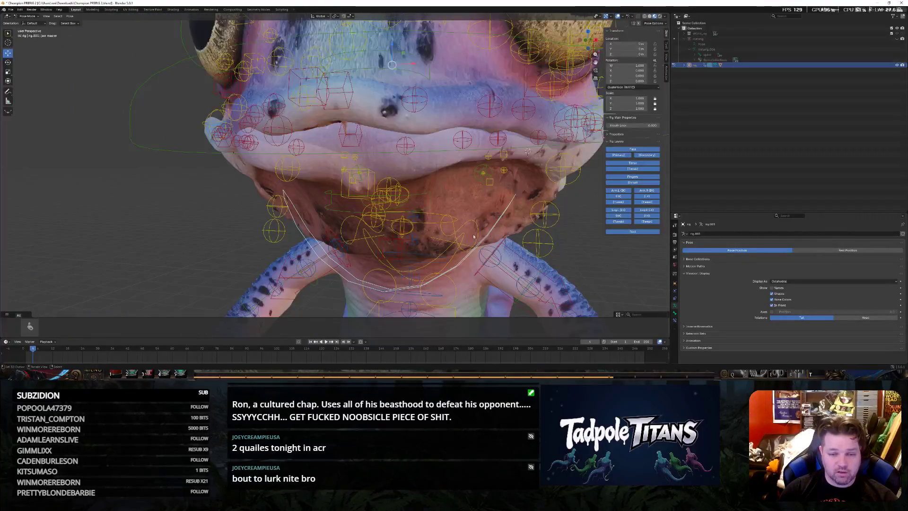
left_click(359, 144)
Slide the lip control along Y, then raise it on Z so the upper lip bares the teeth
middle_click_drag(359, 131, 382, 168)
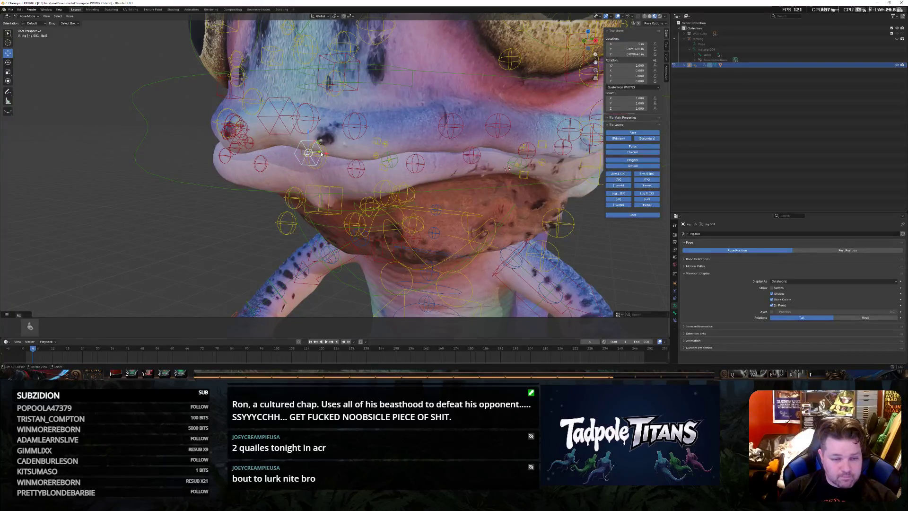
key("g")
key("y")
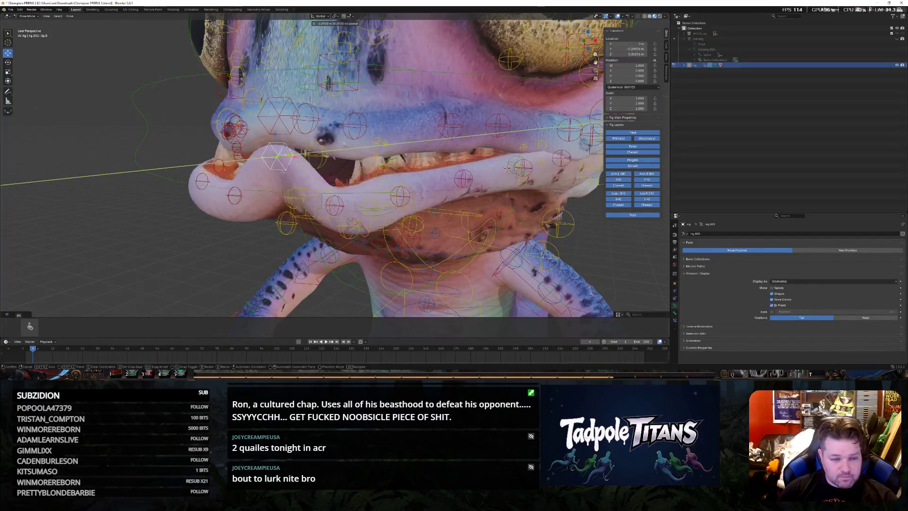
left_click(360, 183)
middle_click_drag(360, 182, 417, 173)
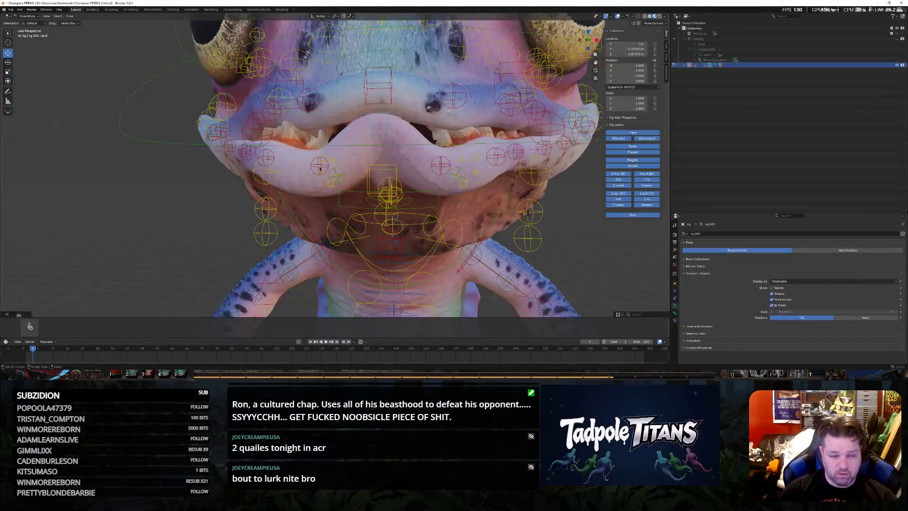
key("g")
key("z")
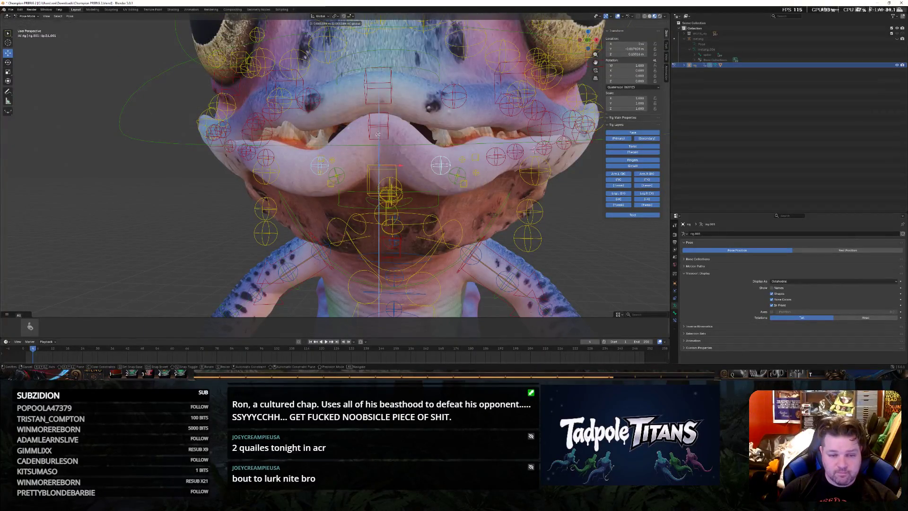
left_click(377, 119)
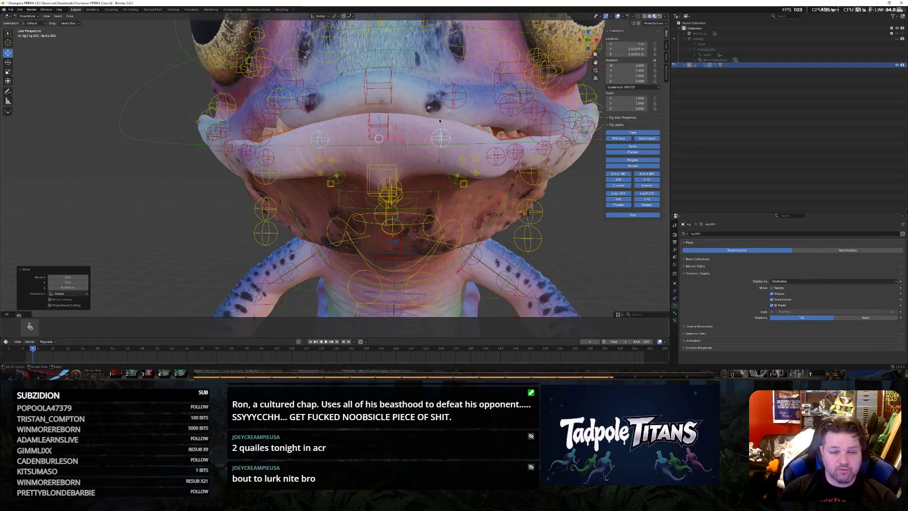
middle_click_drag(378, 120, 421, 127)
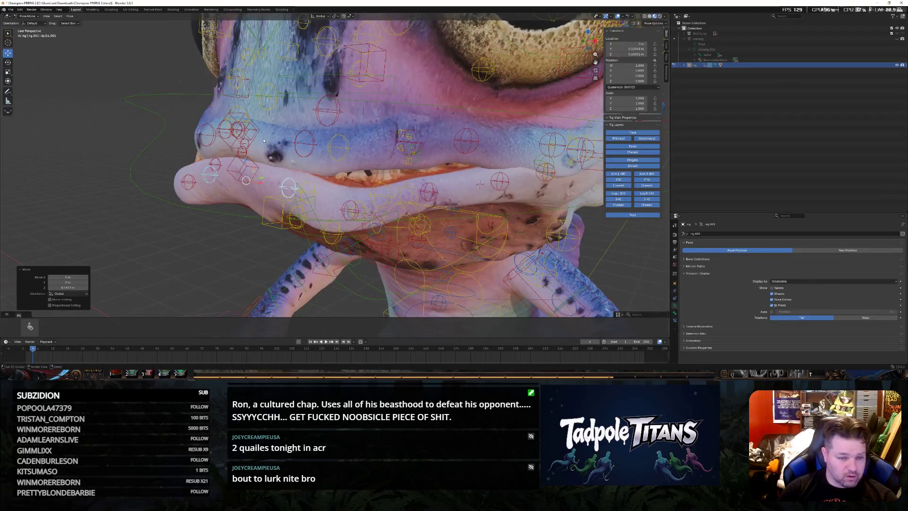
Shift one lip control along X and move the next in the Y–Z plane (Shift+X)
left_click(264, 136)
key("g")
key("x")
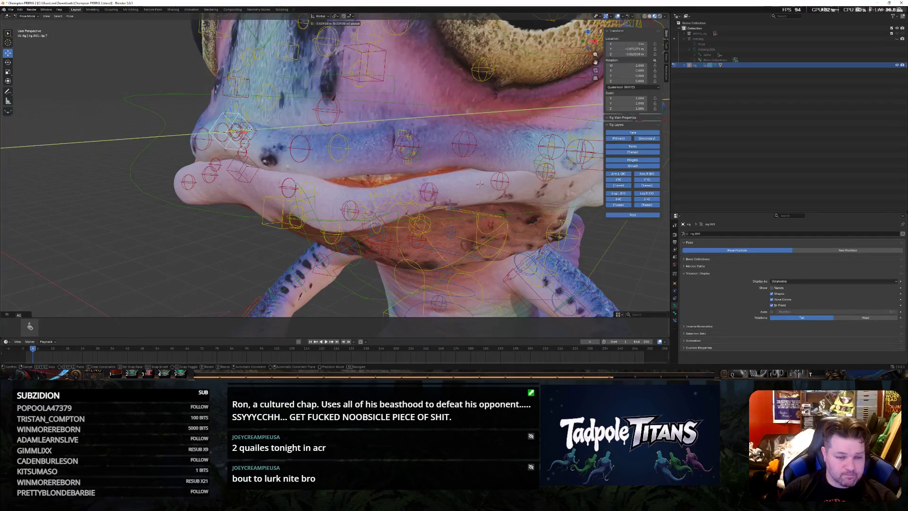
left_click(299, 168)
left_click(348, 200)
key("g")
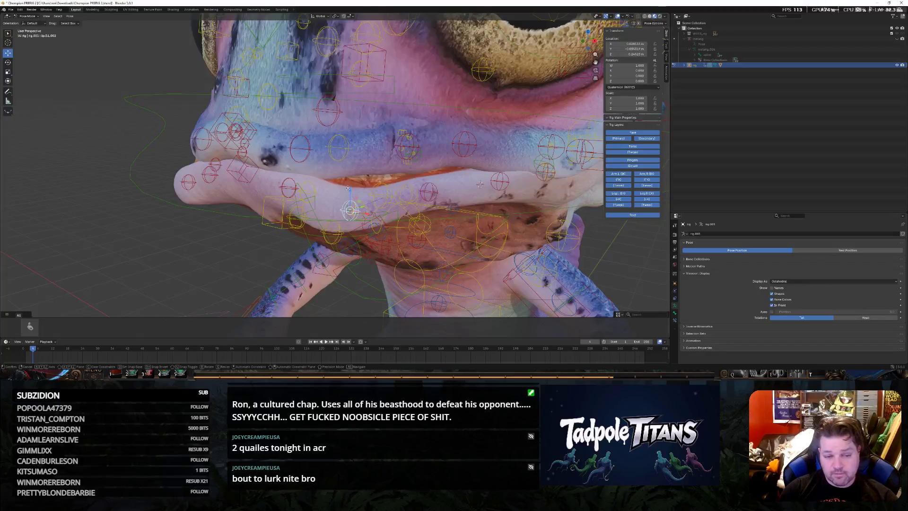
key("z")
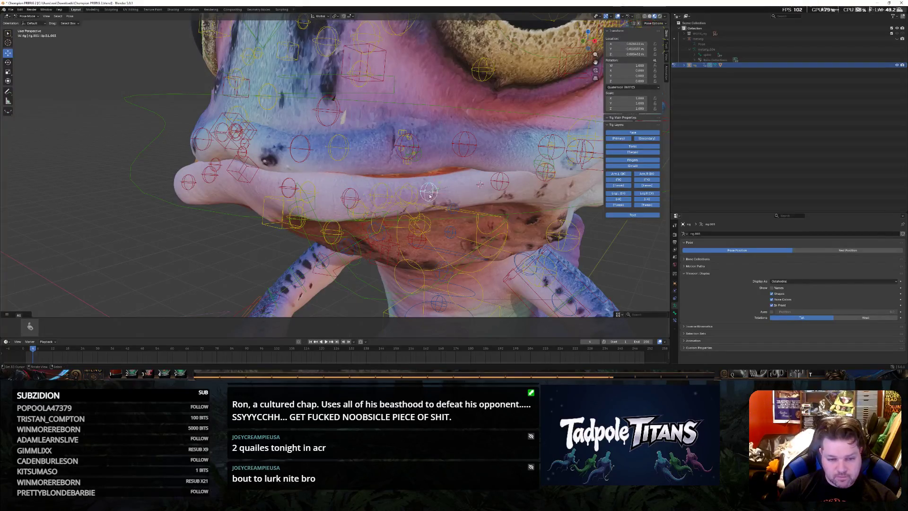
key("shift+x")
left_click(480, 184)
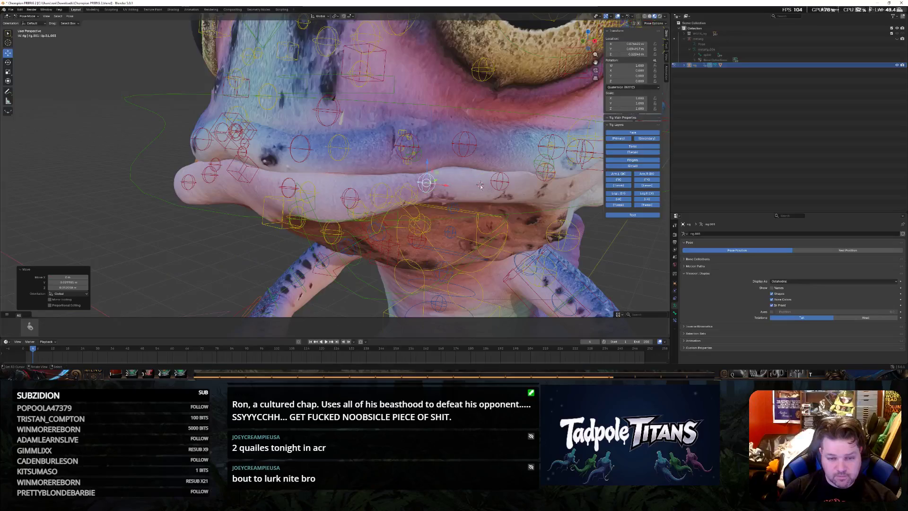
middle_click_drag(479, 184, 455, 182)
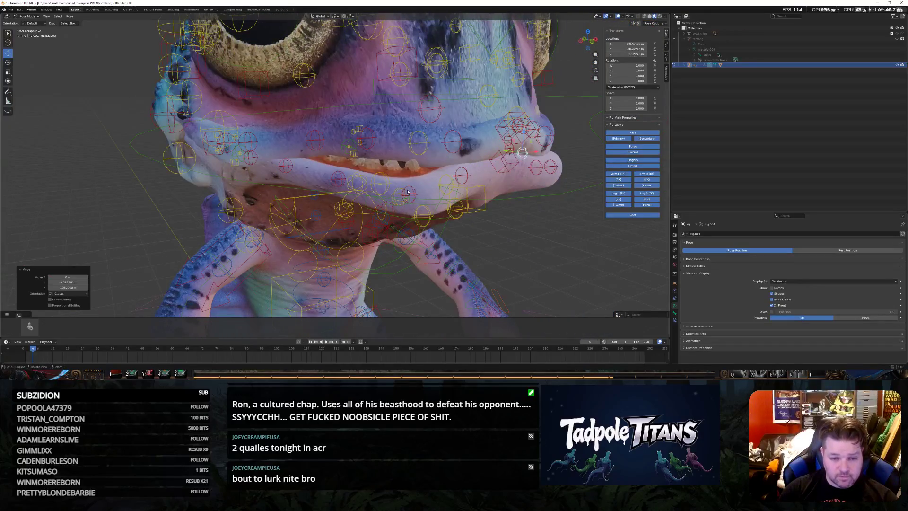
Raise three side lip controls vertically on Z, left and right of the mouth
left_click(408, 189)
left_click(411, 204)
key("g")
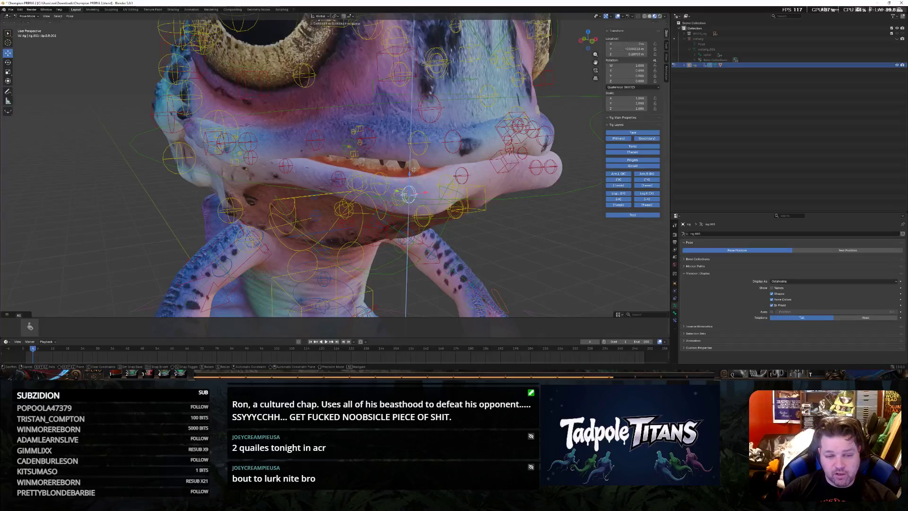
key("z")
left_click(383, 183)
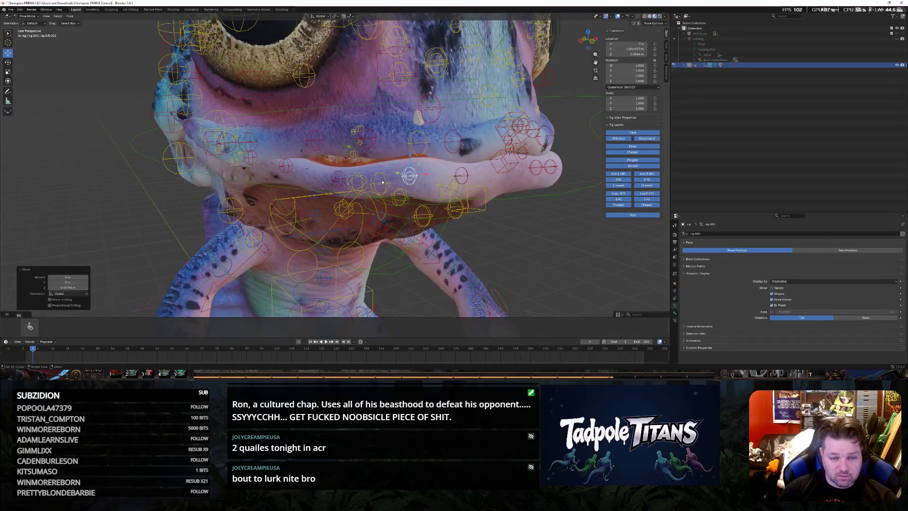
left_click(337, 179)
key("g")
key("z")
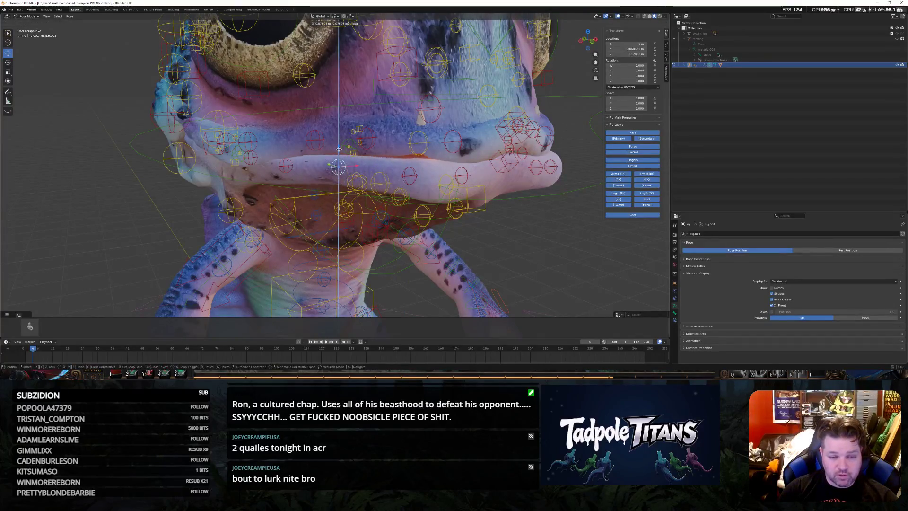
left_click(337, 164)
left_click(410, 170)
key("g")
key("z")
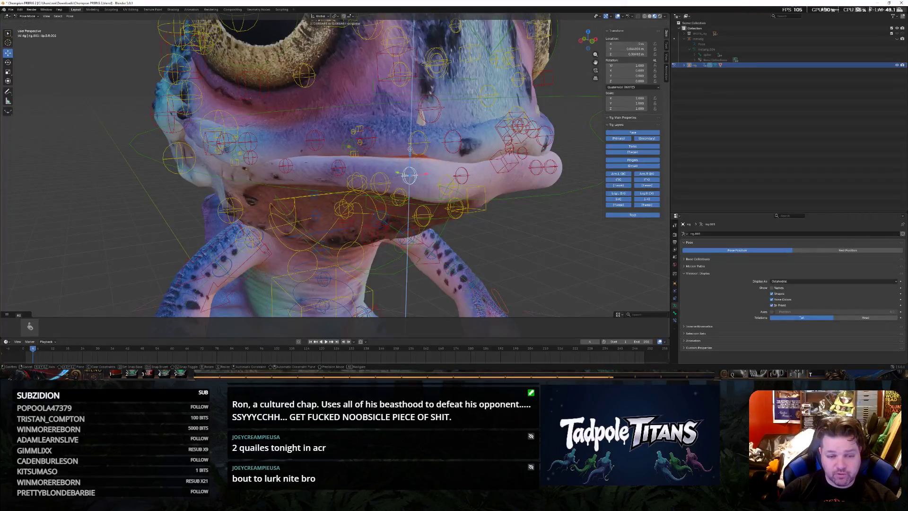
left_click(409, 148)
Push the centre lip controls along Y to reshape the closed mouth's length
left_click(461, 175)
key("g")
key("y")
left_click(358, 164)
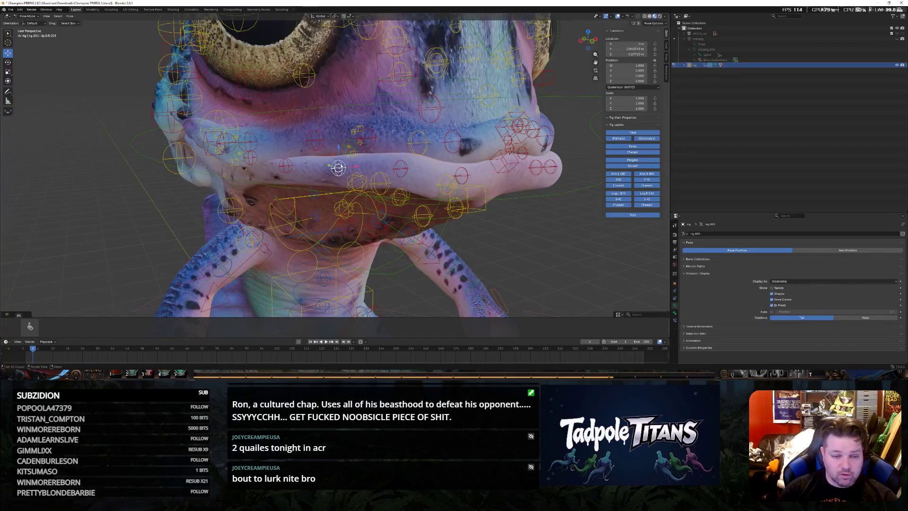
left_click(329, 164)
key("g")
key("y")
left_click(328, 165)
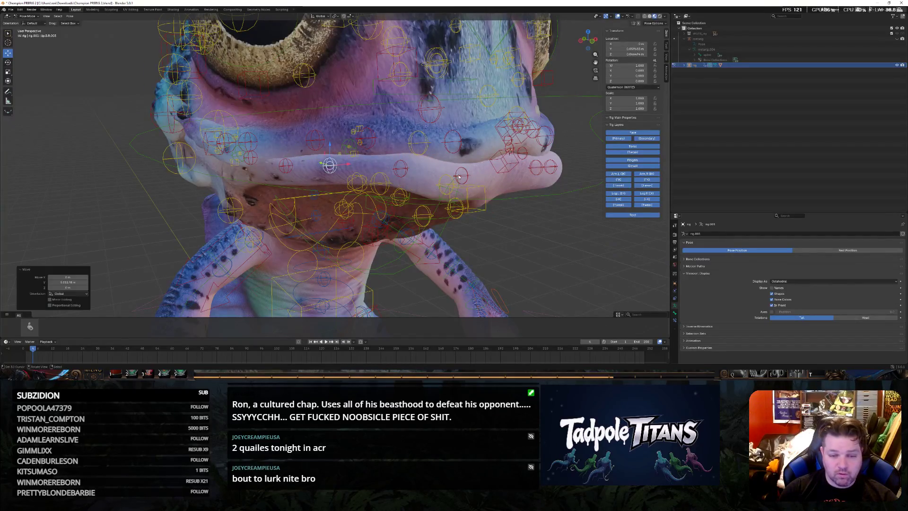
middle_click_drag(328, 164, 439, 182)
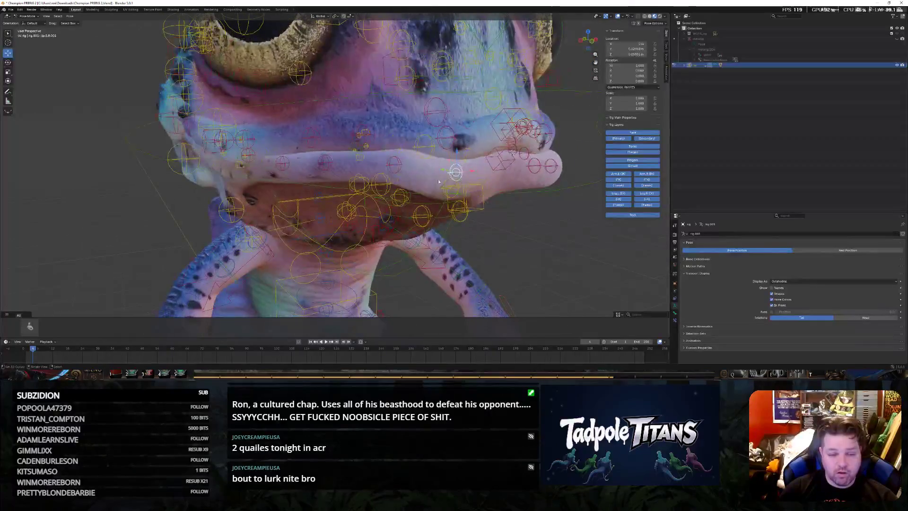
key("g")
key("y")
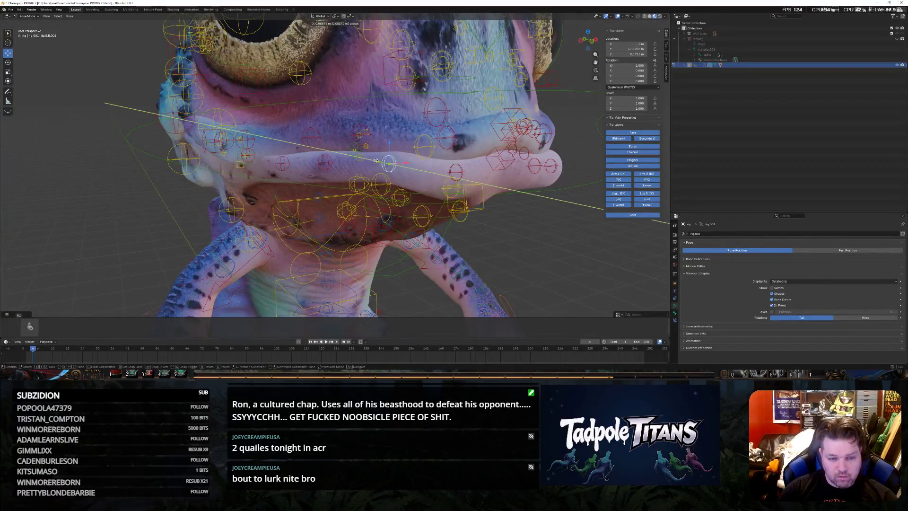
left_click(505, 199)
middle_click_drag(458, 188, 483, 159)
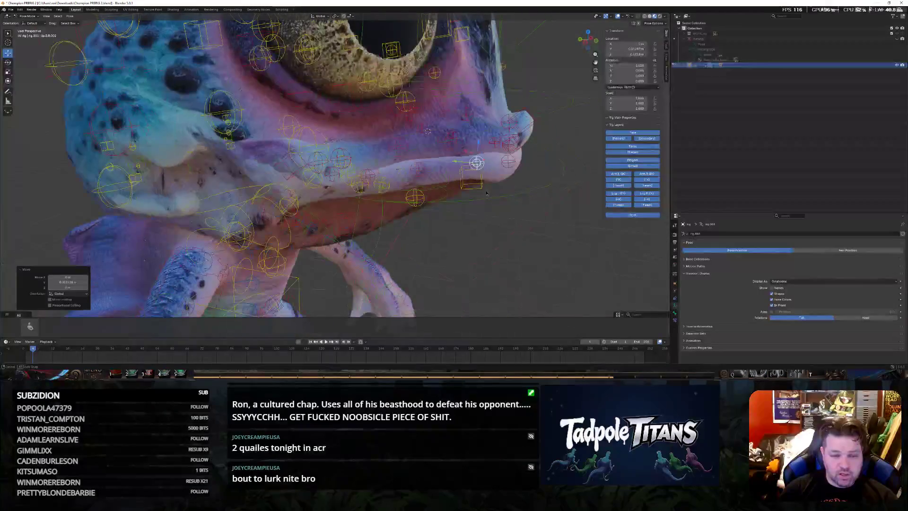
Abandon a Y move, then shift the face control sideways along X from a frontal view
key("g")
key("y")
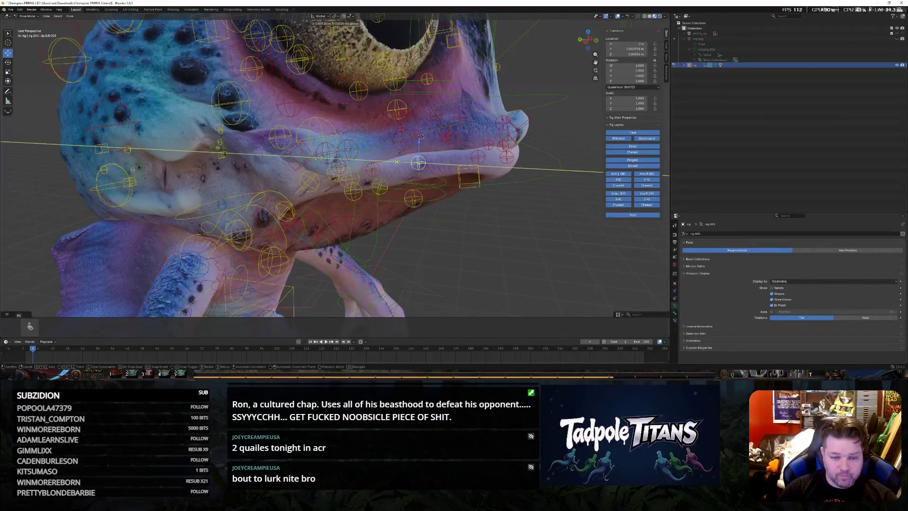
key("Escape")
middle_click_drag(397, 162, 365, 185)
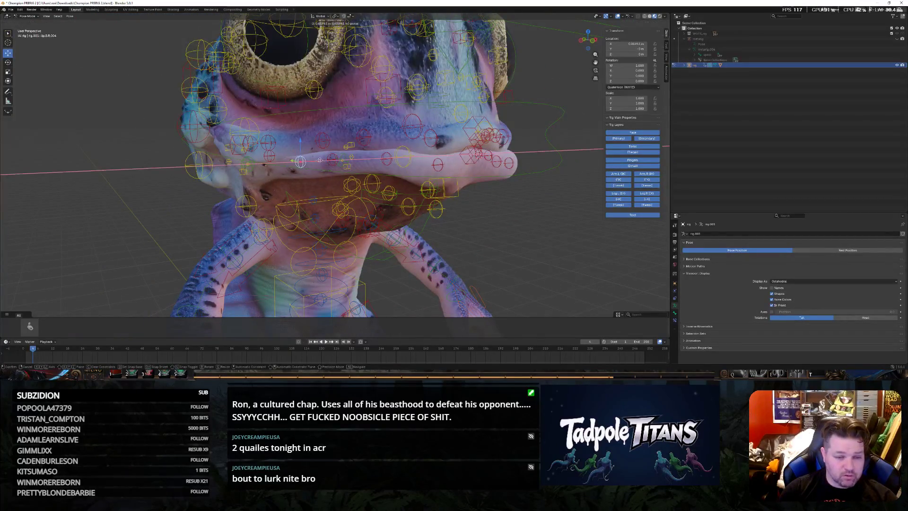
mouse_move(319, 162)
middle_mouse_down()
mouse_move(543, 215)
mouse_move(519, 219)
middle_mouse_up()
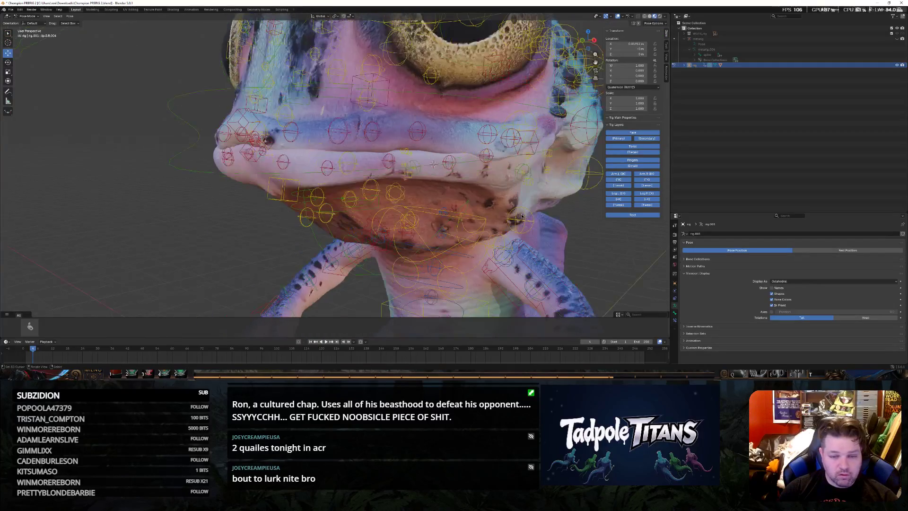
key("g")
key("x")
left_click(465, 163)
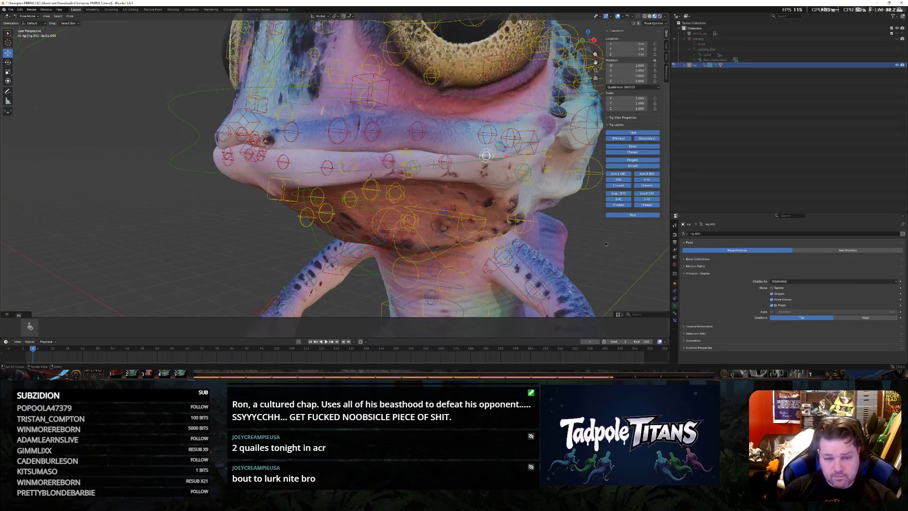
Adjust the face control beside the mouth vertically on Z in two moves
middle_click_drag(487, 155, 364, 152)
left_click(413, 106)
key("g")
key("z")
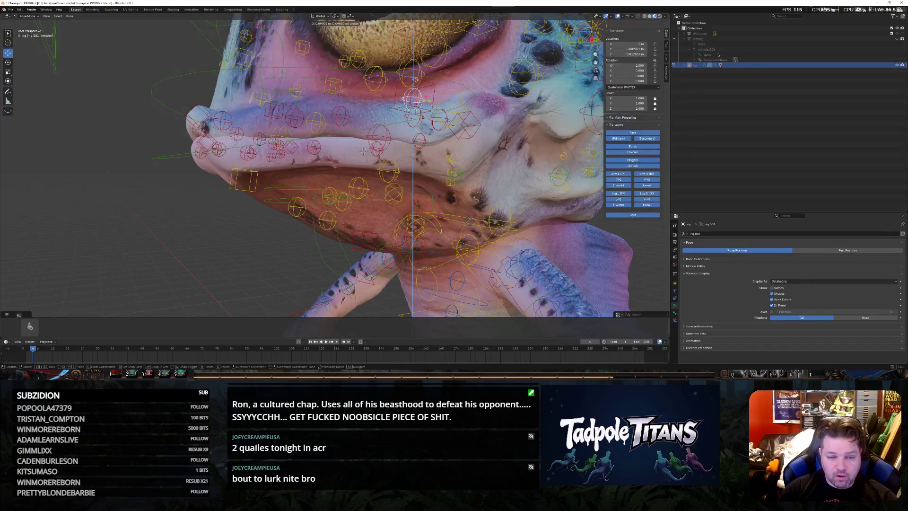
left_click(414, 112)
key("g")
key("z")
left_click(412, 92)
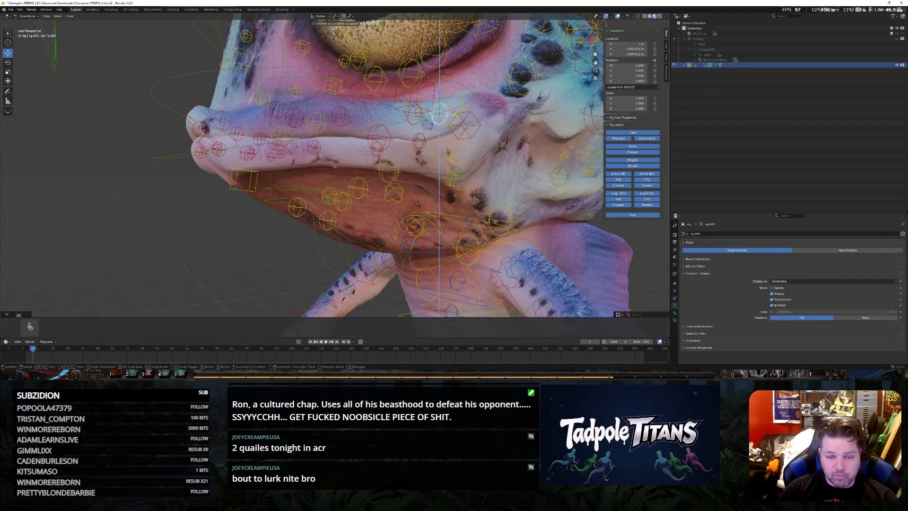
Try two sideways X moves on another face control, cancelling both after checking from the front
left_click(311, 205)
middle_click_drag(313, 207, 524, 189)
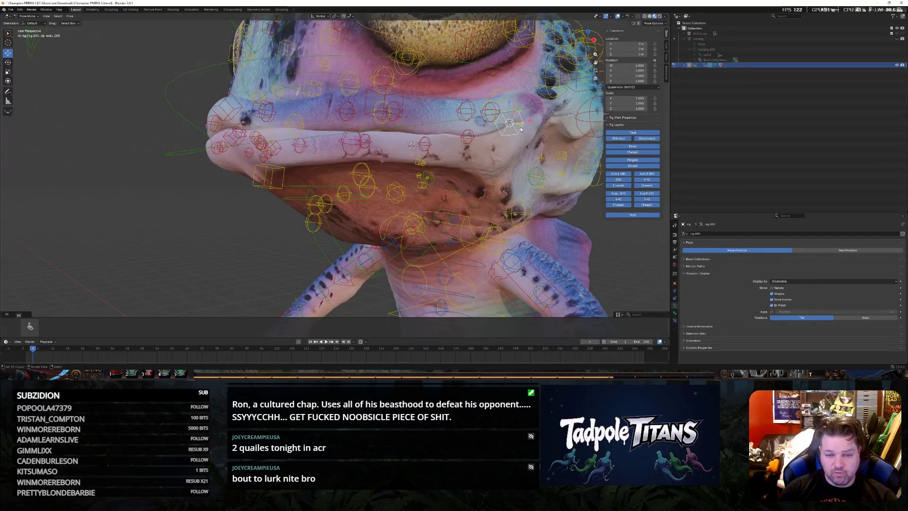
middle_click_drag(521, 129, 555, 162)
key("g")
key("x")
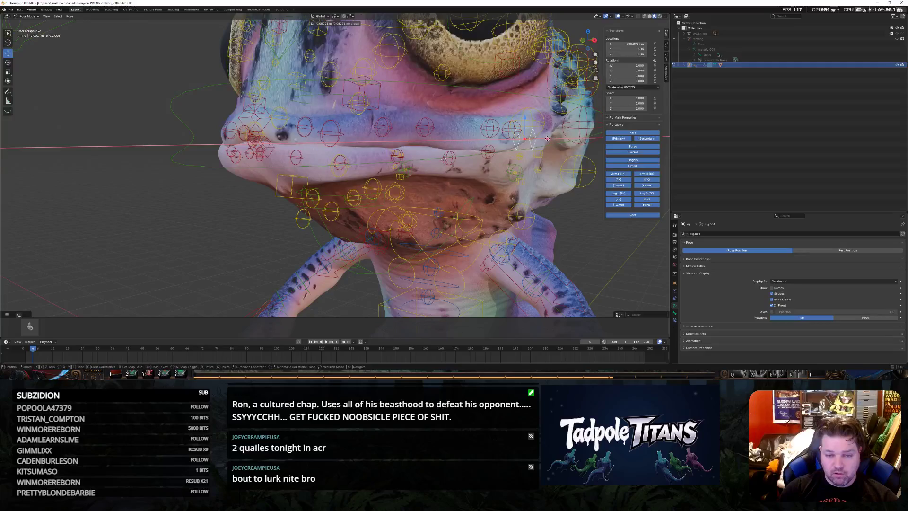
key("Escape")
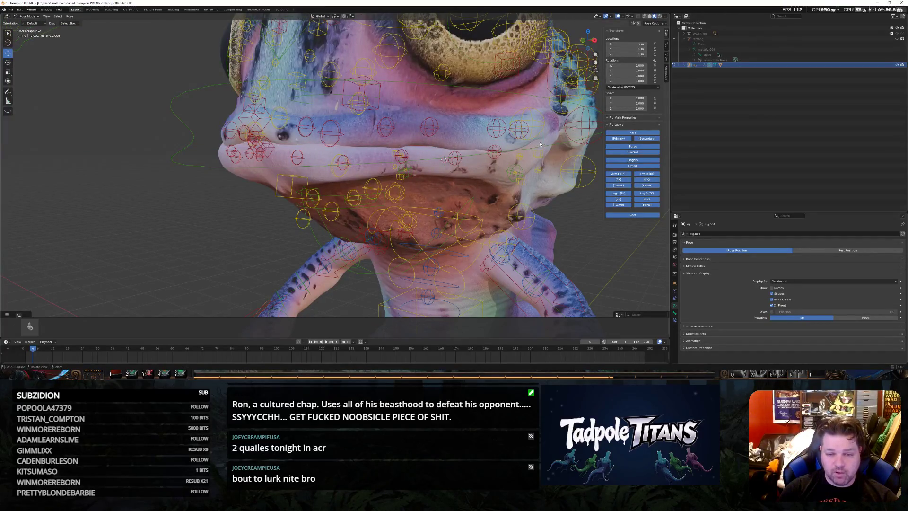
key("g")
key("x")
key("Escape")
mouse_move(444, 160)
middle_mouse_down()
mouse_move(603, 237)
mouse_move(498, 233)
mouse_move(381, 202)
middle_mouse_up()
Reposition the mouth-corner control freely twice, then slide it along X
left_click(264, 149)
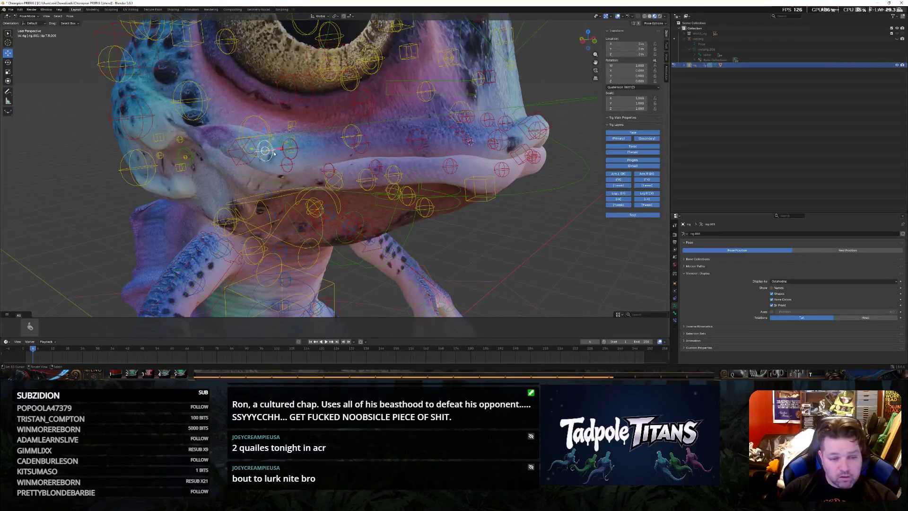
key("g")
left_click(289, 127)
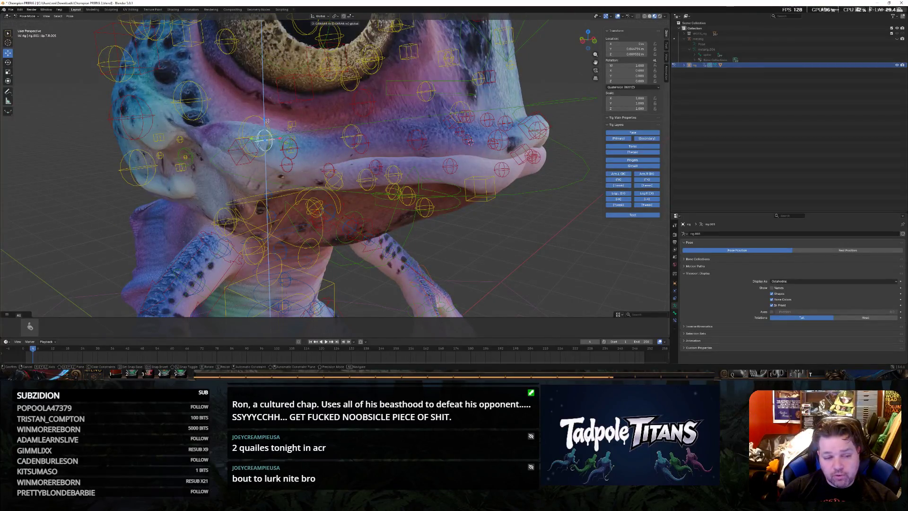
key("g")
left_click(298, 151)
key("g")
key("z")
key("x")
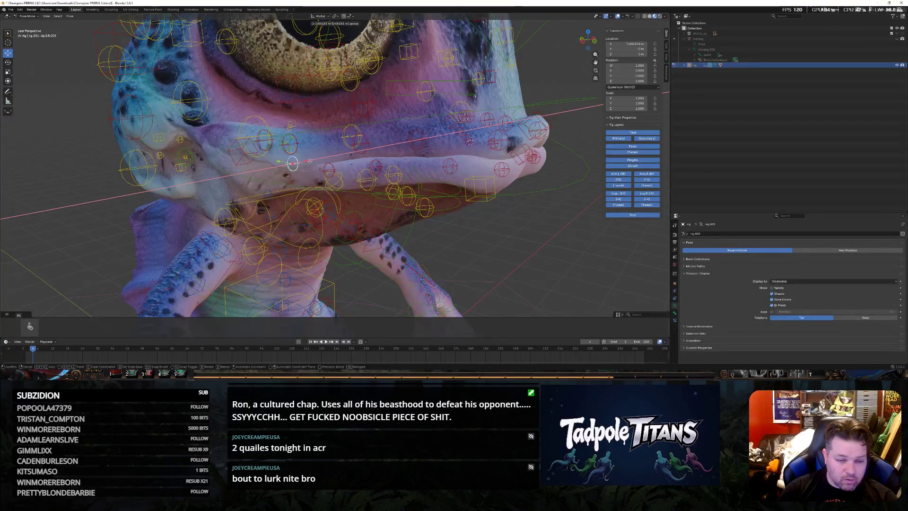
left_click(349, 163)
Raise the cheek-side lip control on Z in two moves and tilt it around Y
left_click(292, 163)
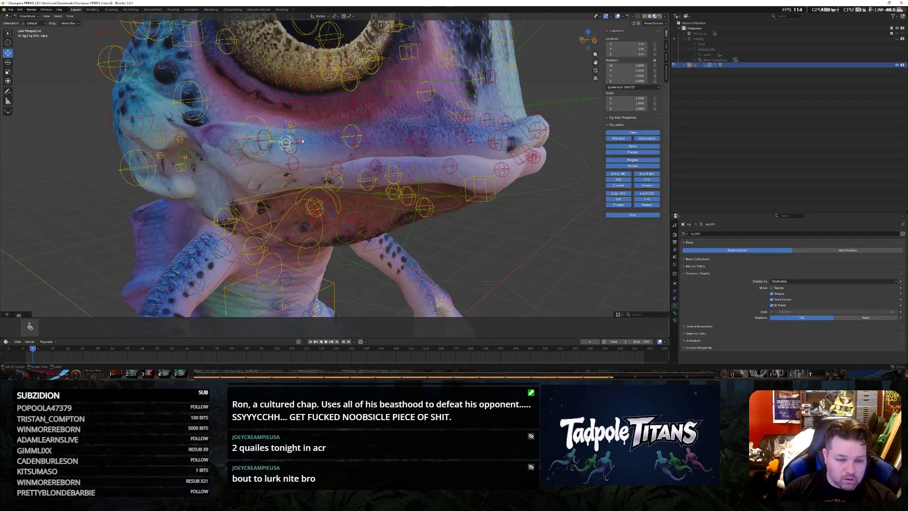
left_click(292, 164)
key("g")
key("y")
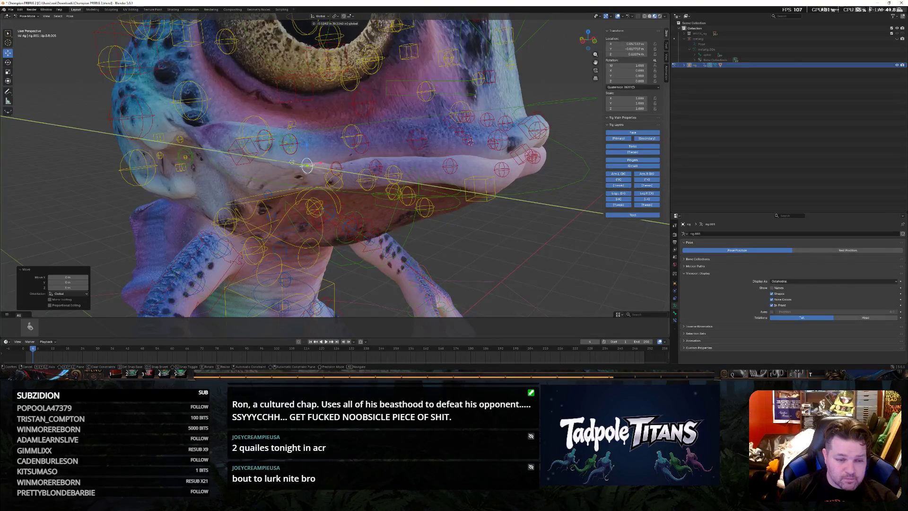
key("Escape")
left_click(285, 142)
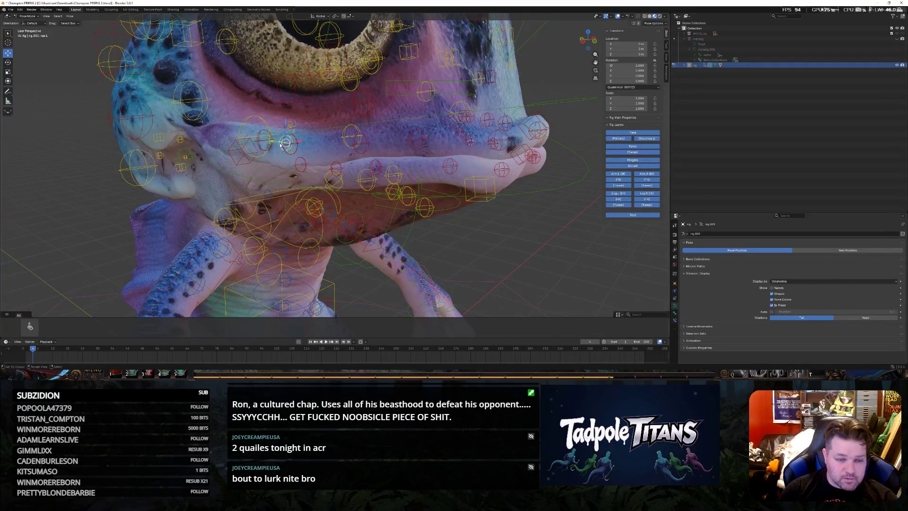
key("g")
key("z")
left_click(285, 126)
key("g")
key("z")
left_click(288, 121)
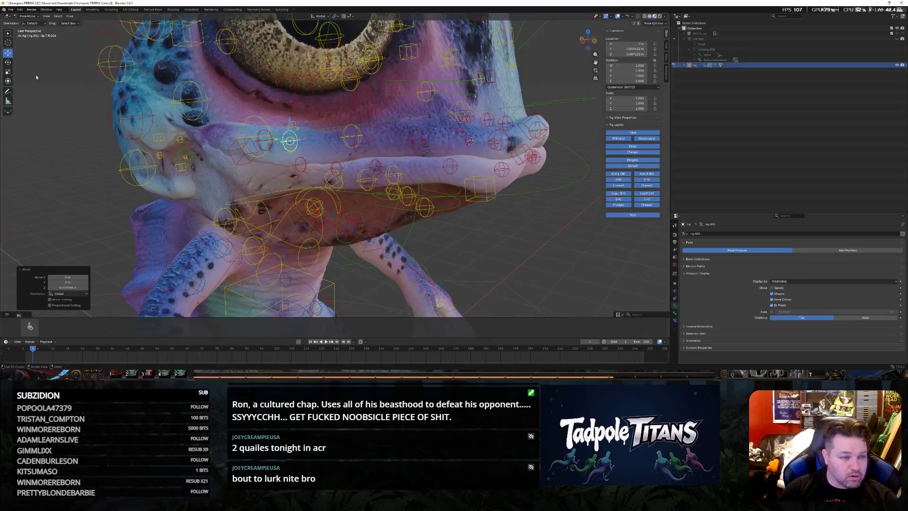
key("r")
key("y")
left_click(381, 208)
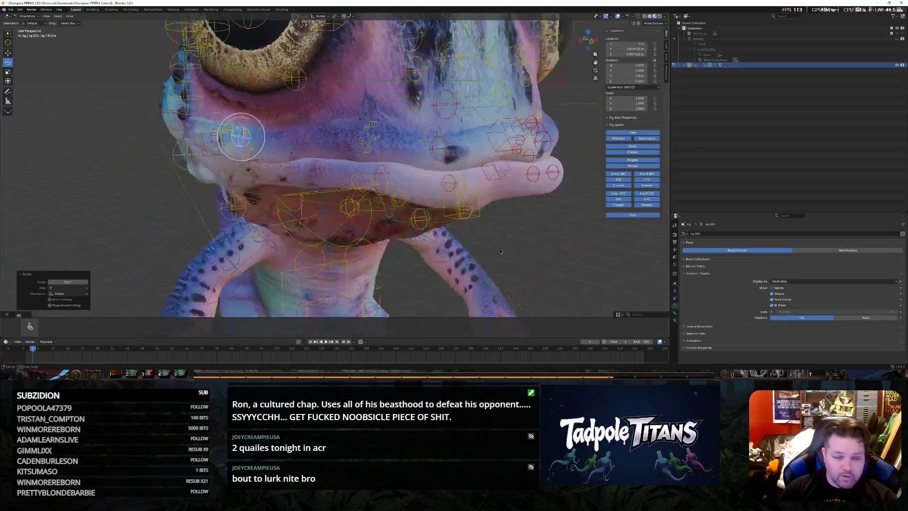
Rotate a face control and the upper-lip control about -5° around X, then deselect
middle_click_drag(380, 208, 444, 249)
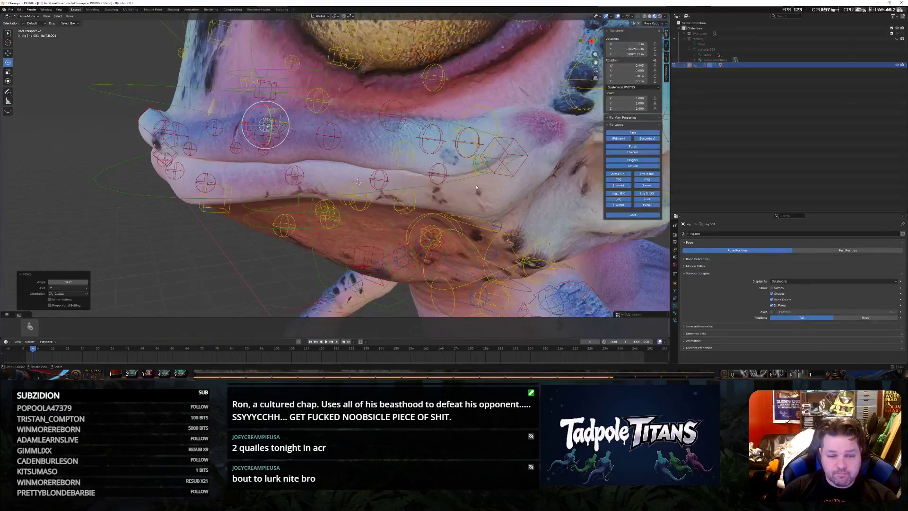
left_click(412, 157)
key("r")
key("x")
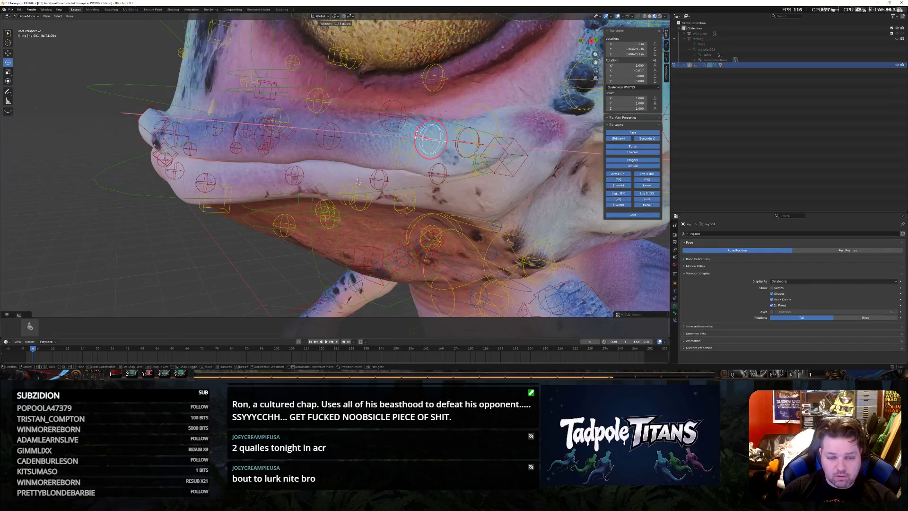
key("Return")
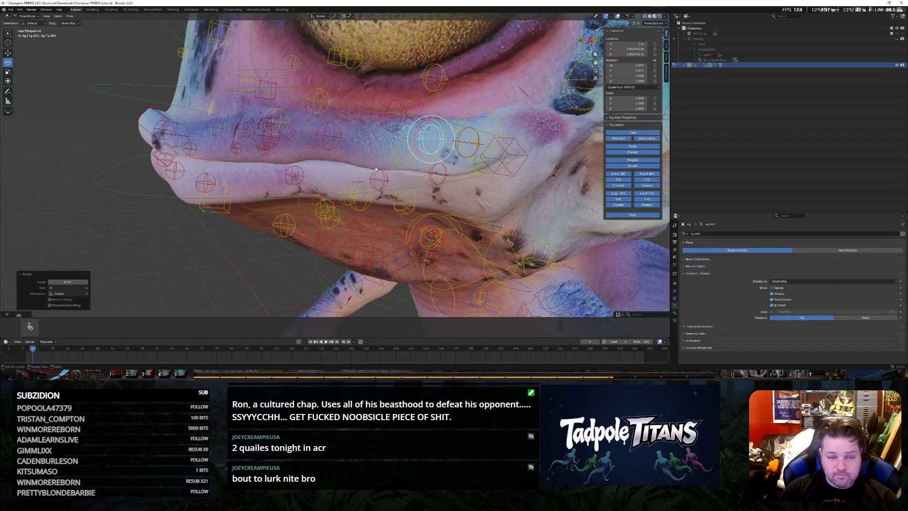
left_click(329, 132)
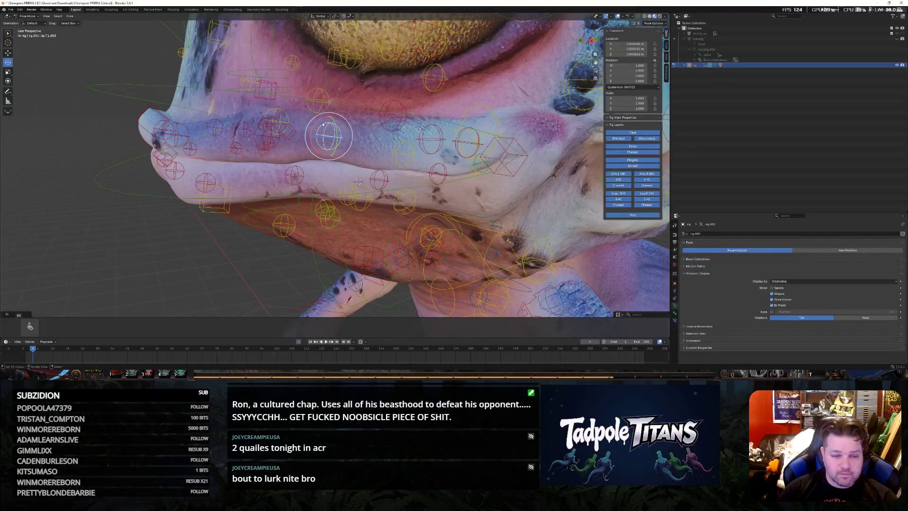
key("r")
key("x")
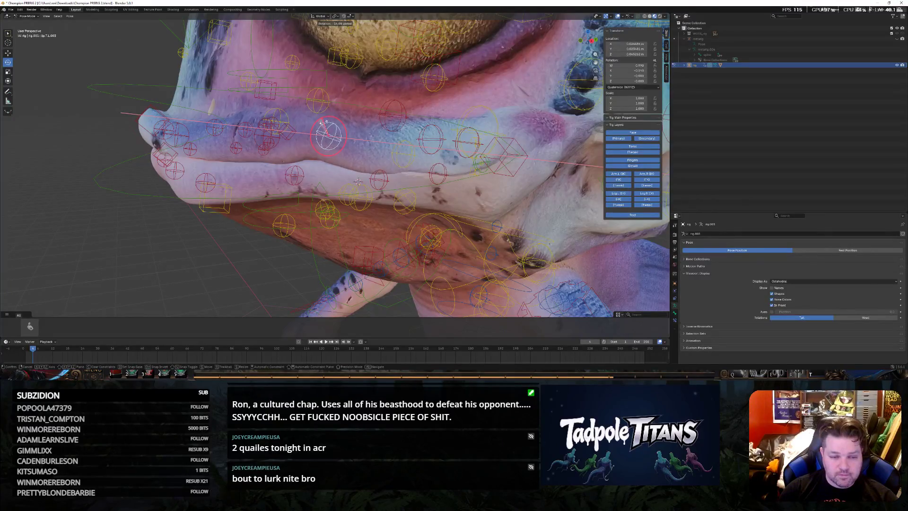
left_click(220, 236)
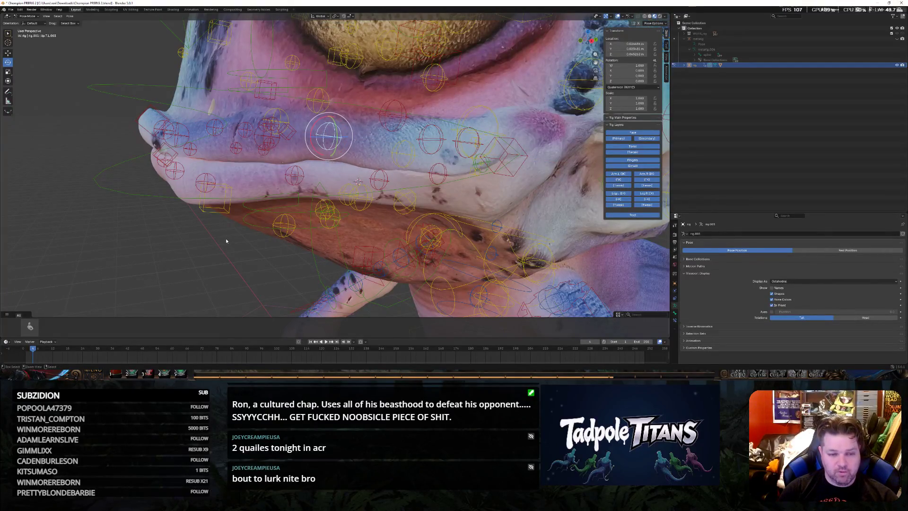
left_click(233, 236)
scroll(233, 235, "down", 5)
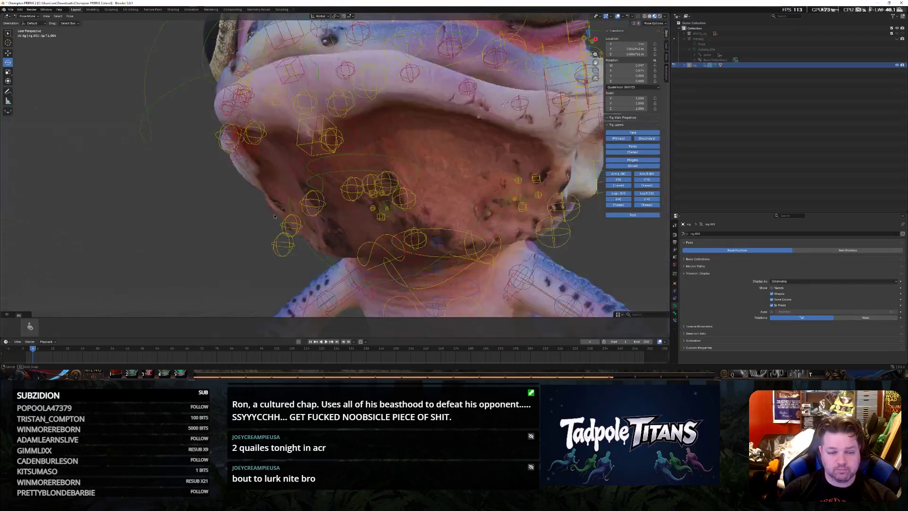
Orbit back to a frontal view of the whole frog and select the jaw control
mouse_move(232, 236)
middle_mouse_down()
mouse_move(256, 213)
mouse_move(509, 218)
mouse_move(422, 215)
mouse_move(485, 211)
middle_mouse_up()
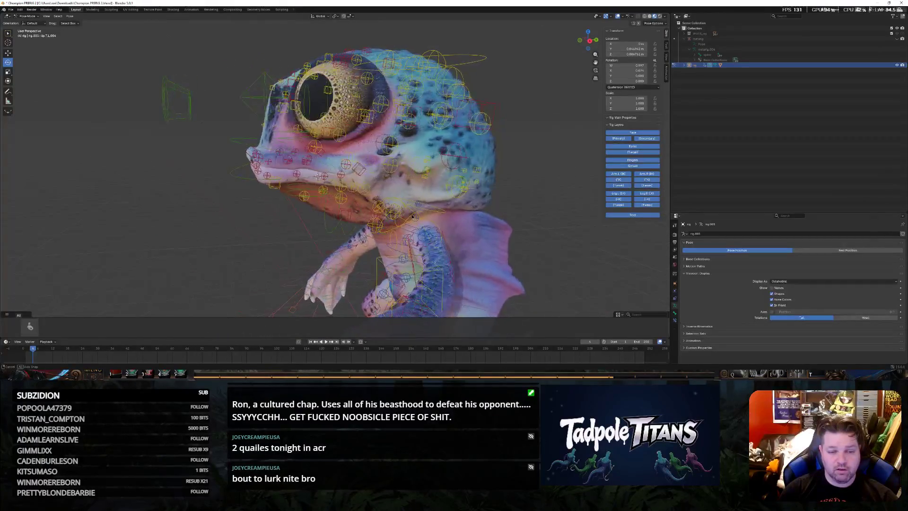
middle_click_drag(509, 212, 409, 210)
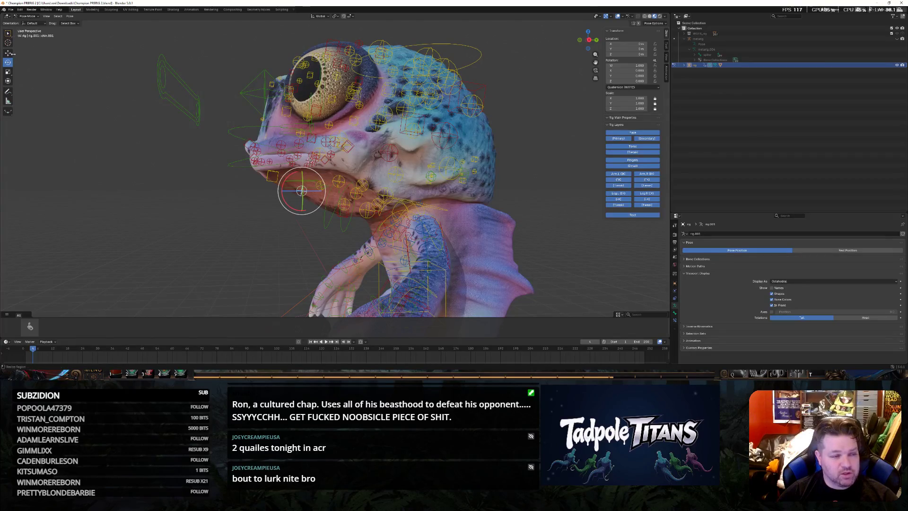
scroll(306, 223, "up", 3)
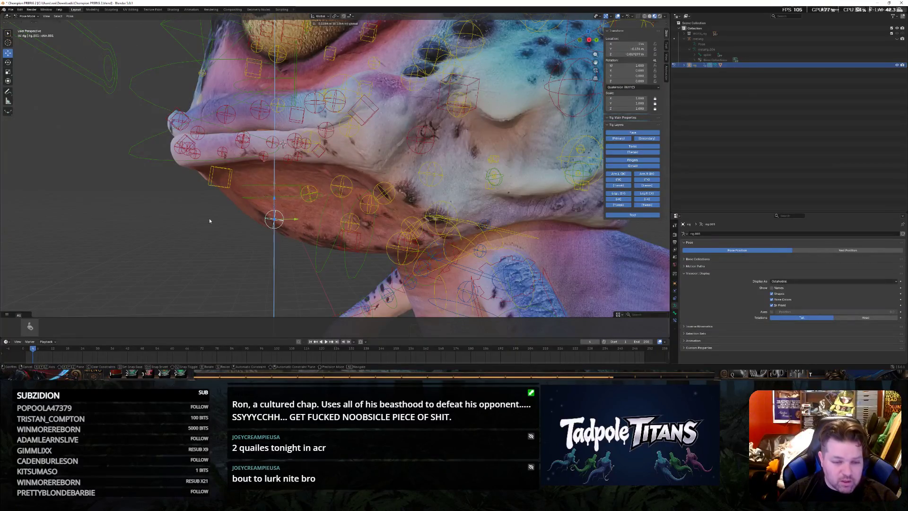
mouse_move(273, 201)
middle_mouse_down()
mouse_move(385, 221)
mouse_move(322, 217)
mouse_move(324, 181)
mouse_move(297, 146)
mouse_move(283, 153)
middle_mouse_up()
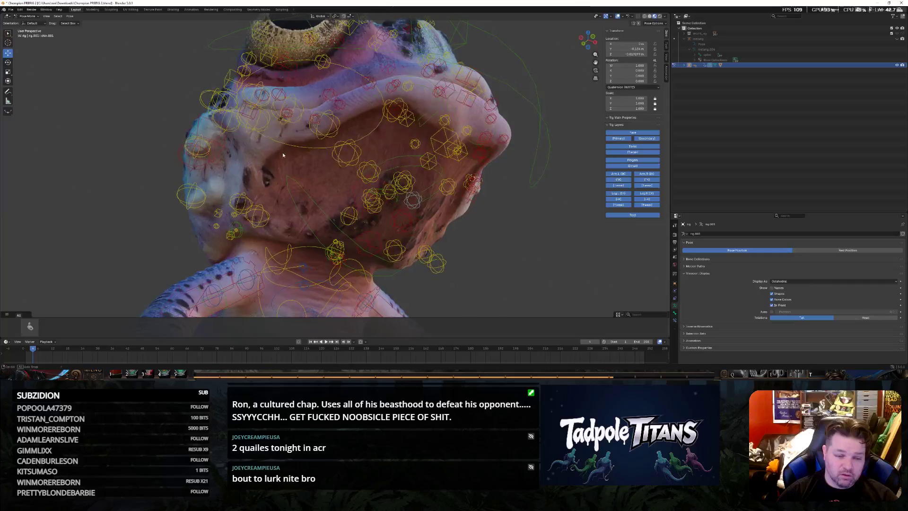
left_click(311, 196)
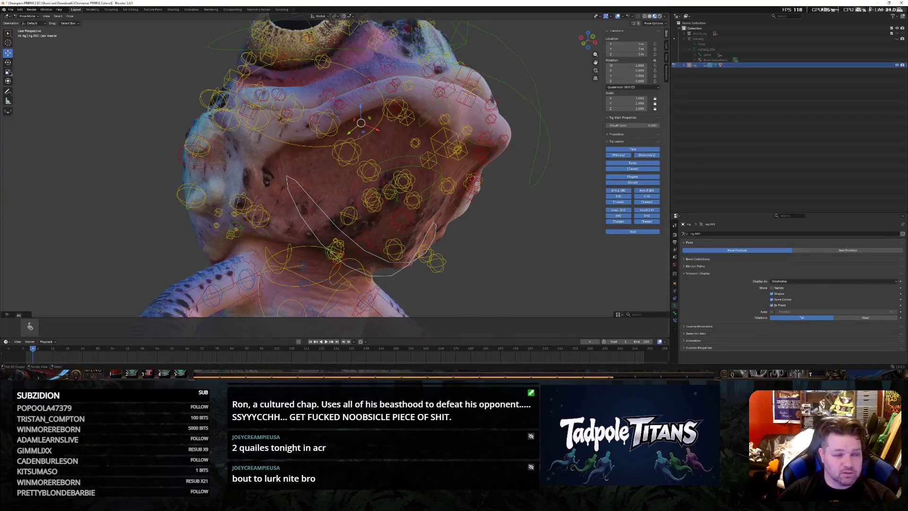
Rotate the selected jaw control around the X axis and check the jaw from below and front
middle_click_drag(436, 175, 427, 164)
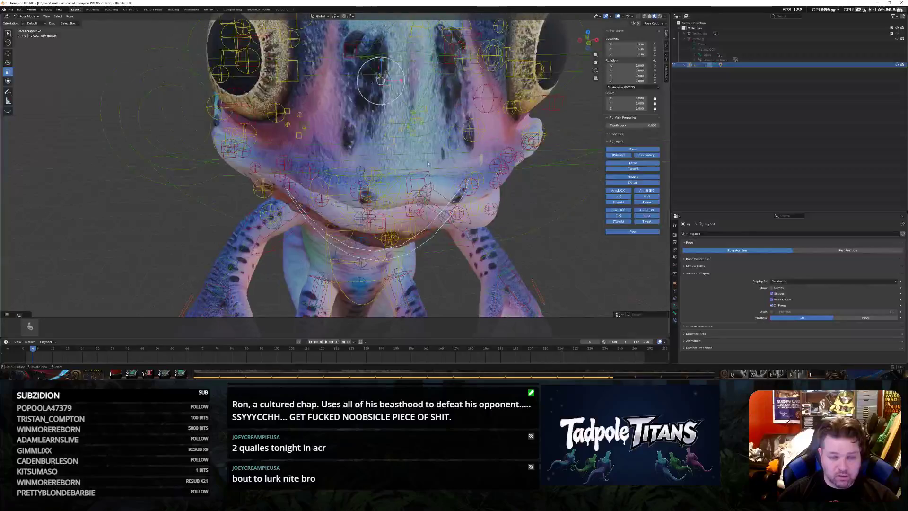
middle_click_drag(399, 83, 495, 159)
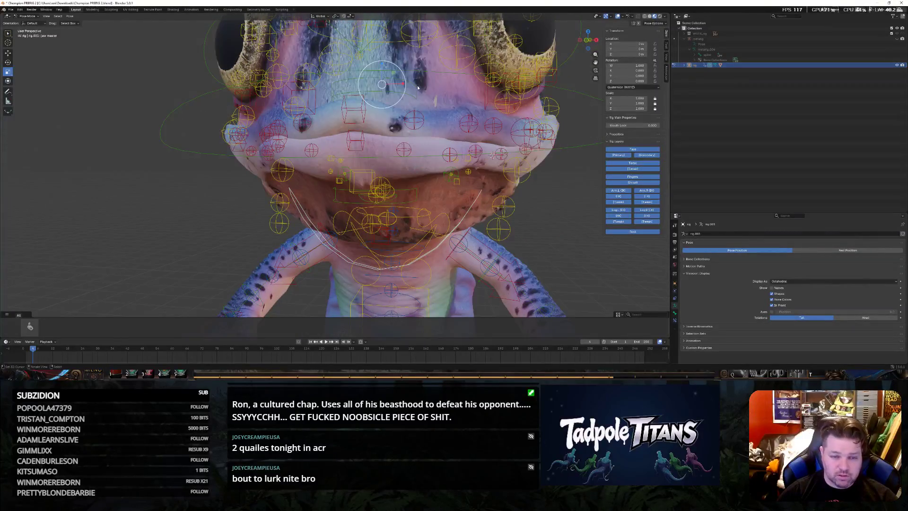
key("r")
key("x")
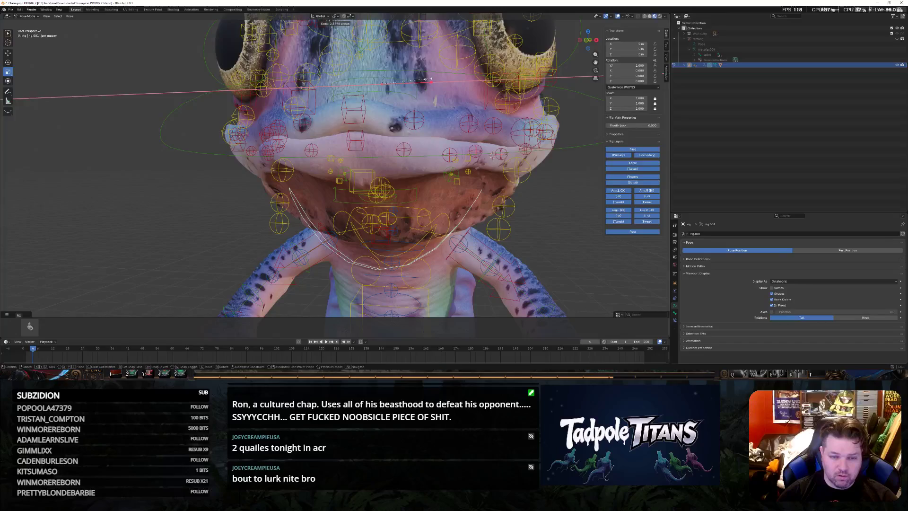
left_click(512, 94)
mouse_move(513, 93)
middle_mouse_down()
mouse_move(530, 231)
mouse_move(461, 232)
mouse_move(336, 198)
middle_mouse_up()
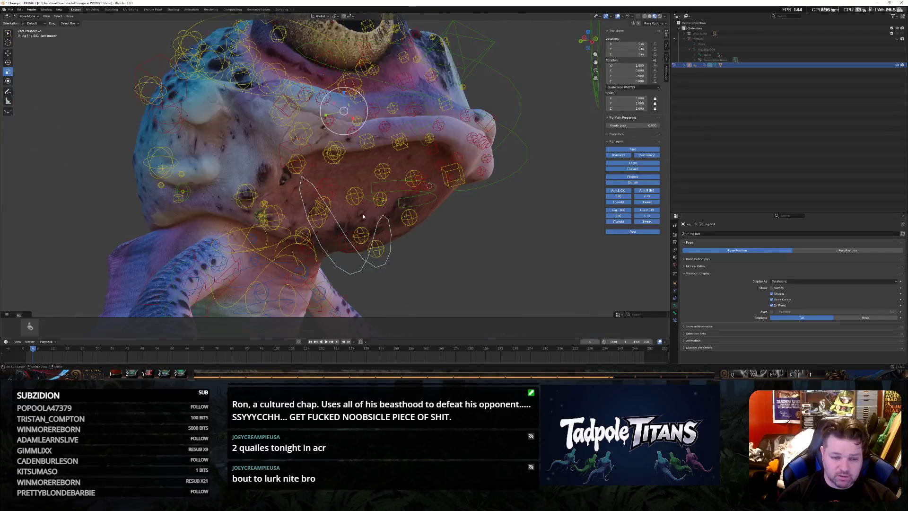
mouse_move(474, 242)
middle_mouse_down()
mouse_move(502, 256)
mouse_move(462, 244)
mouse_move(474, 245)
middle_mouse_up()
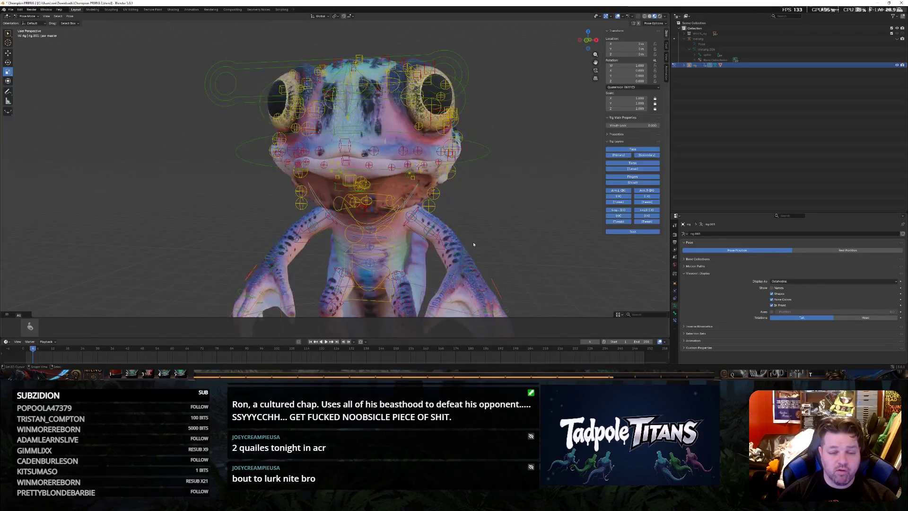
Lower the large jaw master control to open the mouth, then check it from the side
left_click(270, 145)
scroll(373, 149, "up", 3)
scroll(373, 149, "down", 3)
scroll(372, 149, "up", 3)
scroll(373, 149, "up", 2)
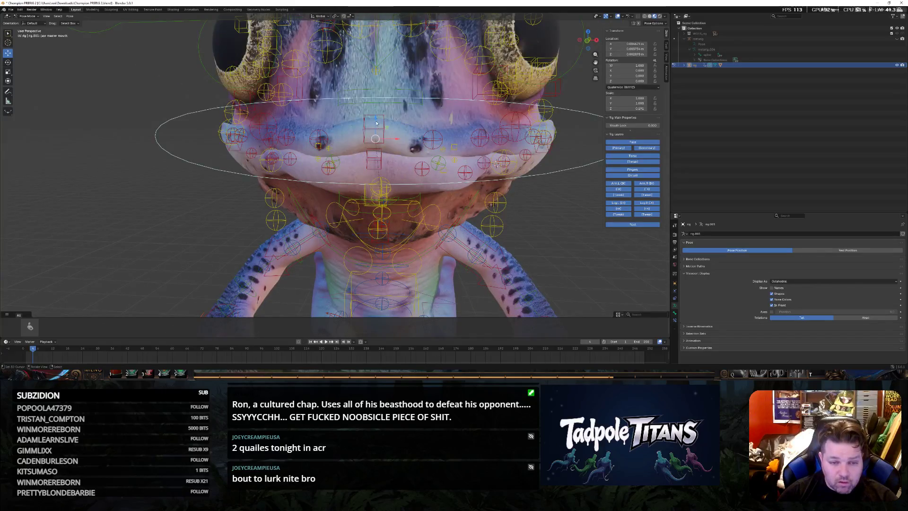
key("g")
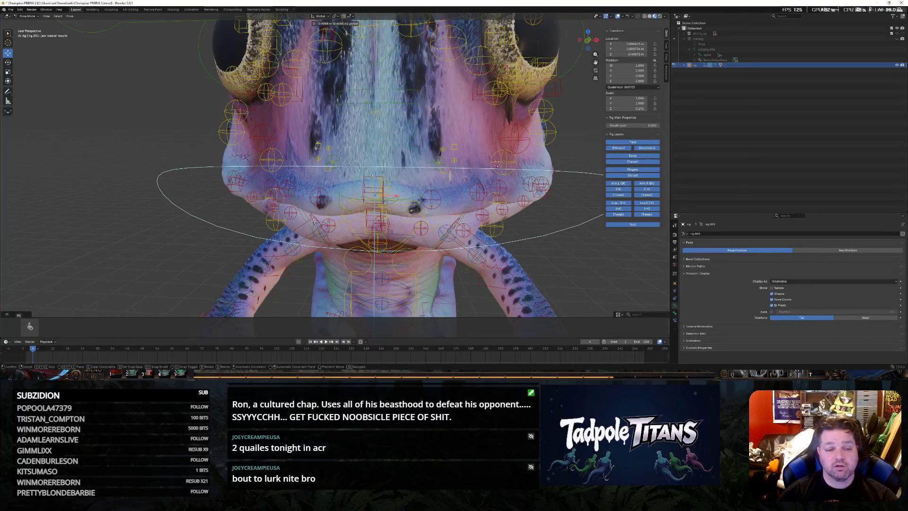
left_click(372, 175)
middle_click_drag(372, 175, 369, 174)
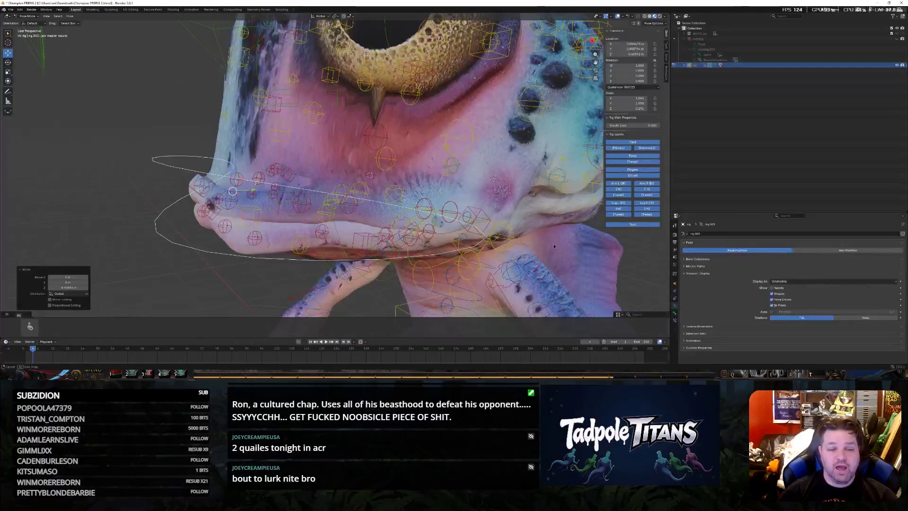
middle_click_drag(554, 245, 422, 135)
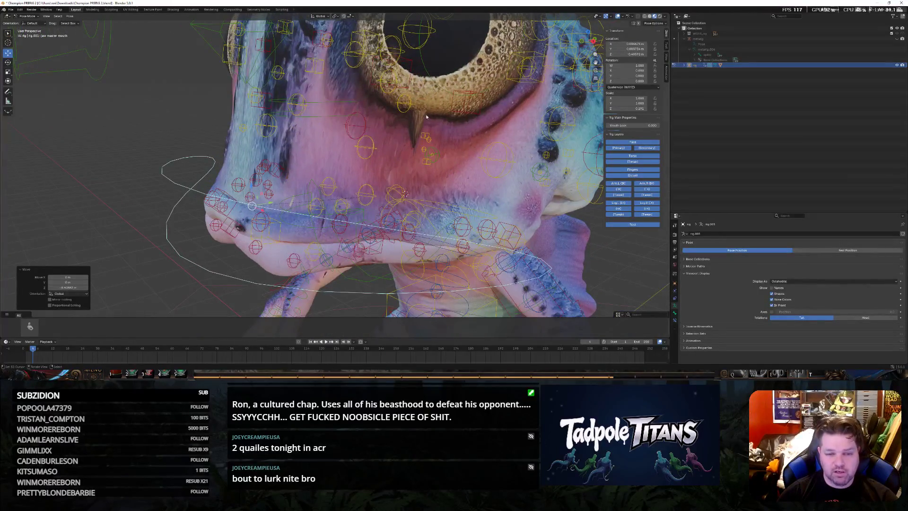
scroll(539, 208, "down", 5)
mouse_move(526, 160)
middle_mouse_down()
mouse_move(560, 168)
mouse_move(525, 168)
mouse_move(560, 170)
middle_mouse_up()
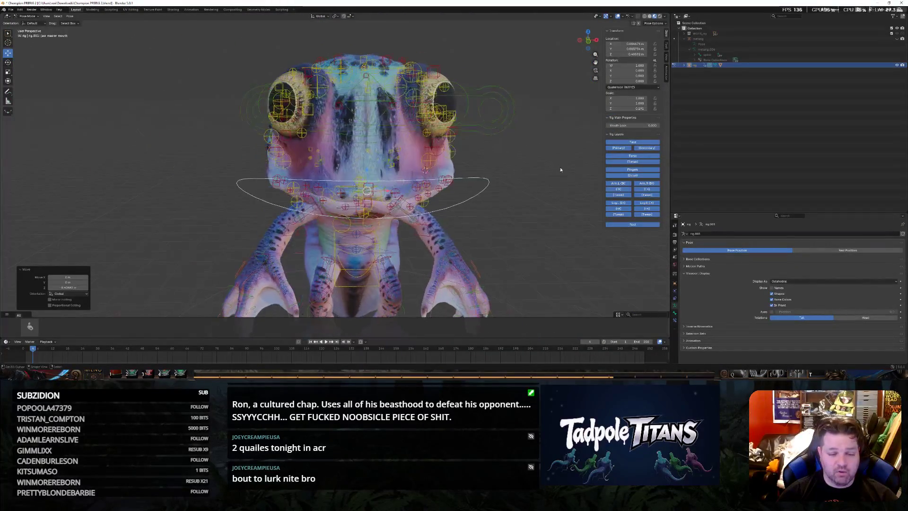
Raise the jaw master back up along Z to reduce how far the mouth opens
key("g")
key("z")
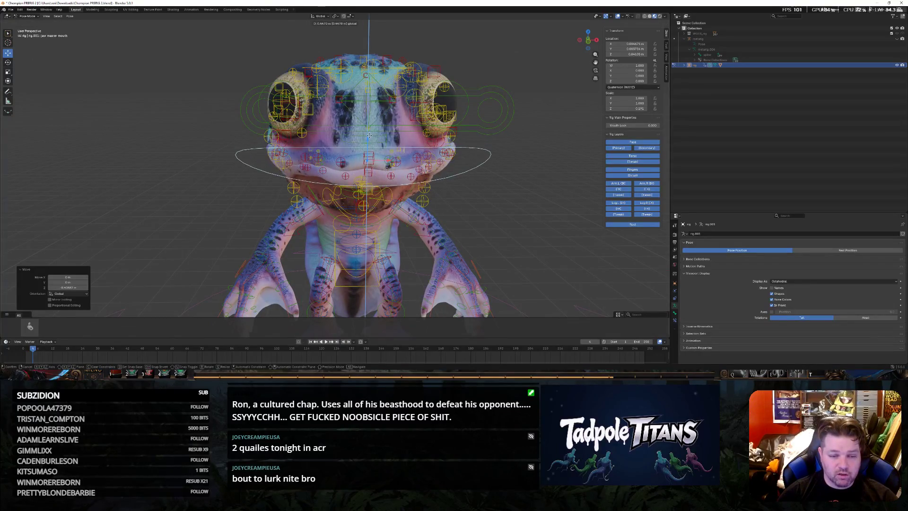
left_click(369, 135)
mouse_move(369, 135)
middle_mouse_down()
mouse_move(451, 196)
mouse_move(557, 193)
mouse_move(440, 230)
middle_mouse_up()
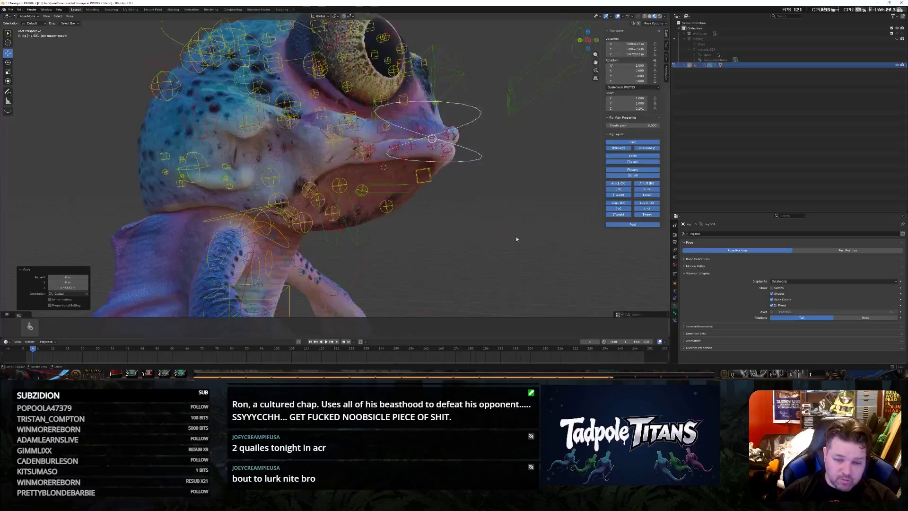
scroll(440, 229, "up", 5)
Move a chin control under the jaw vertically along Z and sideways along Y
left_click(420, 225)
key("g")
key("z")
left_click(398, 227)
key("g")
key("y")
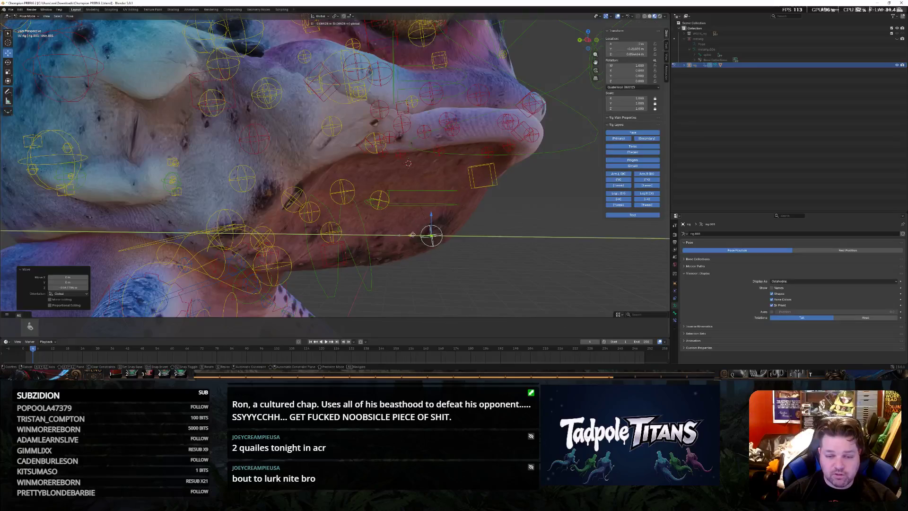
key("Escape")
scroll(419, 236, "down", 4)
mouse_move(419, 235)
middle_mouse_down()
mouse_move(481, 226)
mouse_move(469, 228)
middle_mouse_up()
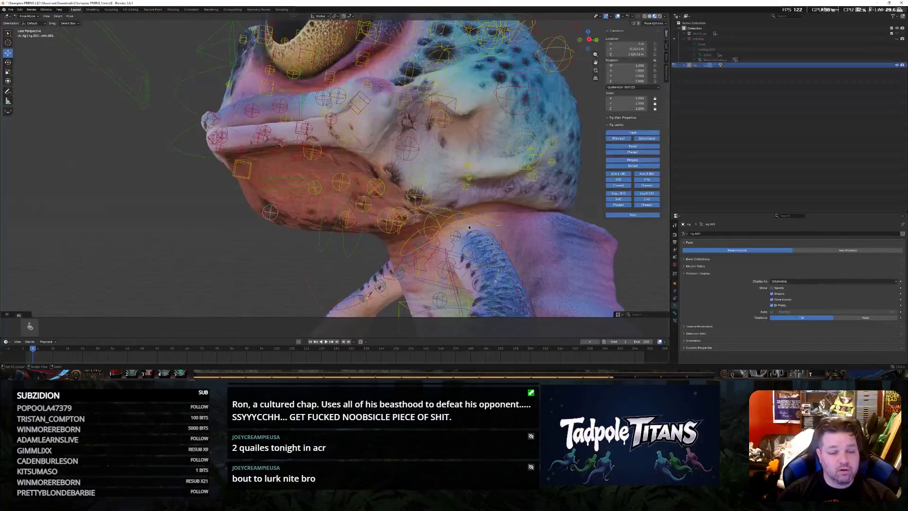
mouse_move(382, 194)
middle_mouse_down()
mouse_move(433, 209)
mouse_move(378, 232)
middle_mouse_up()
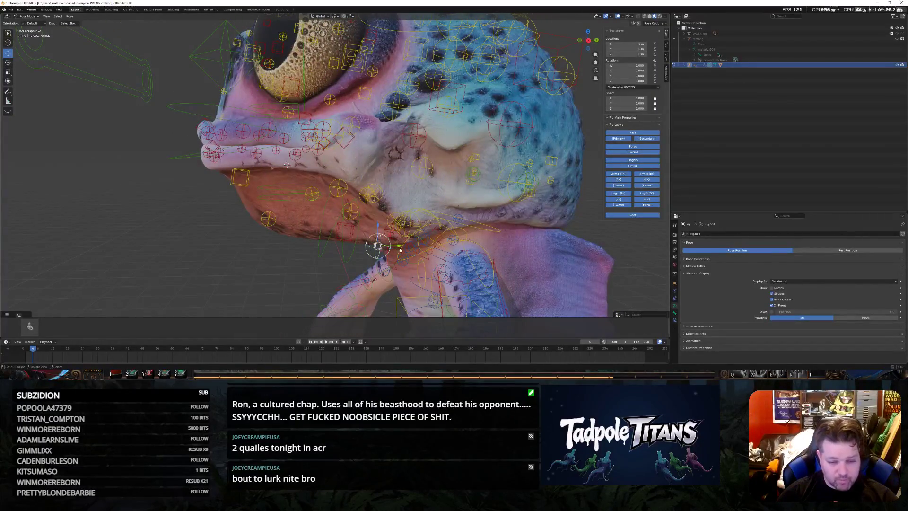
Shift a throat control along Y and its neighbour along X to refine the lower face
key("g")
key("y")
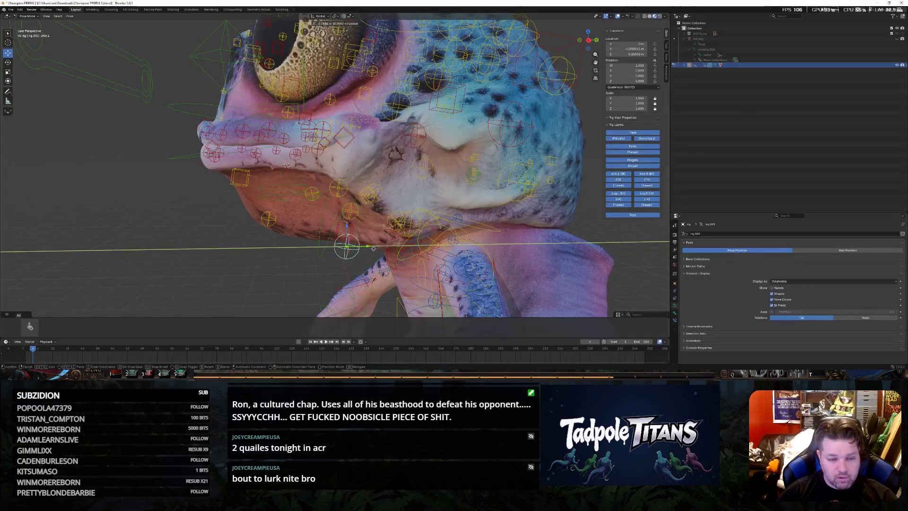
left_click(326, 236)
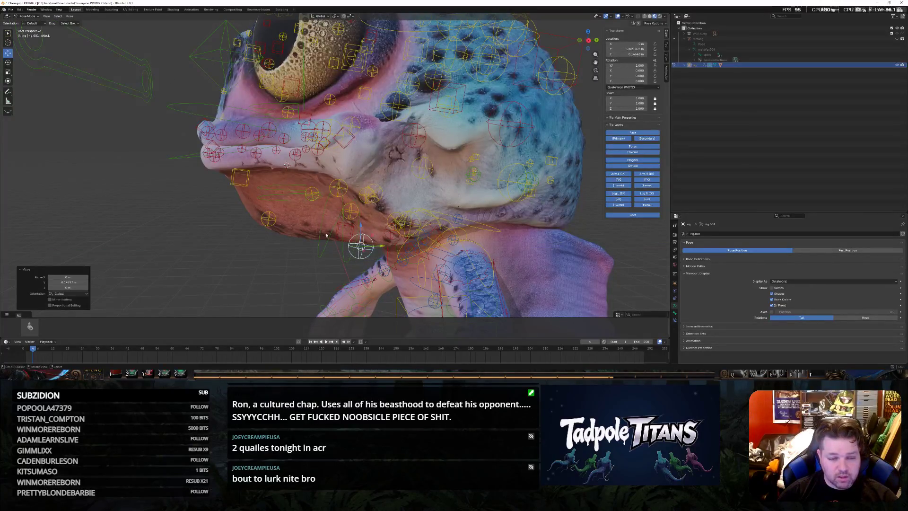
left_click(350, 212)
key("g")
key("x")
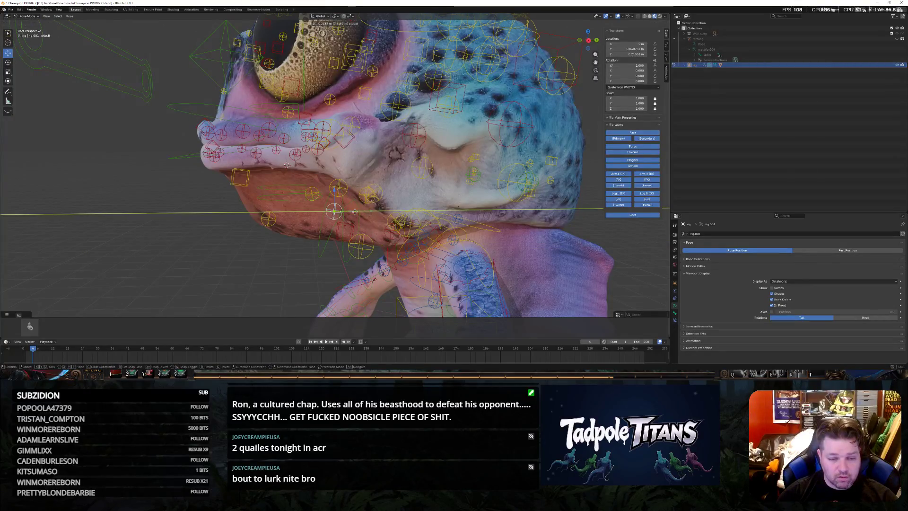
left_click(379, 213)
mouse_move(380, 212)
middle_mouse_down()
mouse_move(291, 196)
mouse_move(410, 250)
middle_mouse_up()
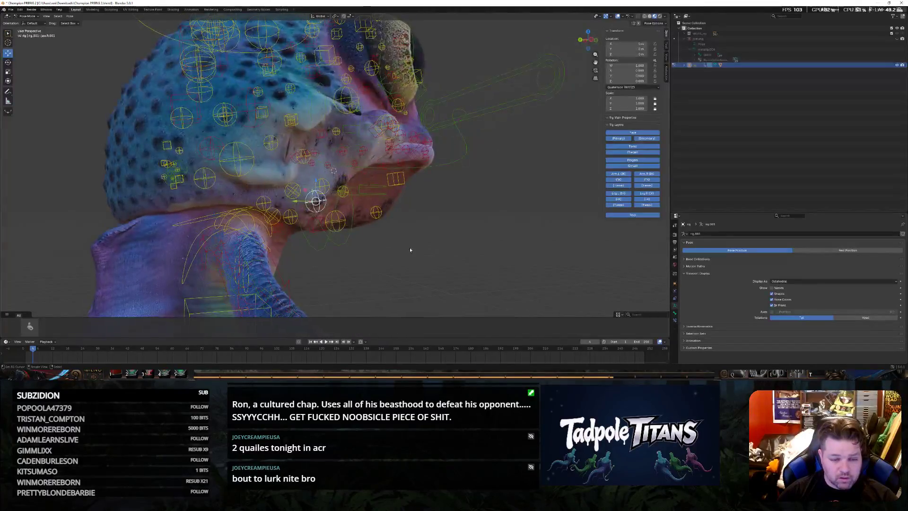
Slide the cheek control sideways along X and review the head from front and side views
key("g")
key("x")
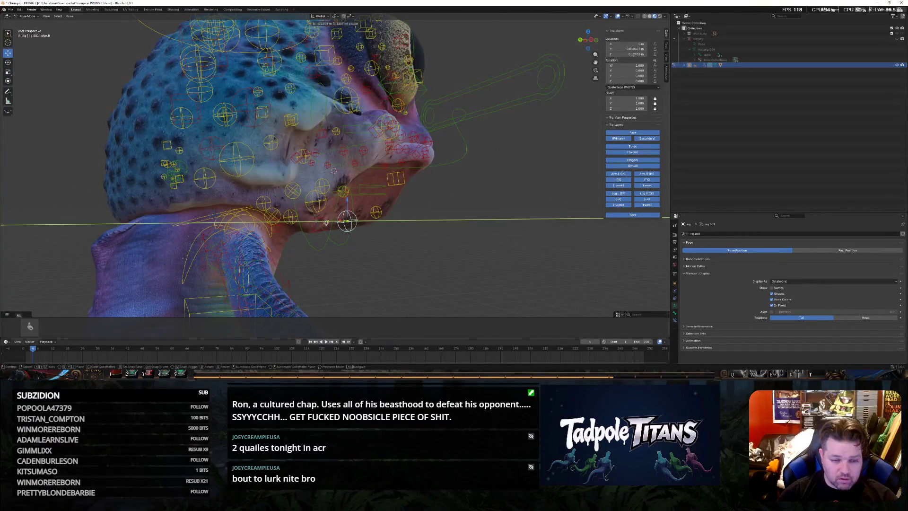
key("Escape")
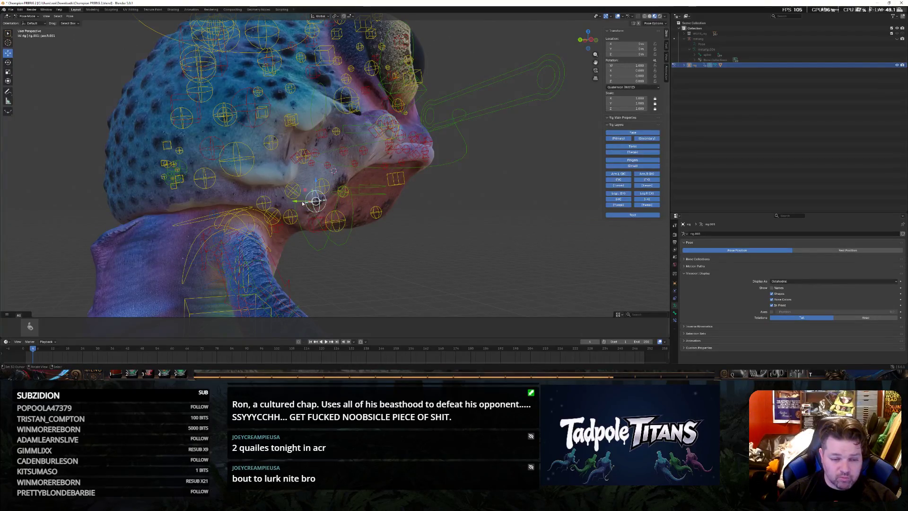
middle_click_drag(295, 203, 349, 228)
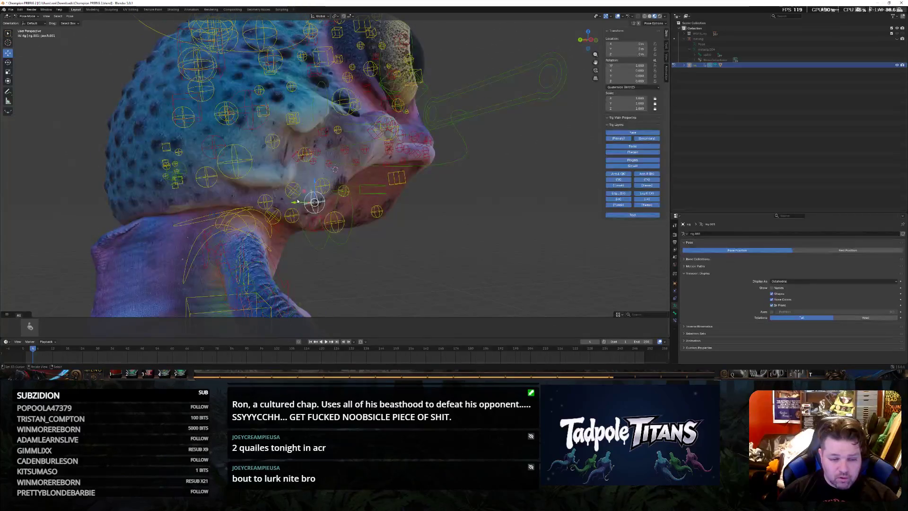
key("g")
key("x")
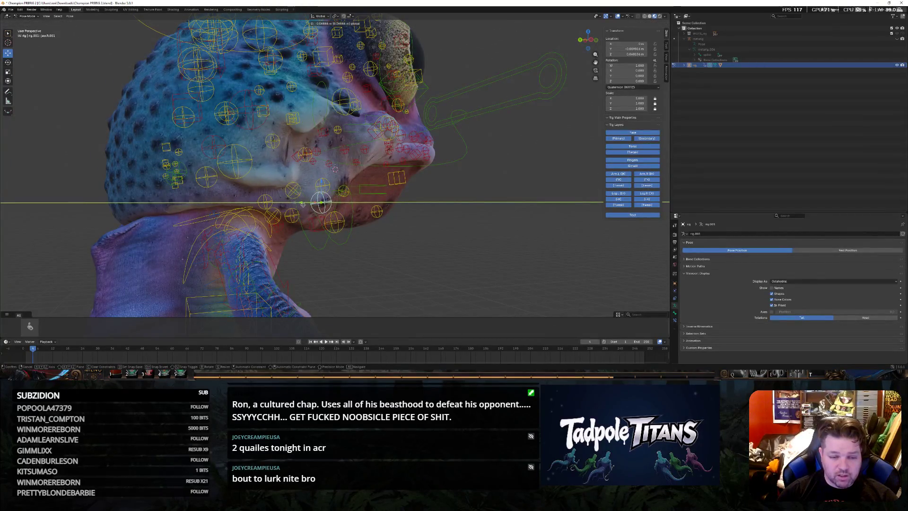
left_click(321, 203)
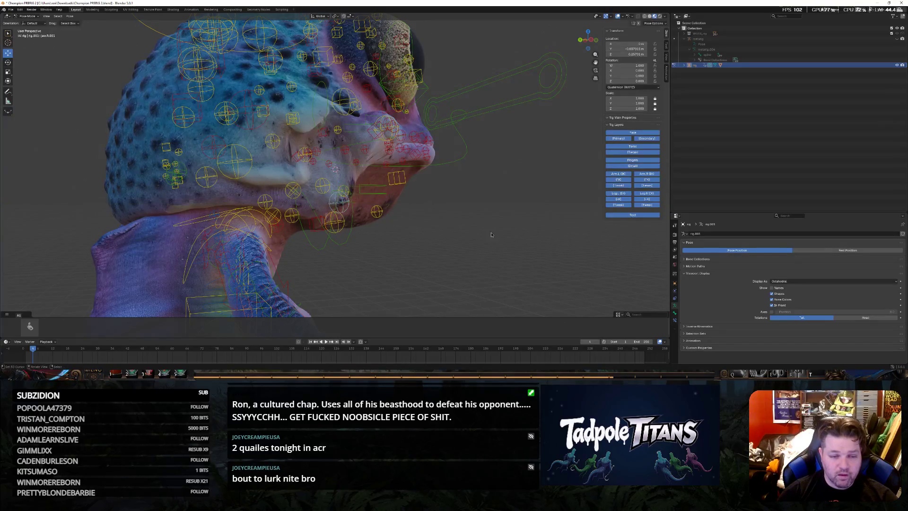
middle_click_drag(321, 204, 429, 231)
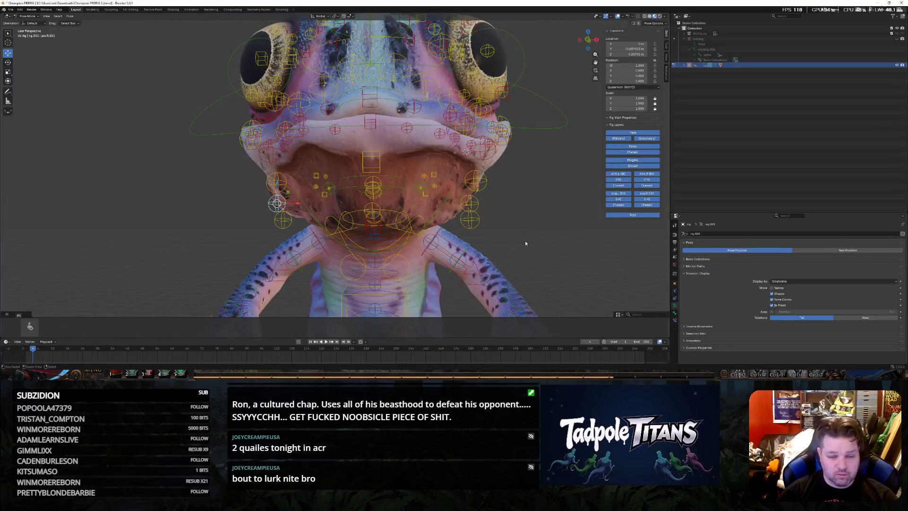
middle_click_drag(538, 242, 451, 202)
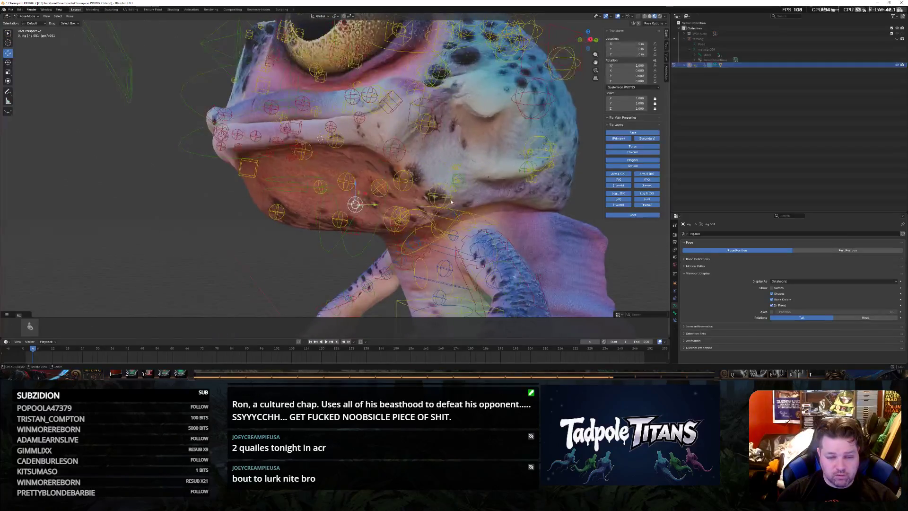
mouse_move(508, 242)
middle_mouse_down()
mouse_move(568, 253)
mouse_move(539, 234)
middle_mouse_up()
scroll(523, 233, "down", 4)
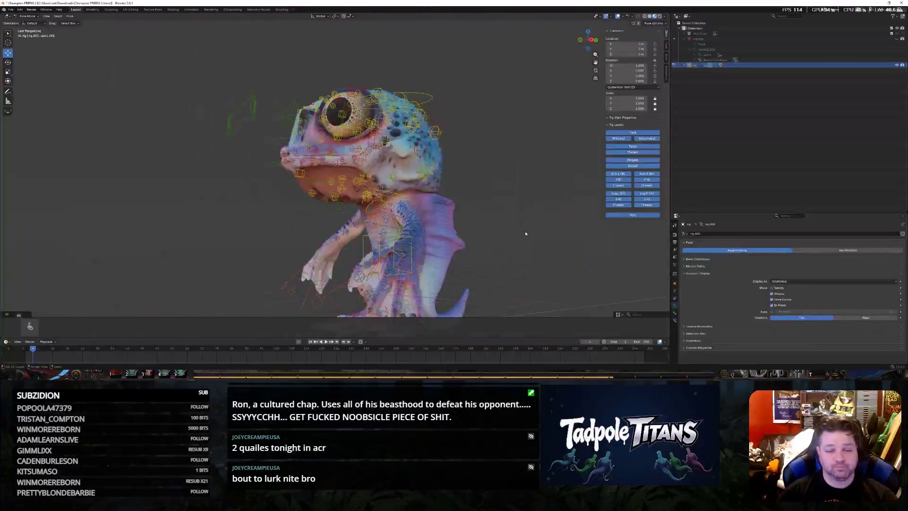
scroll(533, 215, "down", 3)
scroll(534, 215, "up", 2)
scroll(528, 219, "up", 3)
scroll(524, 224, "up", 2)
scroll(519, 228, "up", 2)
scroll(516, 232, "down", 2)
mouse_move(519, 229)
middle_mouse_down()
mouse_move(540, 219)
mouse_move(611, 218)
middle_mouse_up()
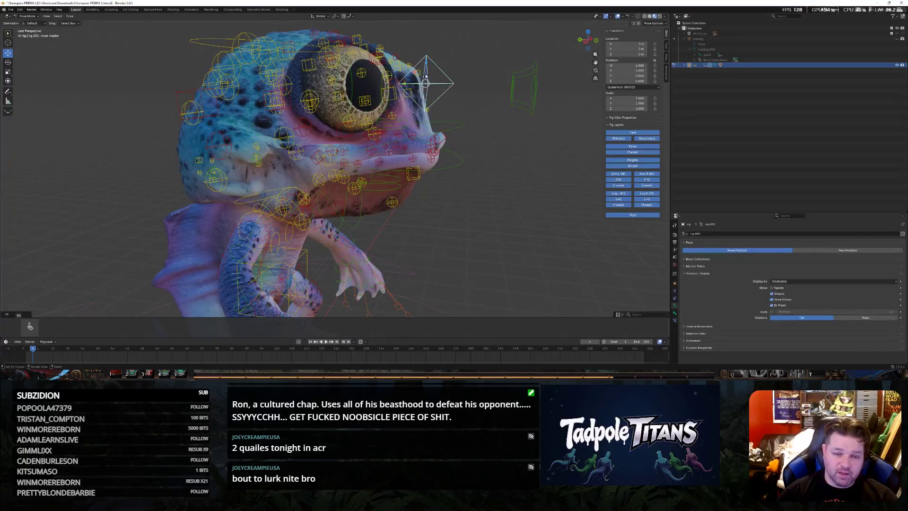
scroll(488, 175, "up", 2)
middle_click_drag(454, 174, 489, 175)
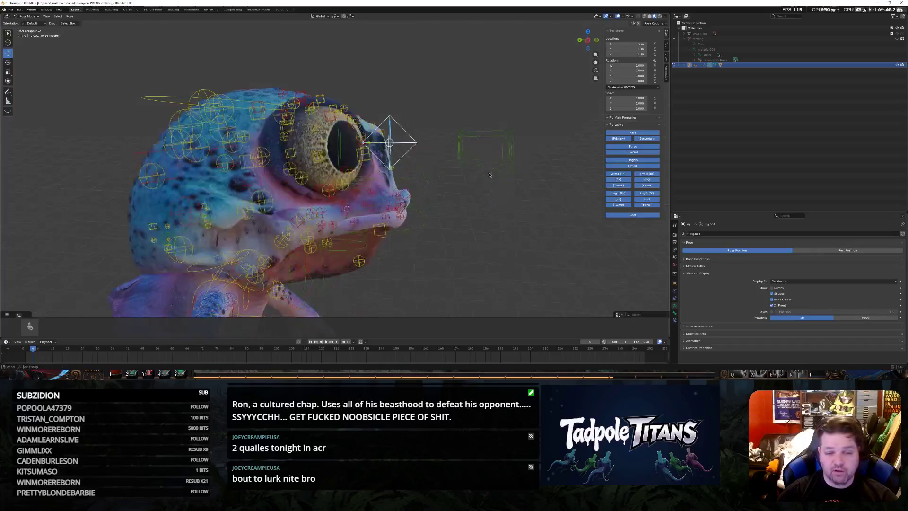
scroll(489, 175, "up", 3)
Slide the control beside the eye along X, then try and cancel a move on another face control
key("g")
key("x")
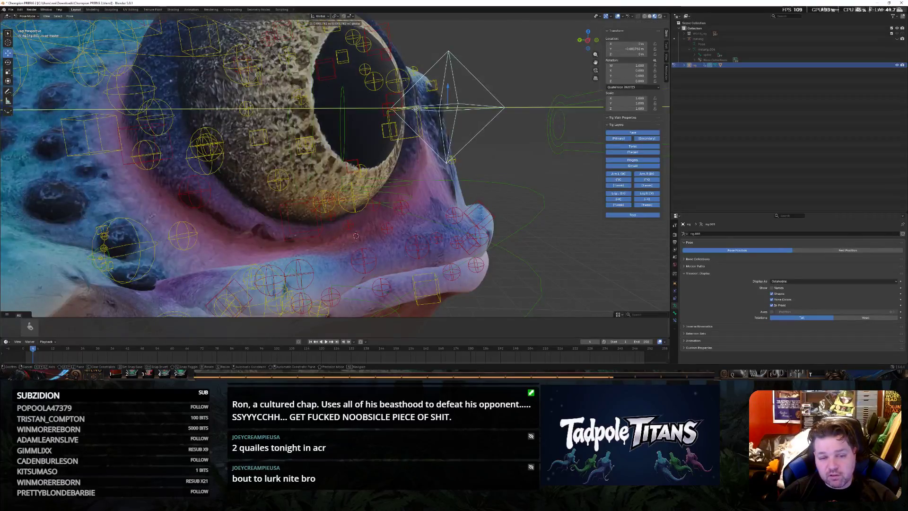
left_click(356, 236)
mouse_move(356, 236)
middle_mouse_down()
mouse_move(442, 181)
mouse_move(487, 174)
middle_mouse_up()
scroll(441, 181, "down", 3)
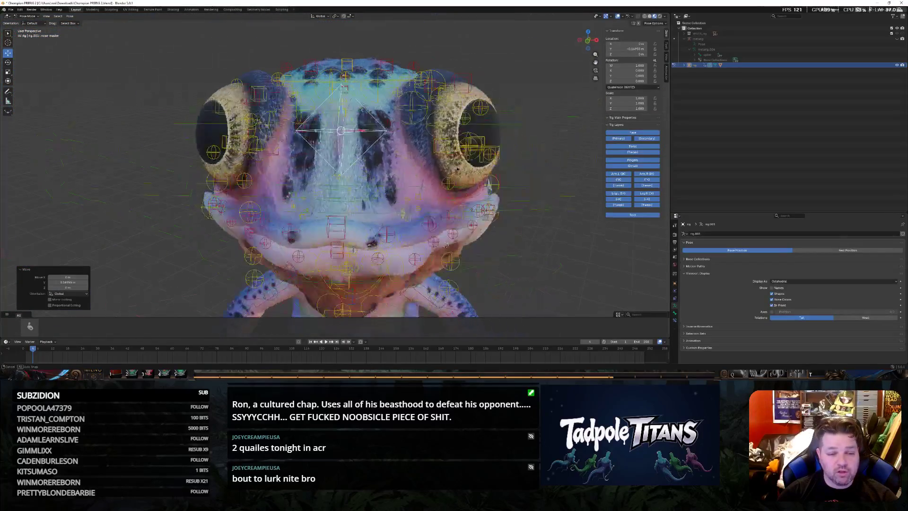
left_click(346, 143)
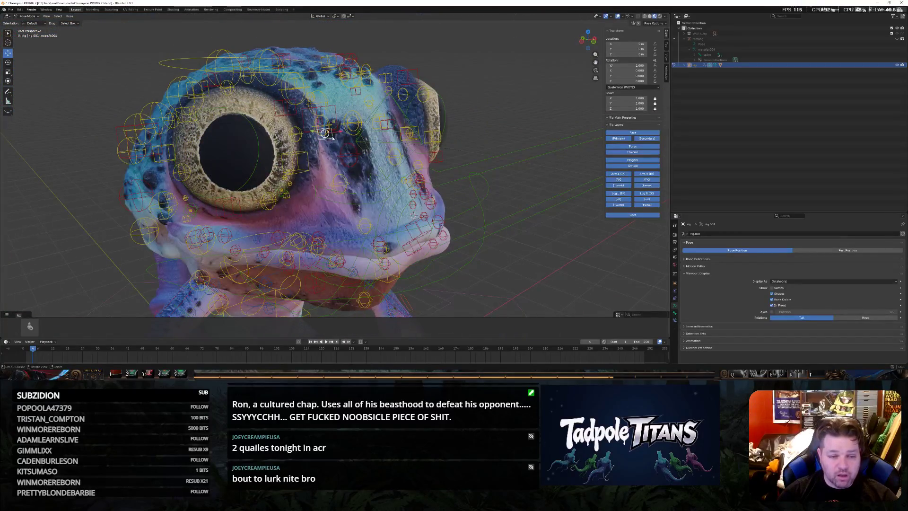
mouse_move(347, 143)
middle_mouse_down()
mouse_move(482, 201)
mouse_move(379, 141)
middle_mouse_up()
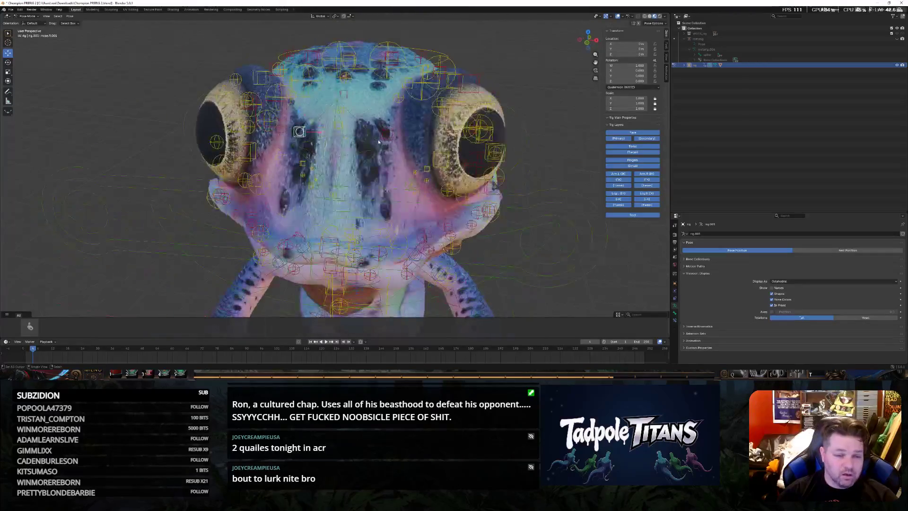
key("g")
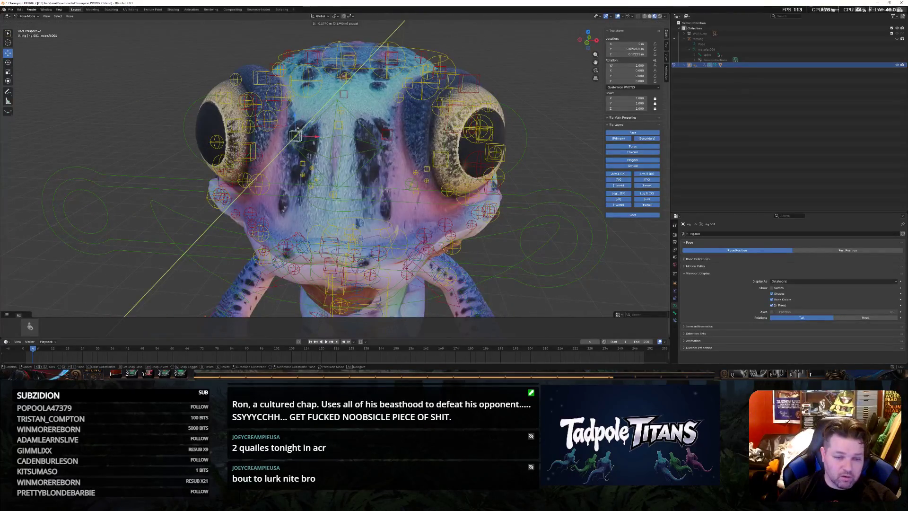
key("Escape")
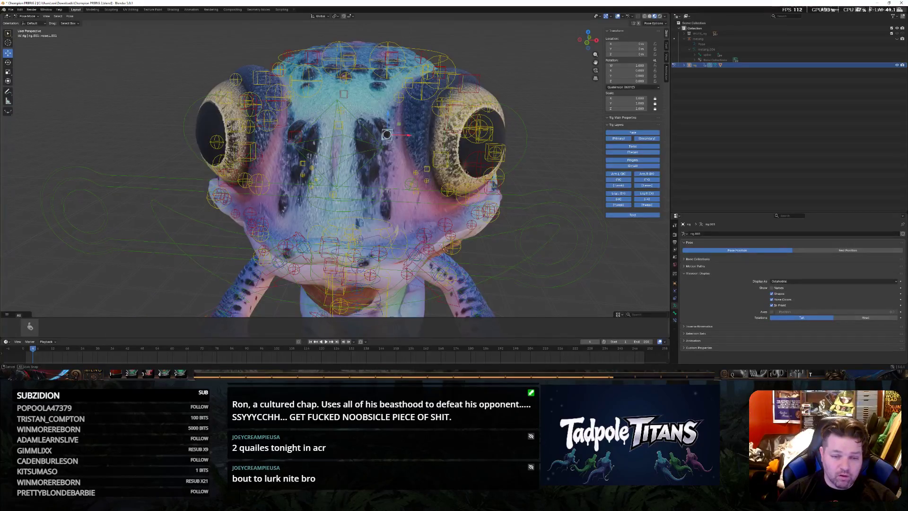
middle_click_drag(483, 185, 429, 185)
Move that face control down-left and then leftward along X to reshape the brow area
key("g")
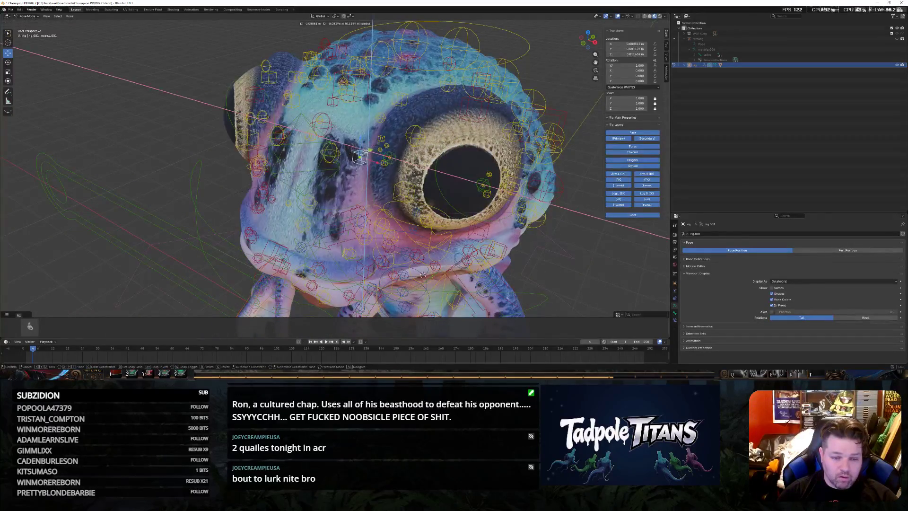
key("Escape")
mouse_move(497, 234)
middle_mouse_down()
mouse_move(549, 239)
mouse_move(489, 235)
middle_mouse_up()
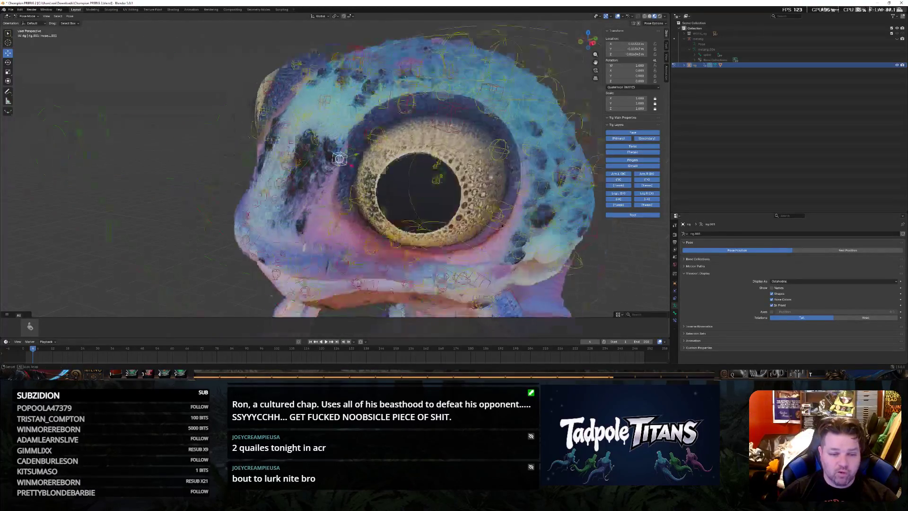
key("g")
key("x")
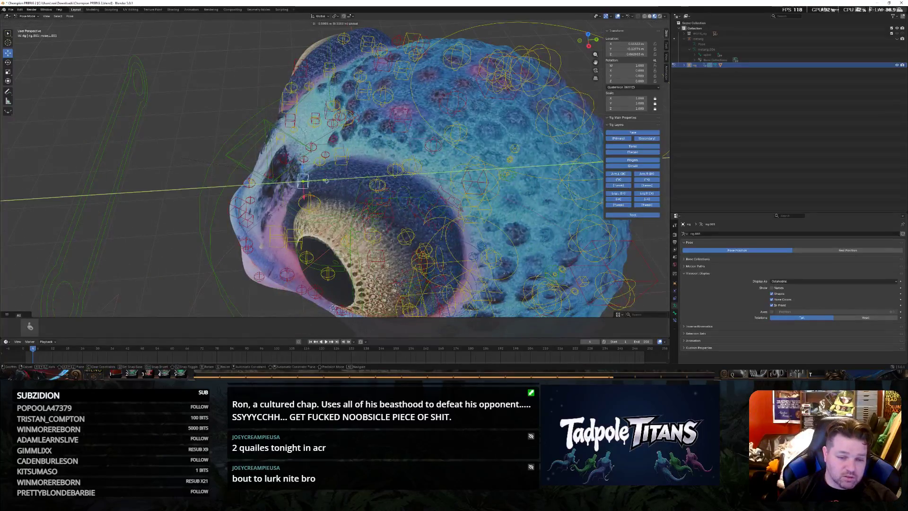
left_click(283, 186)
mouse_move(284, 186)
middle_mouse_down()
mouse_move(207, 185)
mouse_move(393, 136)
middle_mouse_up()
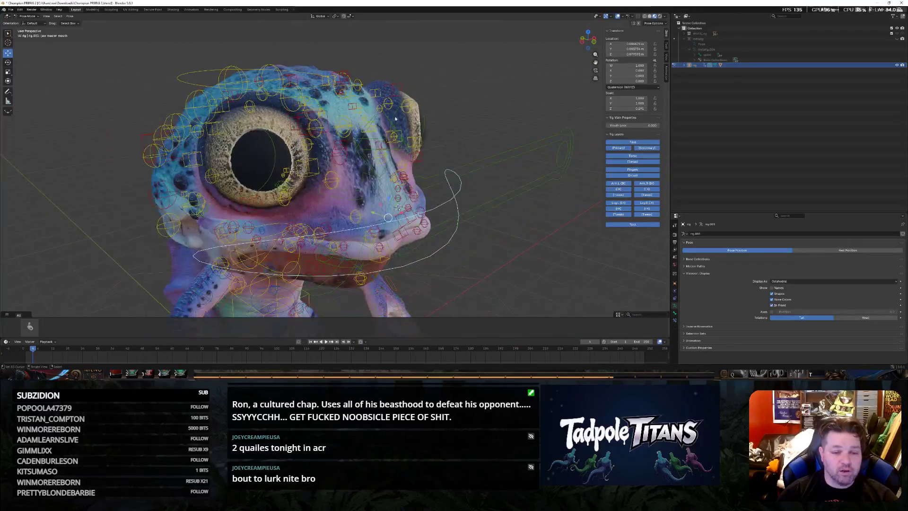
Raise a small cube control on the snout along Z and check it from the side
left_click(393, 135)
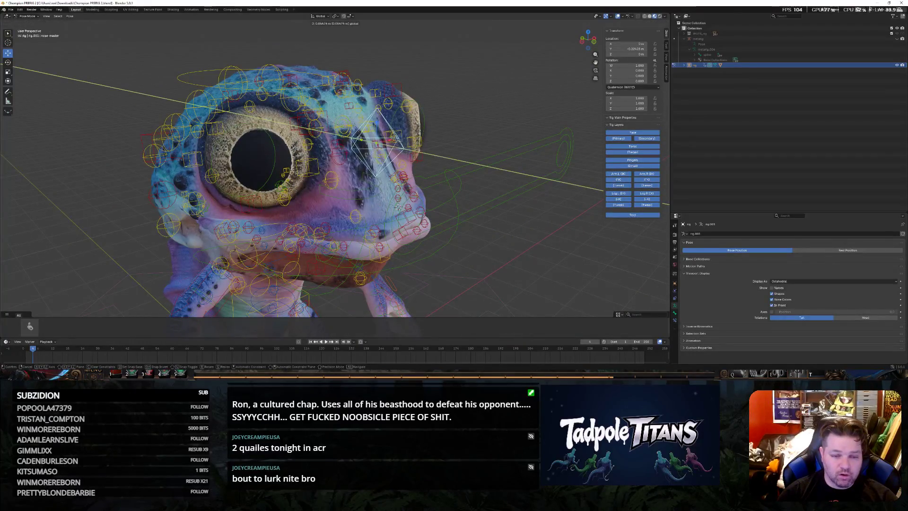
left_click(525, 177)
mouse_move(525, 178)
middle_mouse_down()
mouse_move(474, 235)
mouse_move(425, 234)
middle_mouse_up()
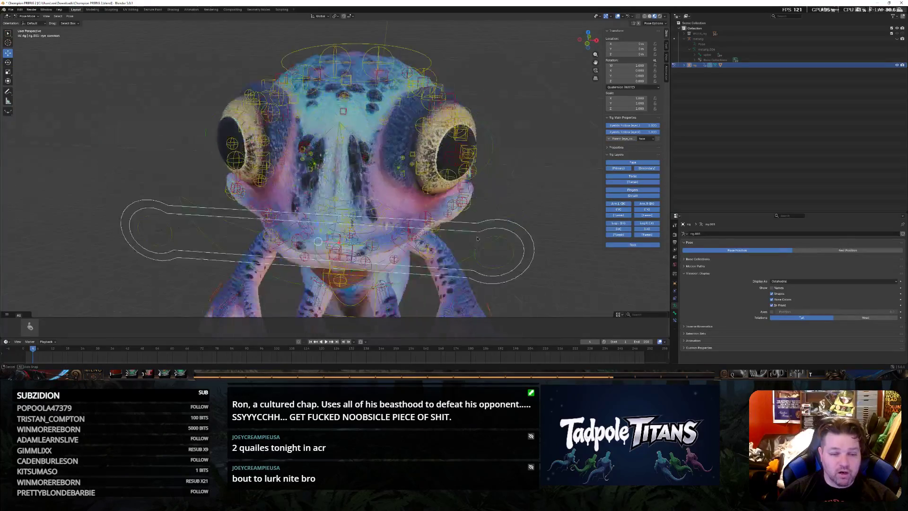
scroll(426, 234, "up", 3)
scroll(427, 131, "up", 2)
scroll(422, 138, "up", 2)
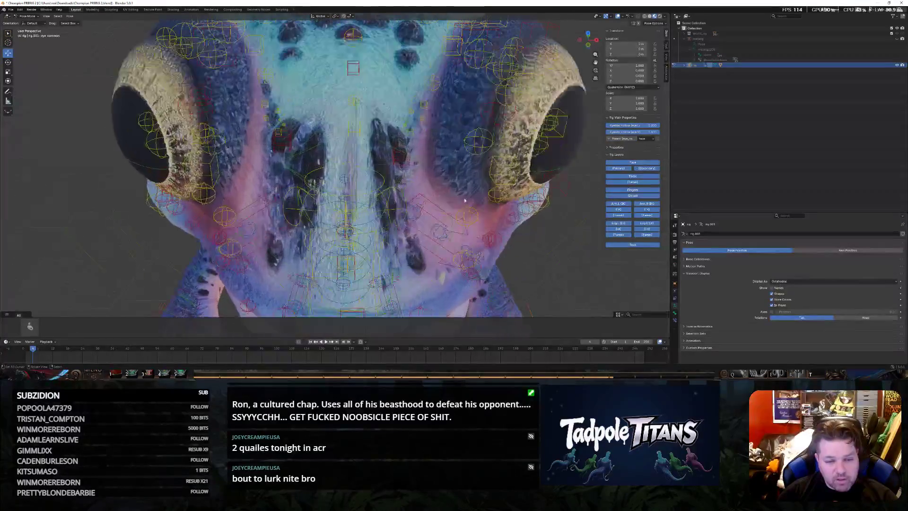
scroll(419, 146, "up", 2)
left_click(417, 150)
key("g")
key("z")
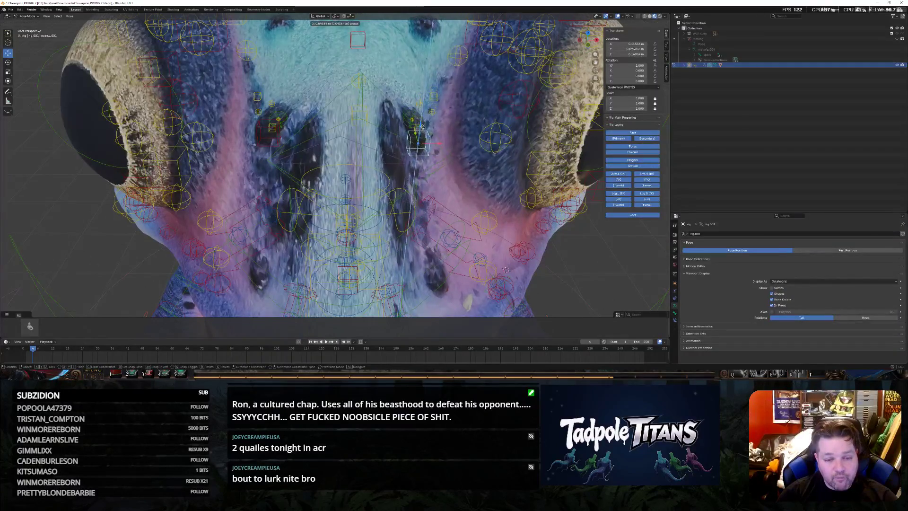
left_click(424, 125)
mouse_move(425, 125)
middle_mouse_down()
mouse_move(369, 141)
mouse_move(519, 195)
middle_mouse_up()
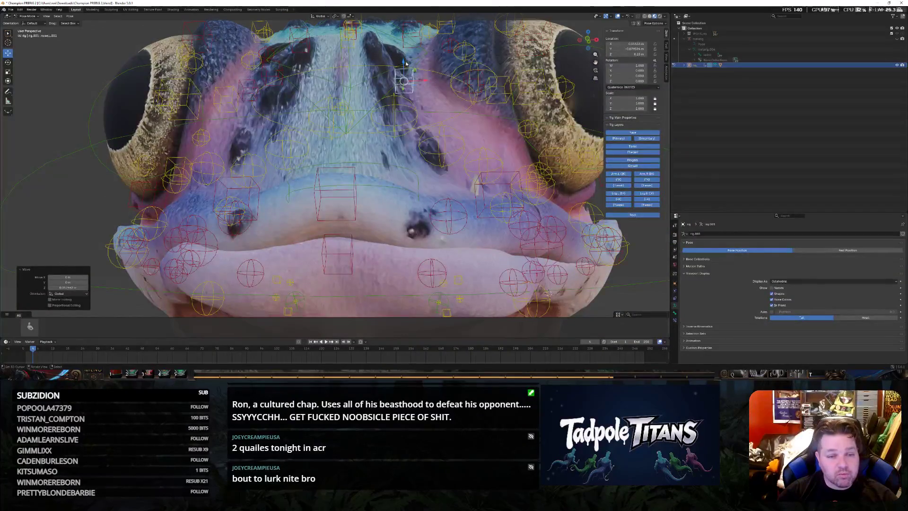
Raise another snout cube control along Z, cancel a third move, and inspect the head all around
key("g")
key("z")
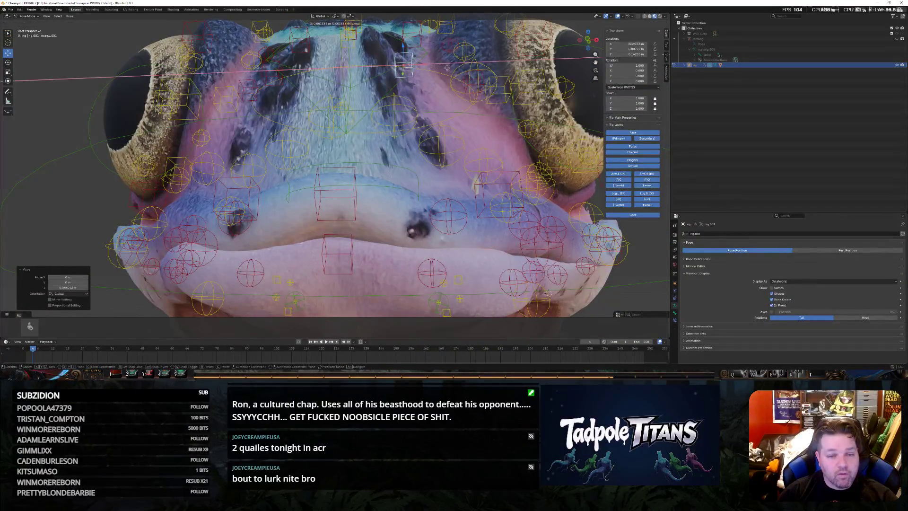
left_click(403, 46)
mouse_move(347, 94)
middle_mouse_down()
mouse_move(339, 122)
mouse_move(432, 139)
mouse_move(304, 119)
middle_mouse_up()
scroll(338, 121, "down", 5)
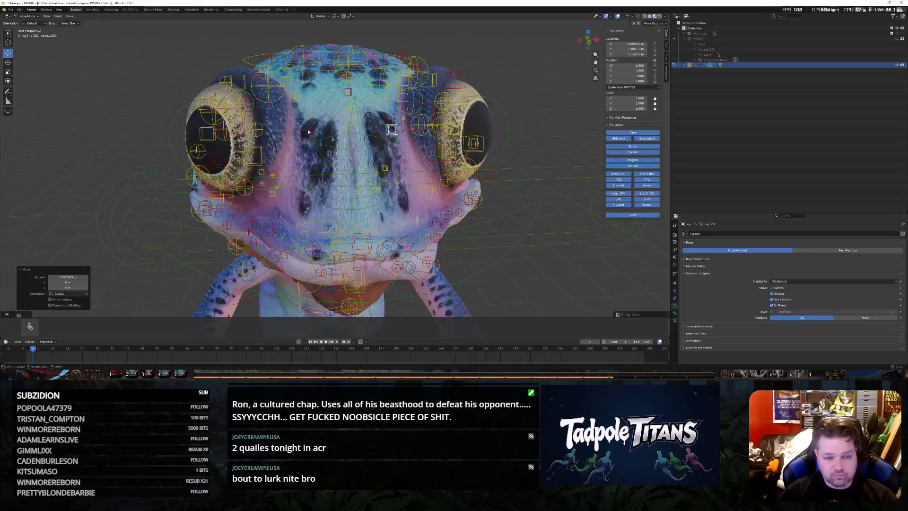
left_click(306, 133)
key("g")
key("z")
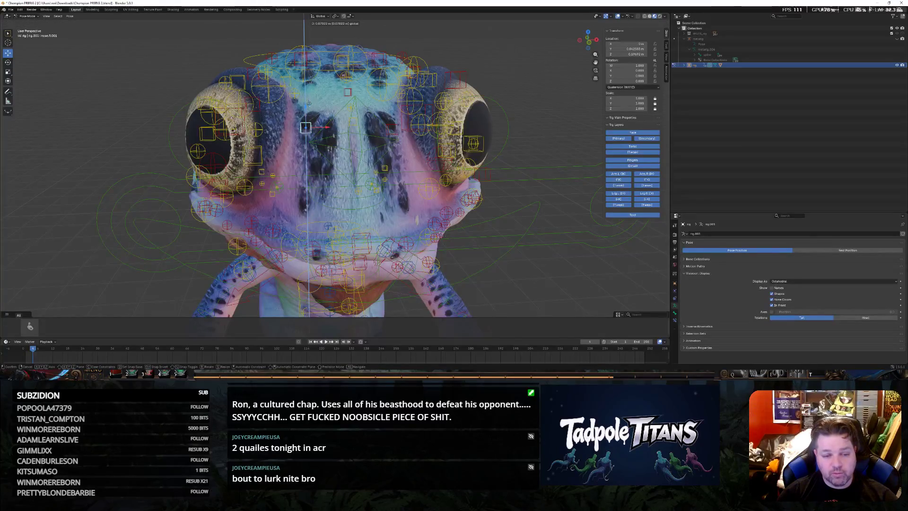
right_click(305, 126)
mouse_move(305, 126)
middle_mouse_down()
mouse_move(425, 213)
mouse_move(480, 236)
mouse_move(505, 233)
mouse_move(518, 251)
mouse_move(504, 233)
mouse_move(567, 252)
mouse_move(307, 228)
middle_mouse_up()
scroll(426, 213, "down", 4)
scroll(505, 234, "up", 3)
scroll(518, 250, "up", 2)
scroll(518, 250, "up", 2)
scroll(307, 228, "up", 2)
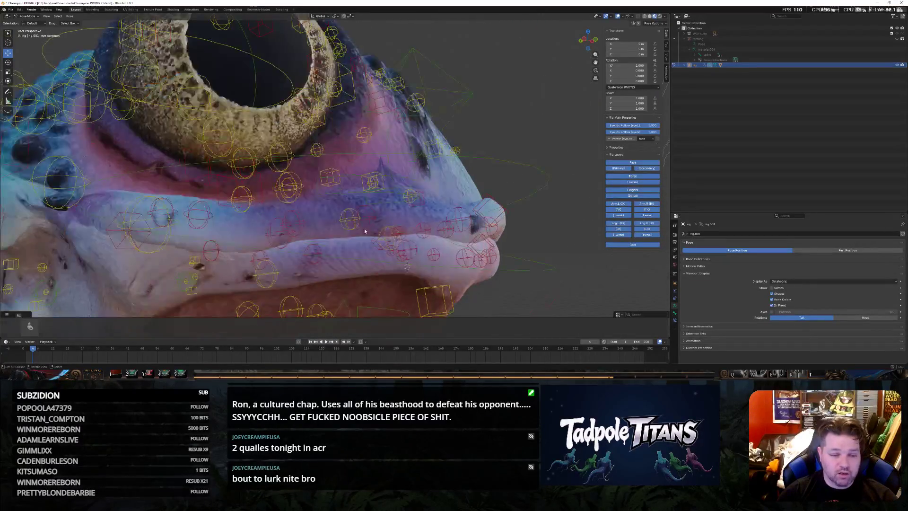
scroll(308, 227, "up", 2)
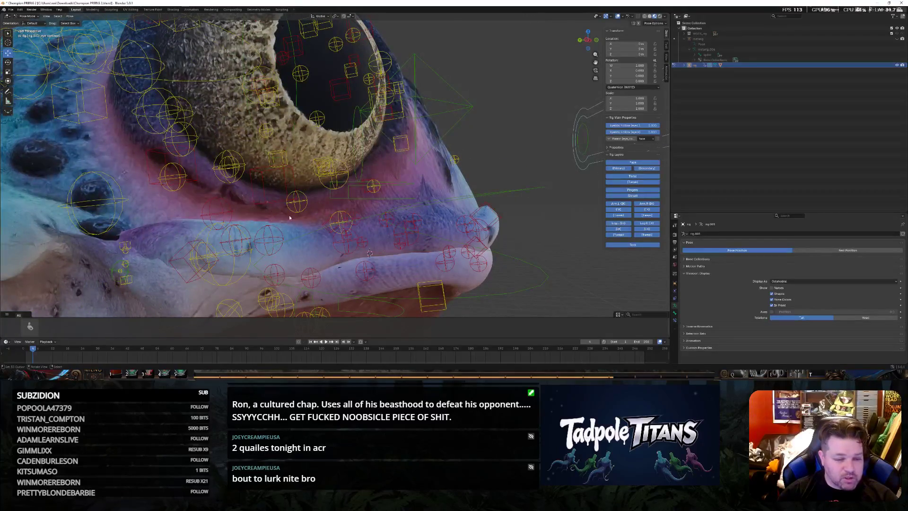
middle_click_drag(289, 218, 447, 286)
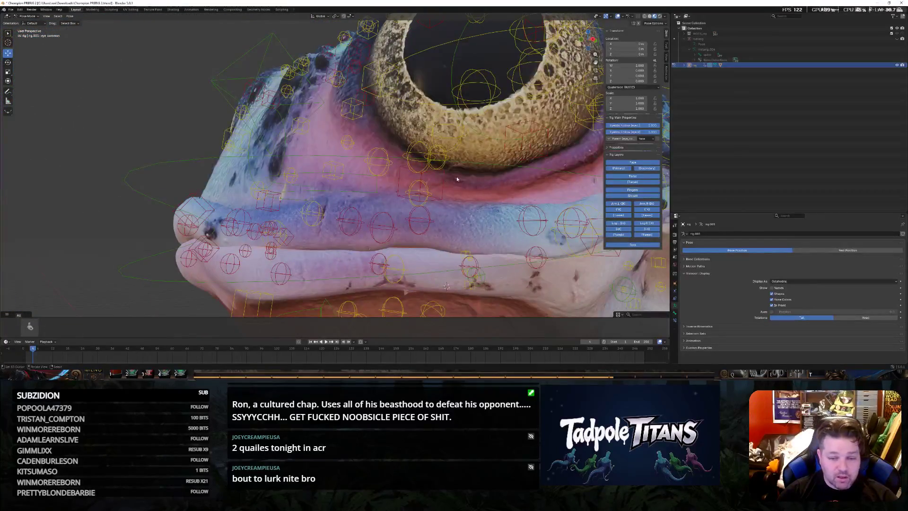
scroll(479, 184, "down", 5)
mouse_move(480, 184)
middle_mouse_down()
mouse_move(592, 187)
mouse_move(611, 169)
mouse_move(477, 188)
mouse_move(509, 184)
mouse_move(416, 214)
middle_mouse_up()
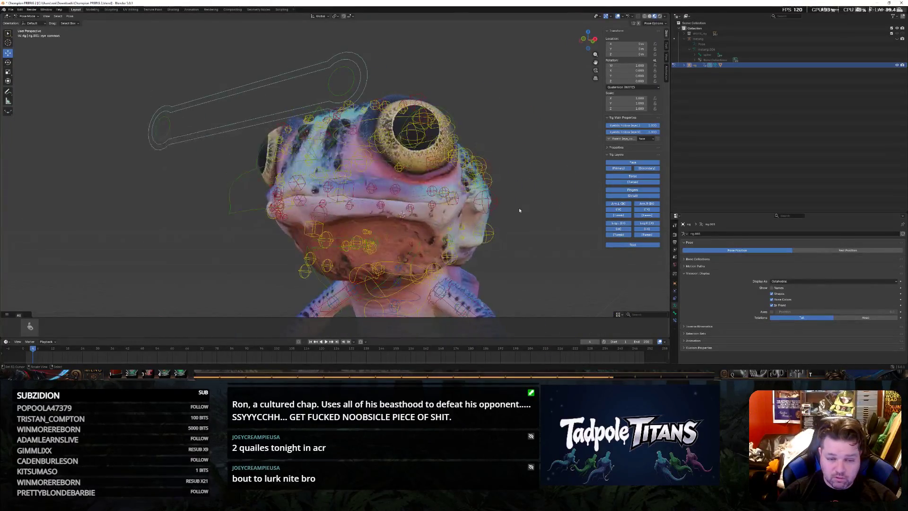
scroll(417, 215, "up", 4)
Shift the cheek control along Y to adjust the side of the face
left_click(357, 212)
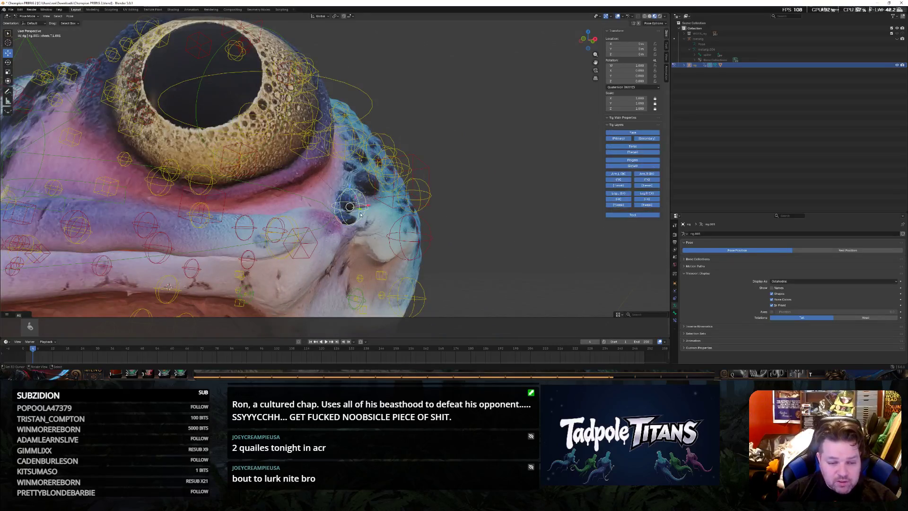
key("g")
key("y")
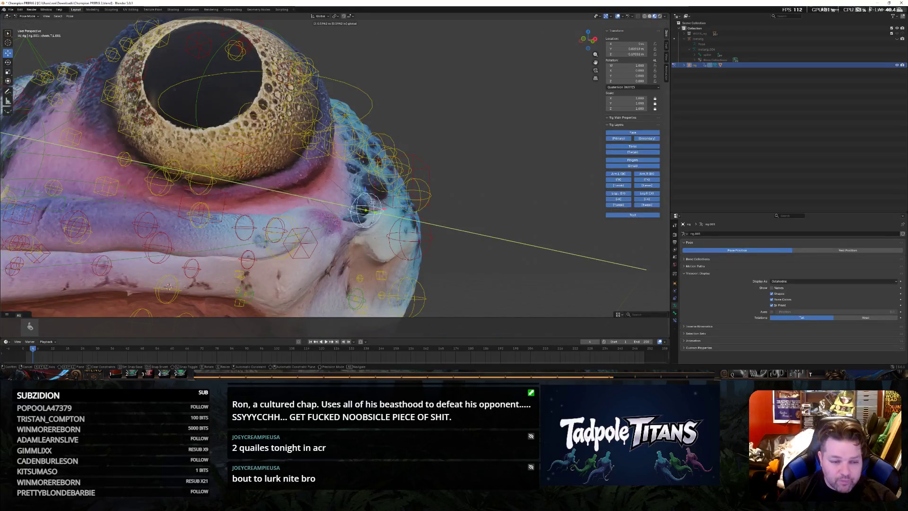
key("Return")
scroll(459, 255, "down", 4)
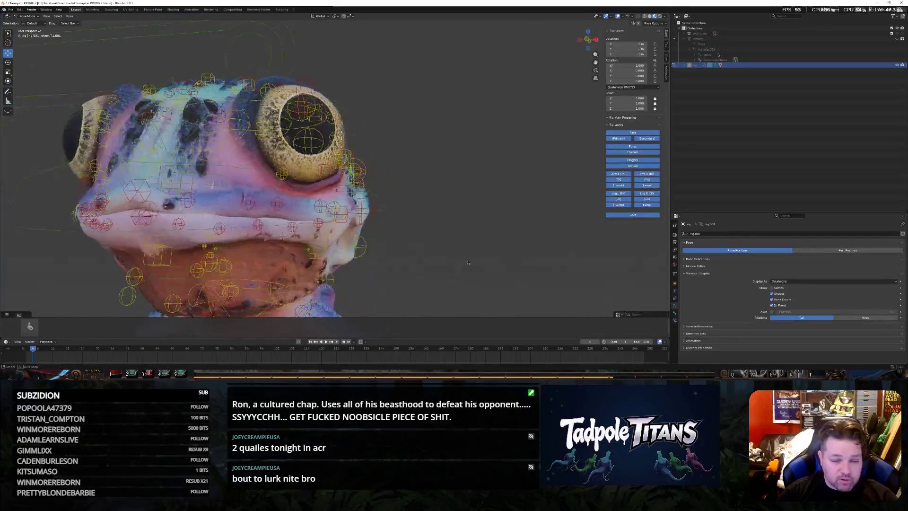
middle_click_drag(459, 257, 439, 256)
scroll(440, 256, "up", 5)
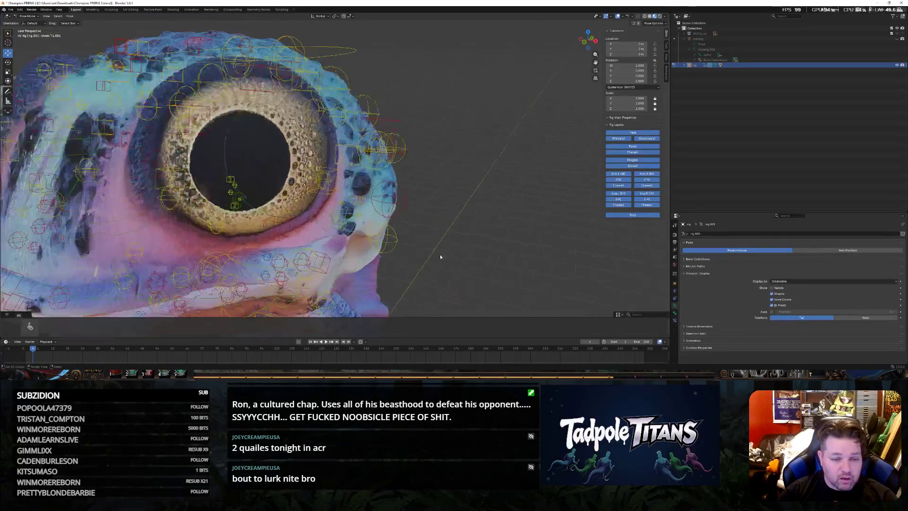
Test lowering and sliding the eyelid control, then clear its location back to rest with Alt+G
left_click(261, 89)
key("g")
key("z")
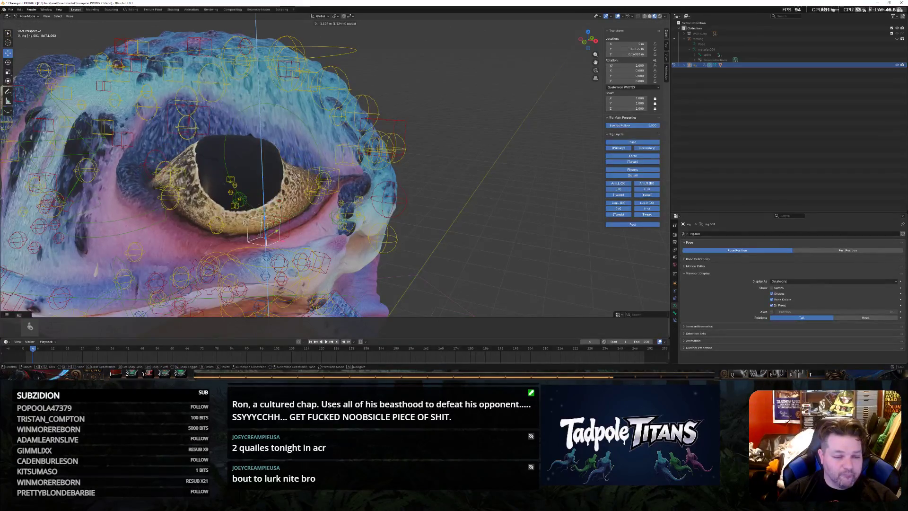
left_click(251, 131)
mouse_move(462, 227)
middle_mouse_down()
mouse_move(496, 234)
mouse_move(456, 214)
mouse_move(373, 88)
middle_mouse_up()
scroll(486, 226, "up", 3)
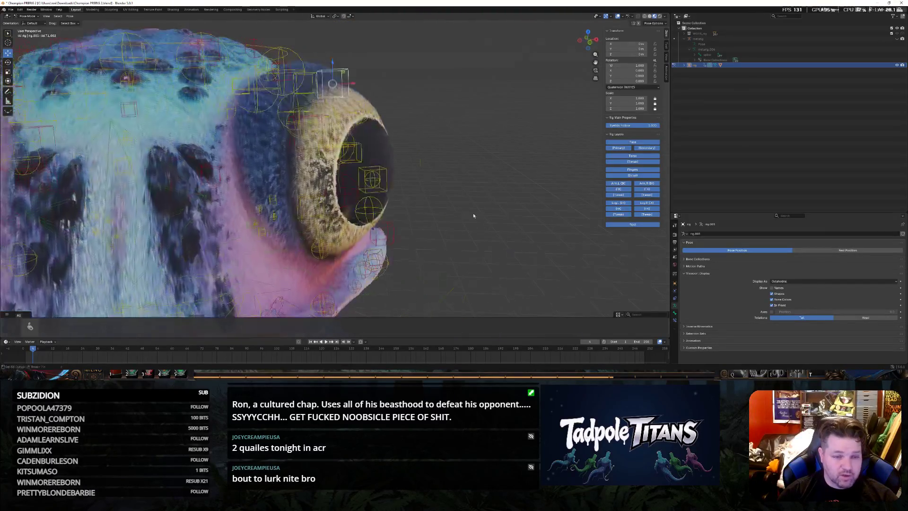
key("g")
key("x")
left_click(355, 68)
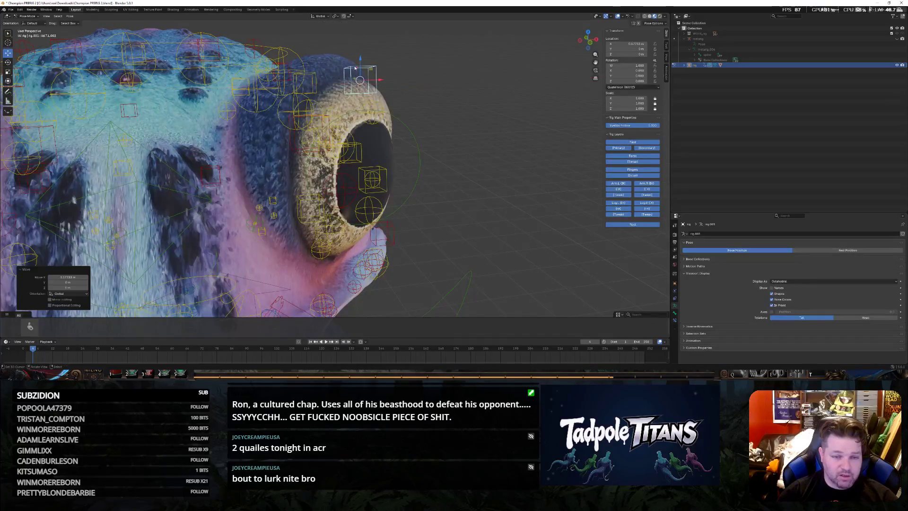
key("g")
left_click(410, 178)
mouse_move(410, 177)
middle_mouse_down()
mouse_move(493, 227)
mouse_move(491, 199)
mouse_move(508, 198)
mouse_move(491, 206)
middle_mouse_up()
key("alt+g")
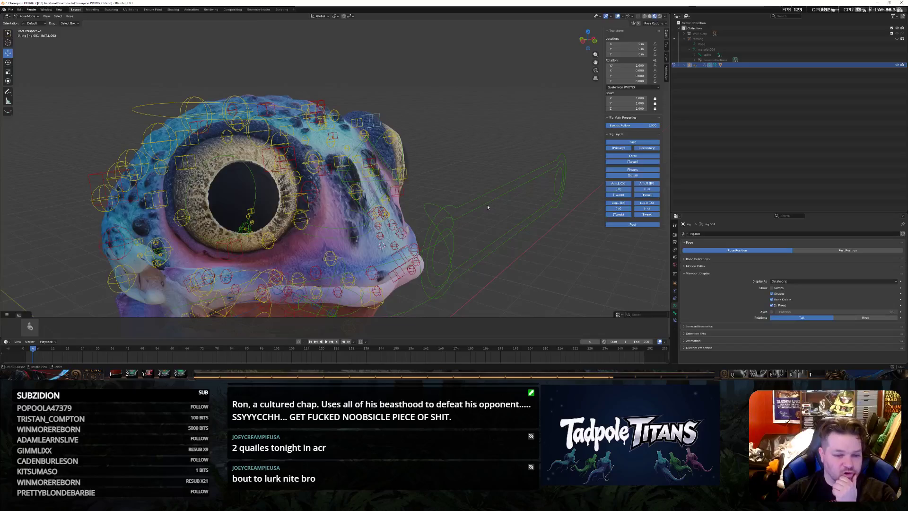
middle_click_drag(488, 207, 512, 142)
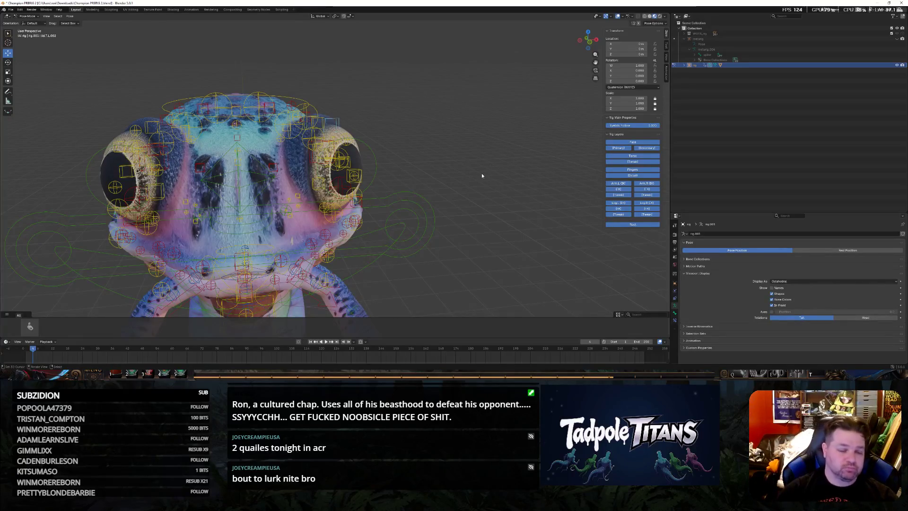
mouse_move(483, 186)
middle_mouse_down()
mouse_move(493, 197)
mouse_move(331, 262)
middle_mouse_up()
scroll(481, 198, "up", 5)
middle_click_drag(459, 170, 312, 181)
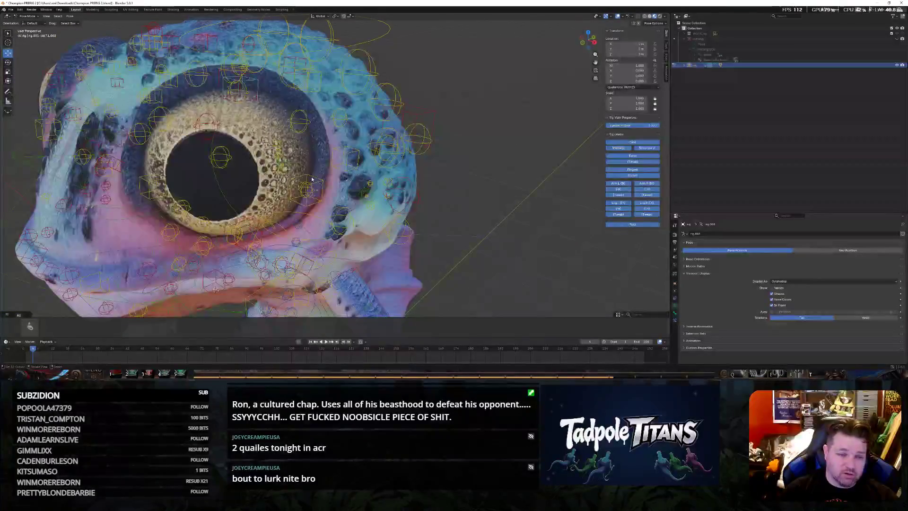
scroll(167, 214, "down", 3)
mouse_move(167, 215)
middle_mouse_down()
mouse_move(465, 192)
mouse_move(433, 195)
mouse_move(443, 149)
mouse_move(411, 205)
middle_mouse_up()
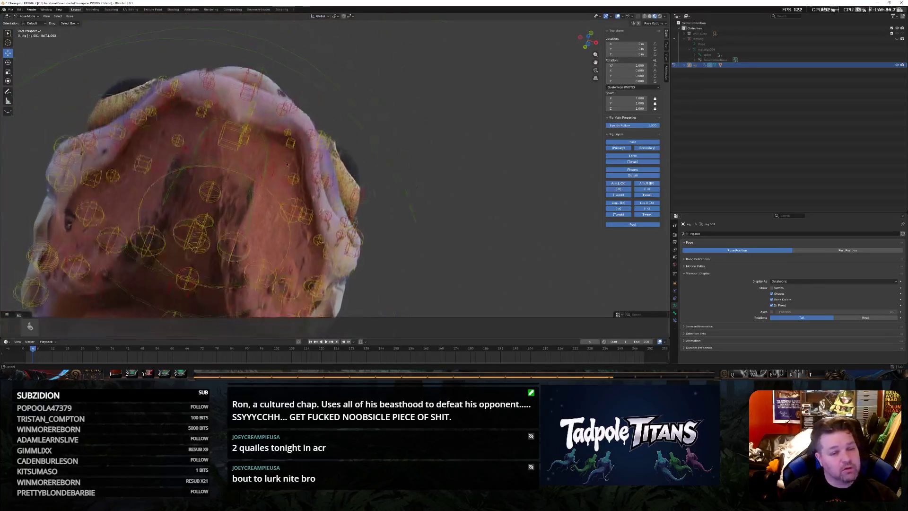
middle_click_drag(190, 101, 283, 112)
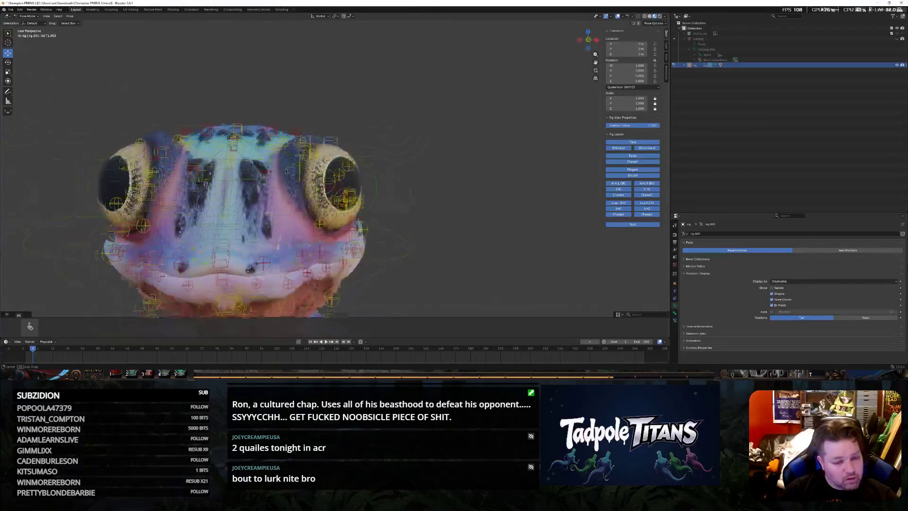
scroll(282, 112, "up", 3)
scroll(269, 156, "up", 3)
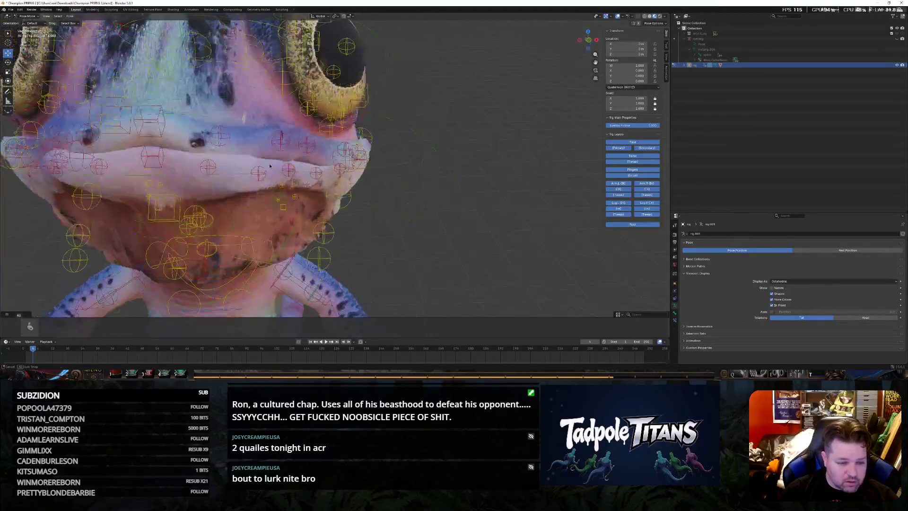
Move a mouth control along Z after checking the mouth from the front
left_click(258, 197)
middle_click_drag(257, 197, 107, 157)
left_click(267, 172)
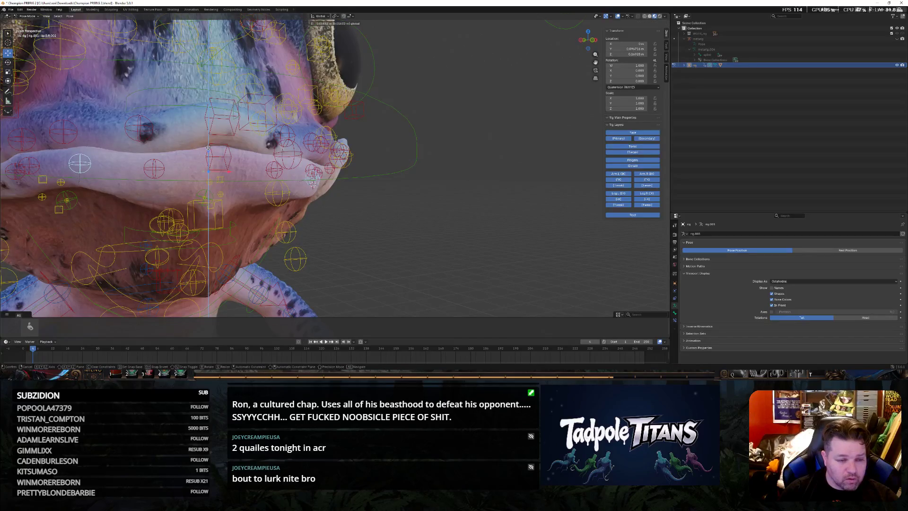
middle_click_drag(390, 197, 371, 197)
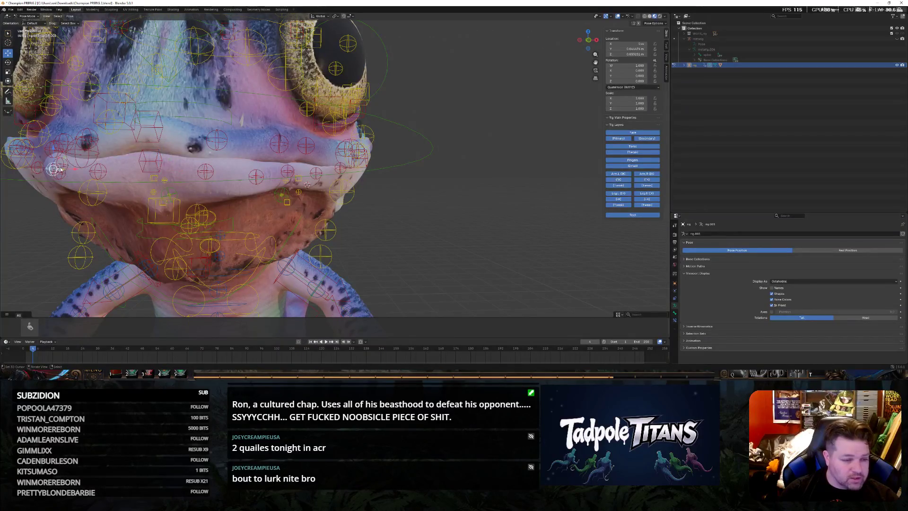
key("g")
key("z")
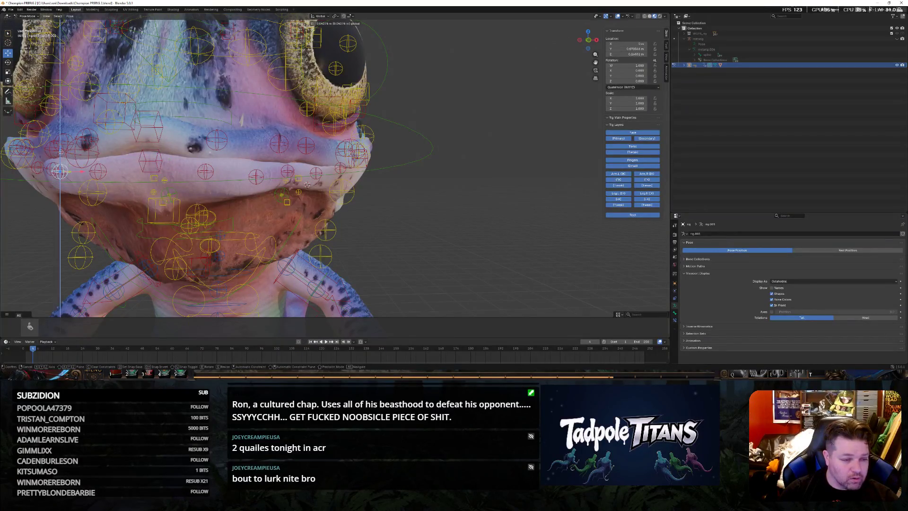
left_click(100, 173)
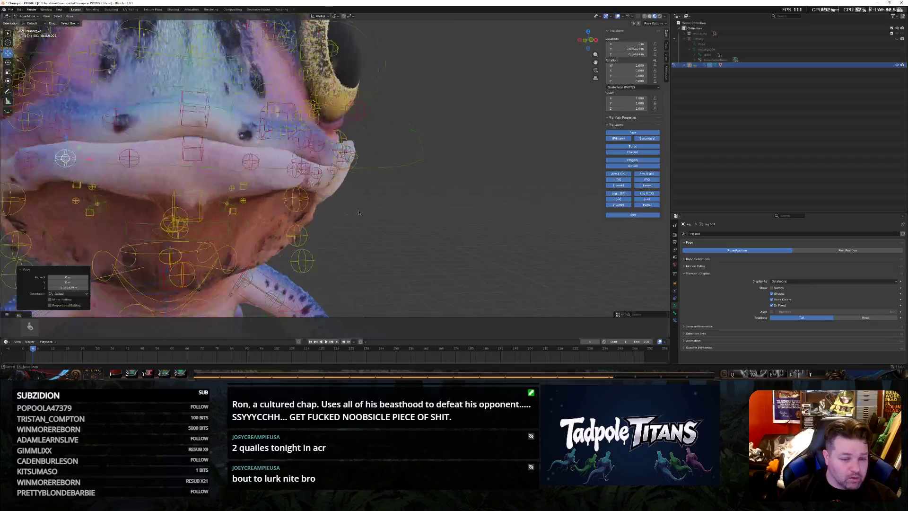
middle_click_drag(100, 173, 351, 213)
Scale a lip control, lower it along Z, and set a second mouth control's height along Z
left_click(248, 186)
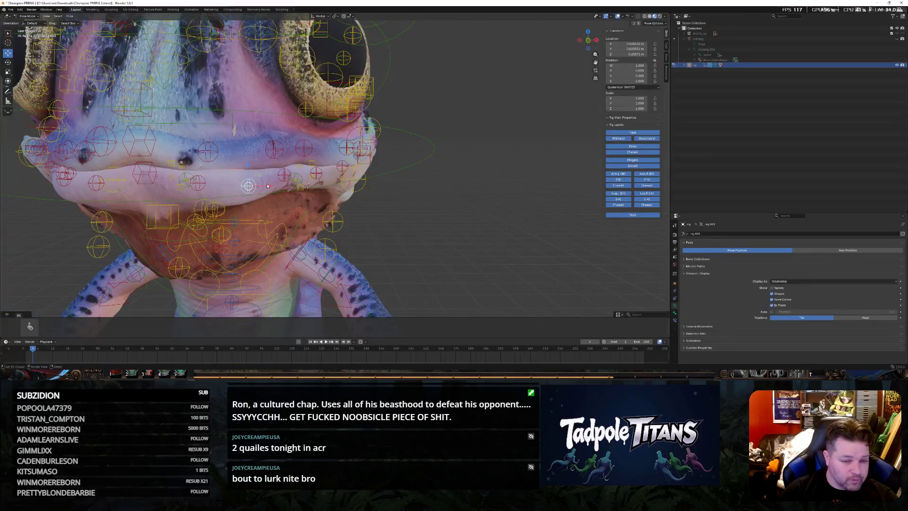
scroll(84, 179, "up", 2)
scroll(128, 174, "up", 2)
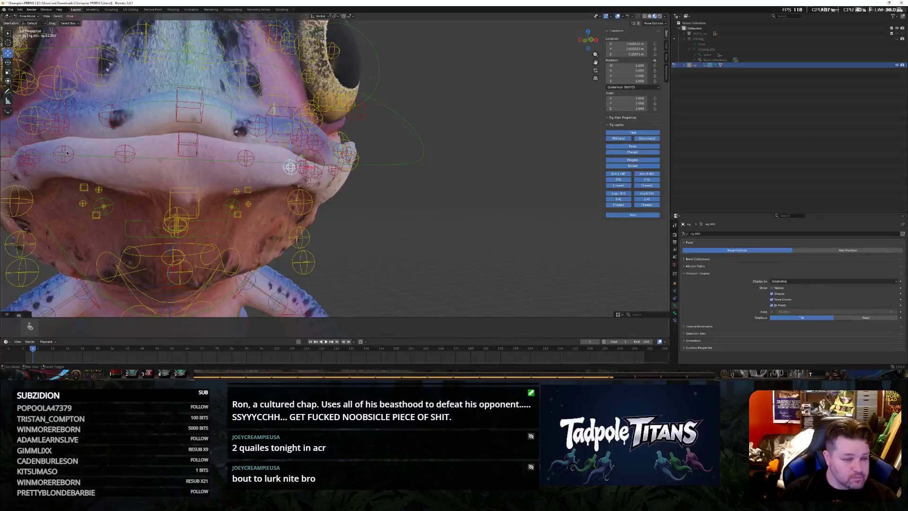
scroll(174, 150, "down", 4)
key("s")
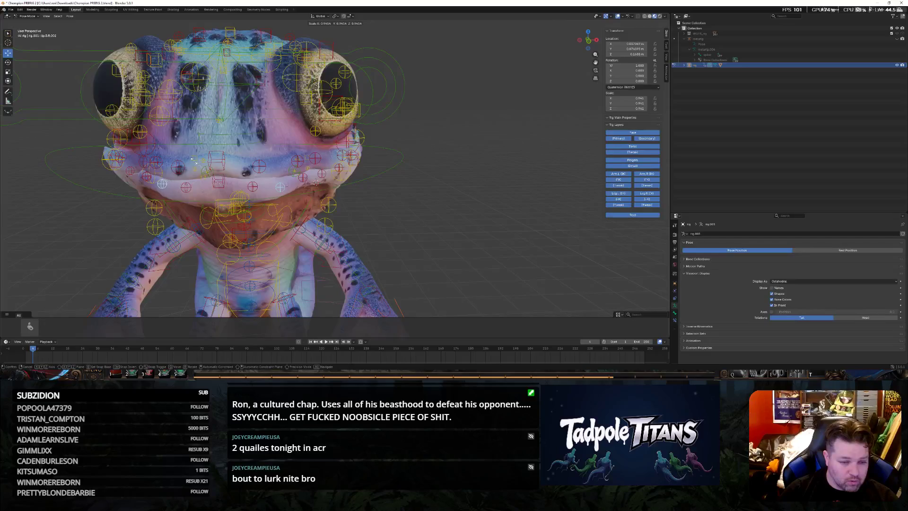
left_click(197, 162)
scroll(197, 162, "up", 3)
mouse_move(197, 162)
middle_mouse_down()
mouse_move(482, 215)
mouse_move(420, 215)
mouse_move(442, 211)
middle_mouse_up()
scroll(421, 215, "down", 3)
scroll(443, 212, "up", 3)
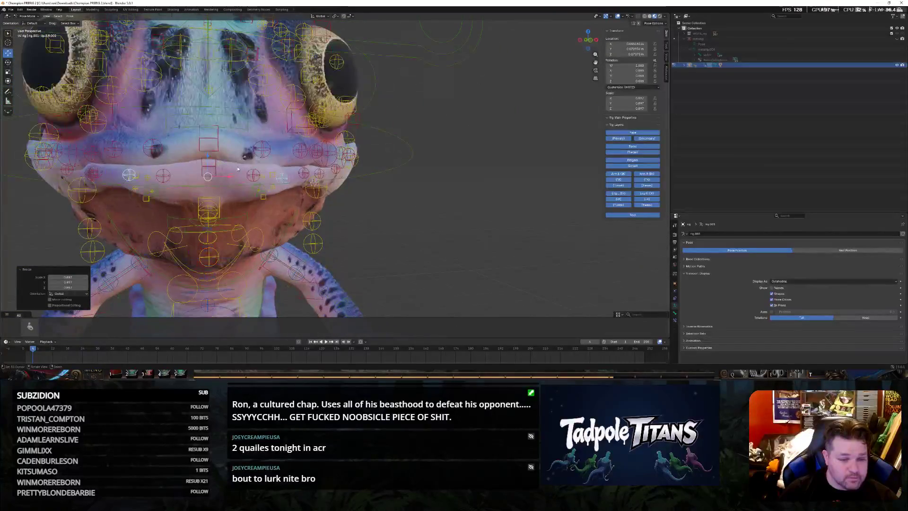
key("g")
key("z")
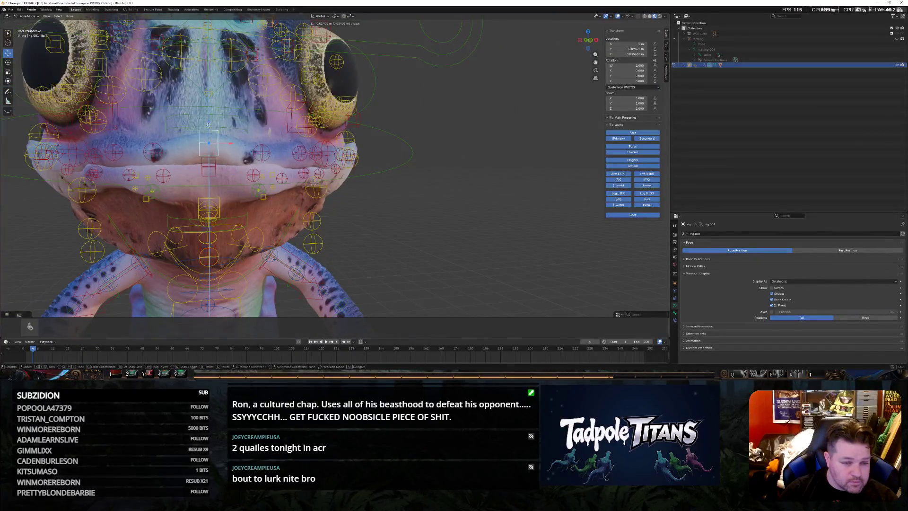
left_click(210, 126)
left_click(153, 145)
key("g")
key("z")
left_click(153, 147)
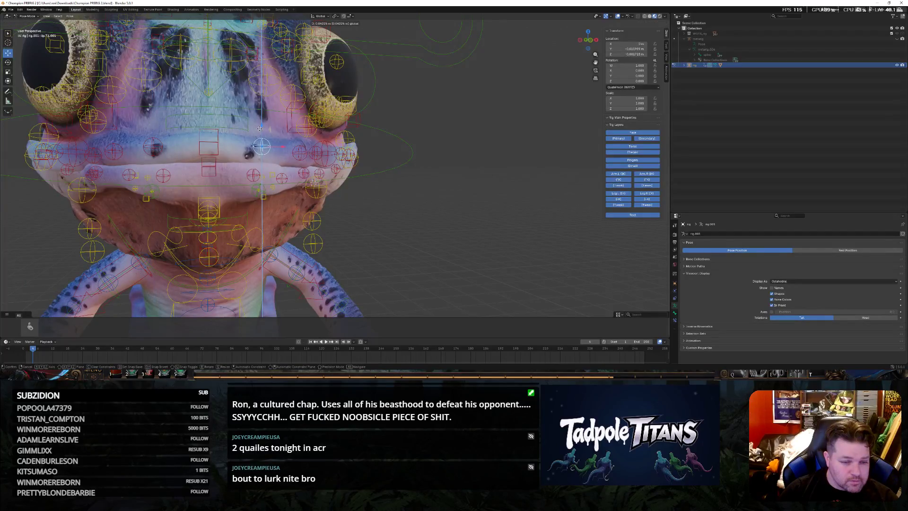
Inspect the reshaped mouth from the side, cancelling a stray move
middle_click_drag(261, 129, 395, 217)
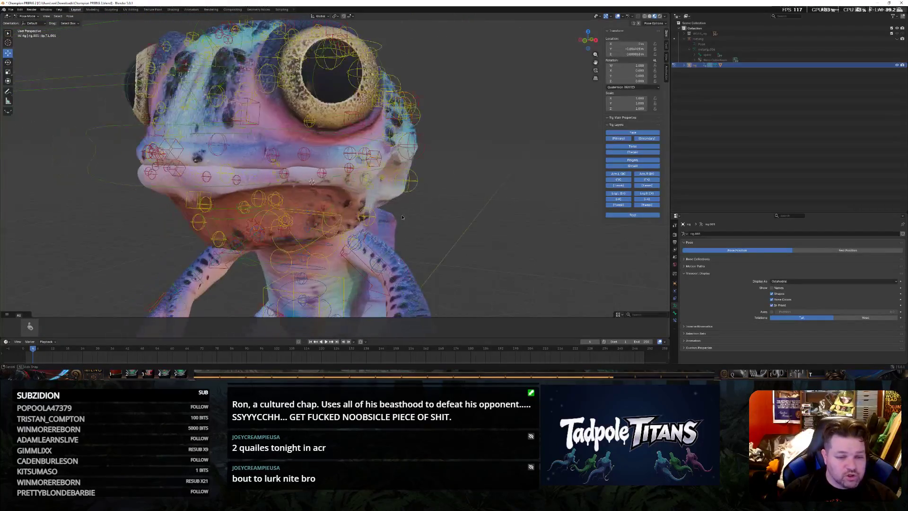
scroll(395, 216, "up", 2)
scroll(440, 231, "up", 1)
scroll(485, 245, "up", 2)
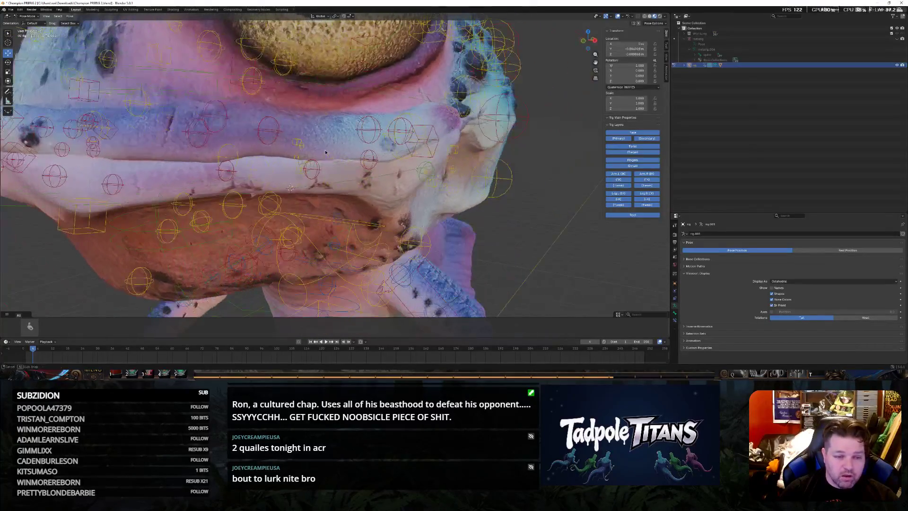
middle_click_drag(320, 152, 329, 156)
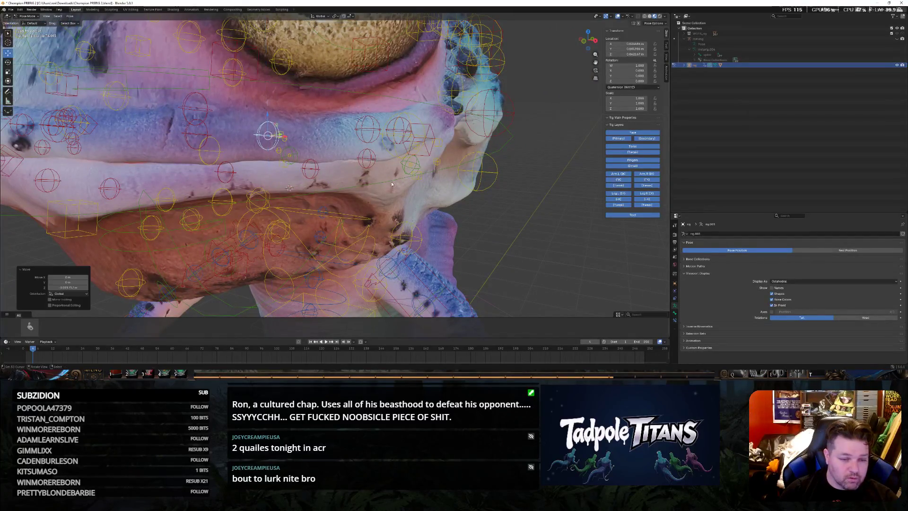
middle_click_drag(289, 188, 337, 170)
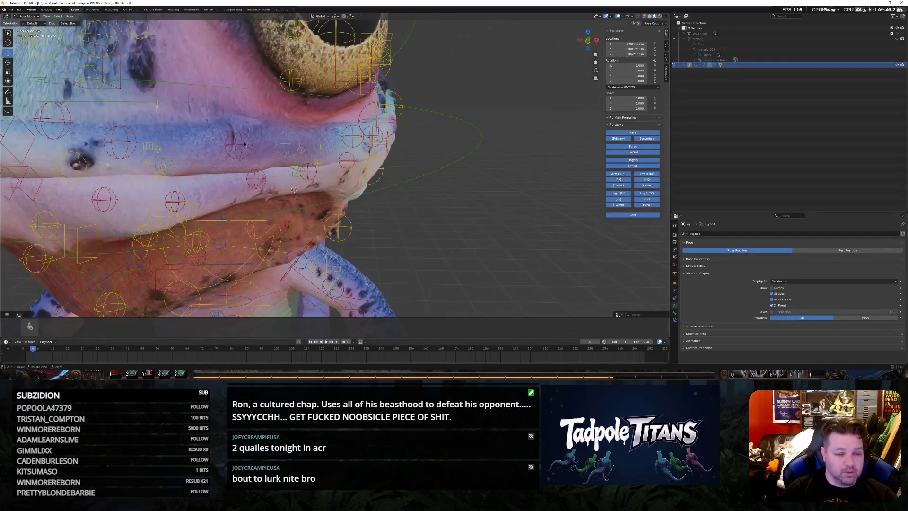
mouse_move(239, 125)
middle_mouse_down()
mouse_move(396, 211)
mouse_move(443, 211)
middle_mouse_up()
scroll(397, 210, "up", 2)
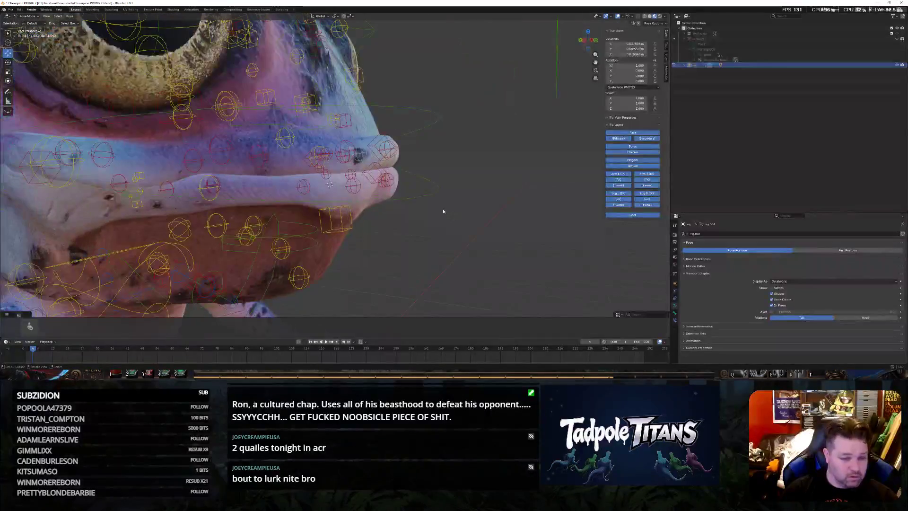
mouse_move(201, 158)
middle_mouse_down()
mouse_move(221, 155)
mouse_move(177, 150)
middle_mouse_up()
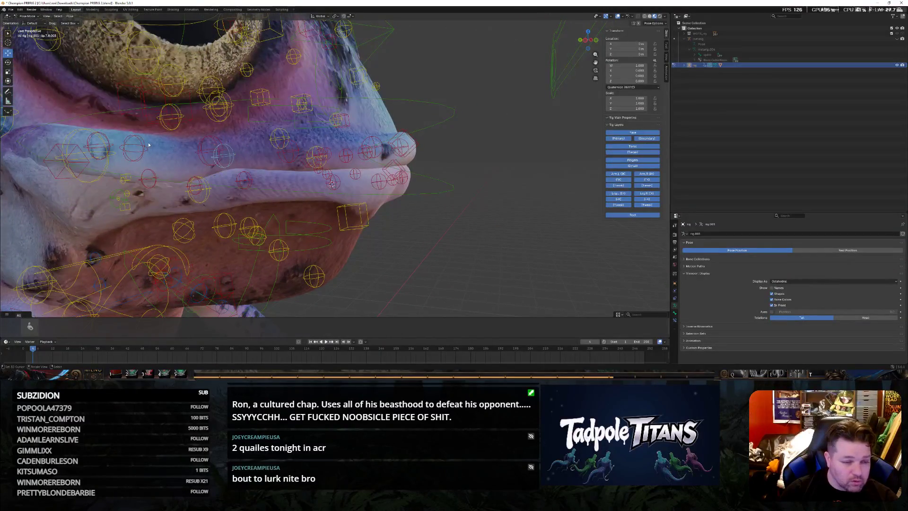
right_click(134, 126)
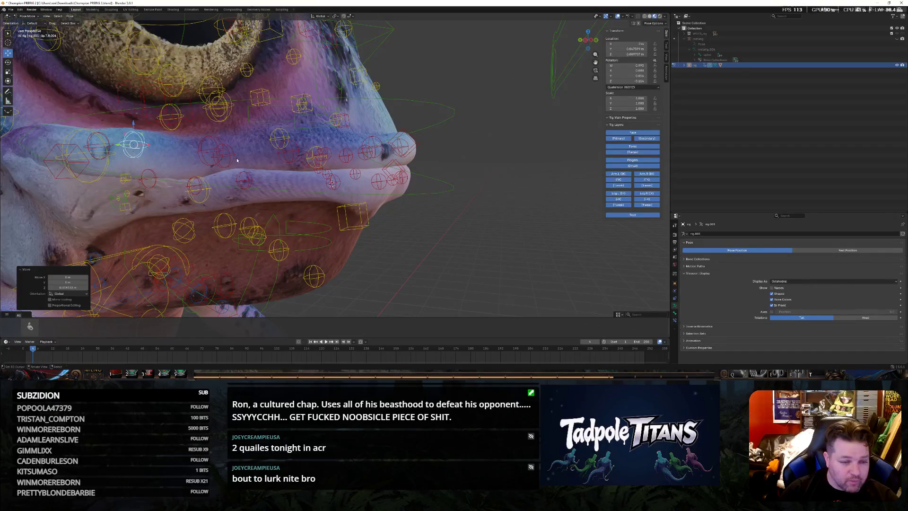
Shift another lip control vertically along Z twice to refine the mouth's side
left_click(224, 156)
key("g")
key("z")
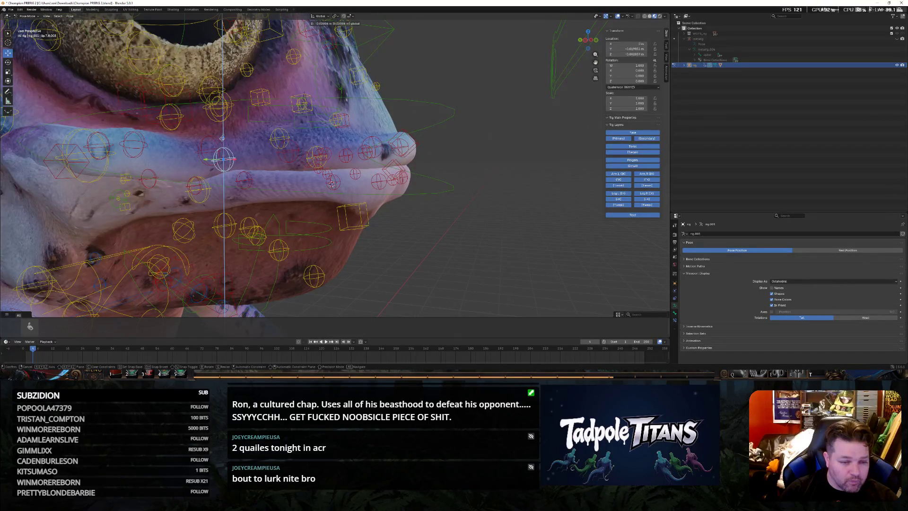
left_click(249, 155)
middle_click_drag(249, 155, 265, 175)
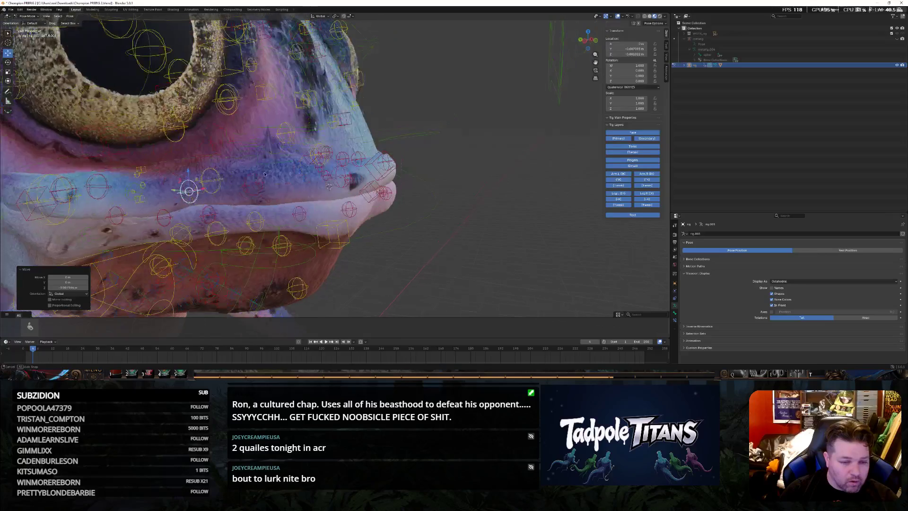
key("g")
key("z")
left_click(193, 168)
scroll(194, 168, "down", 4)
mouse_move(193, 167)
middle_mouse_down()
mouse_move(390, 231)
mouse_move(248, 203)
middle_mouse_up()
scroll(248, 202, "up", 2)
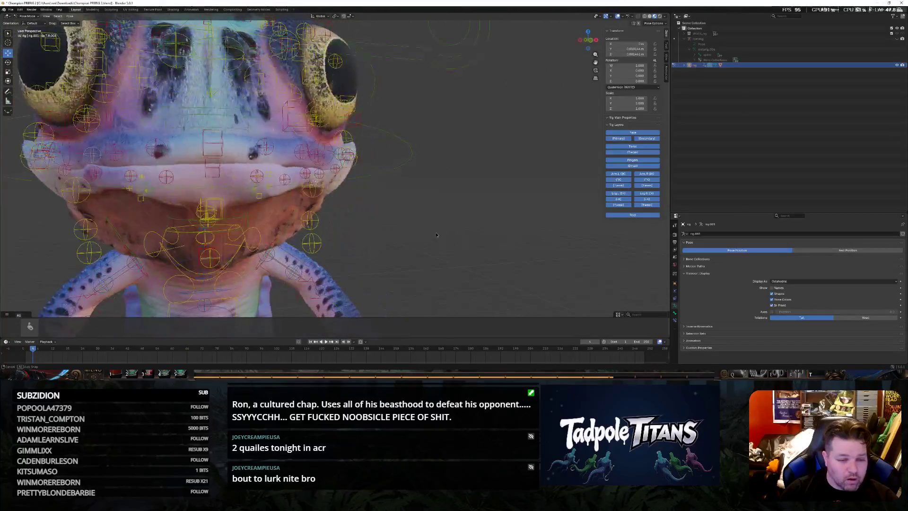
scroll(248, 203, "up", 2)
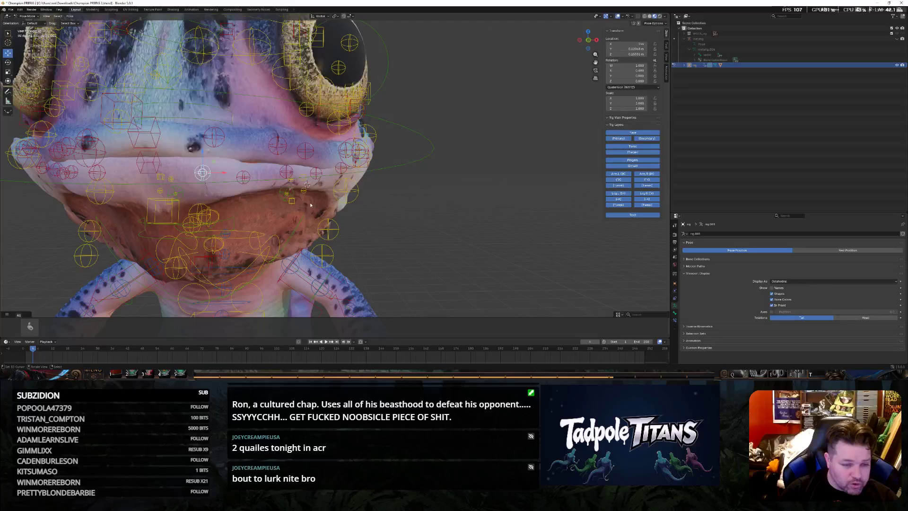
Confirm a lip control's move and review the mouth from side and front views
middle_click_drag(311, 205, 218, 180)
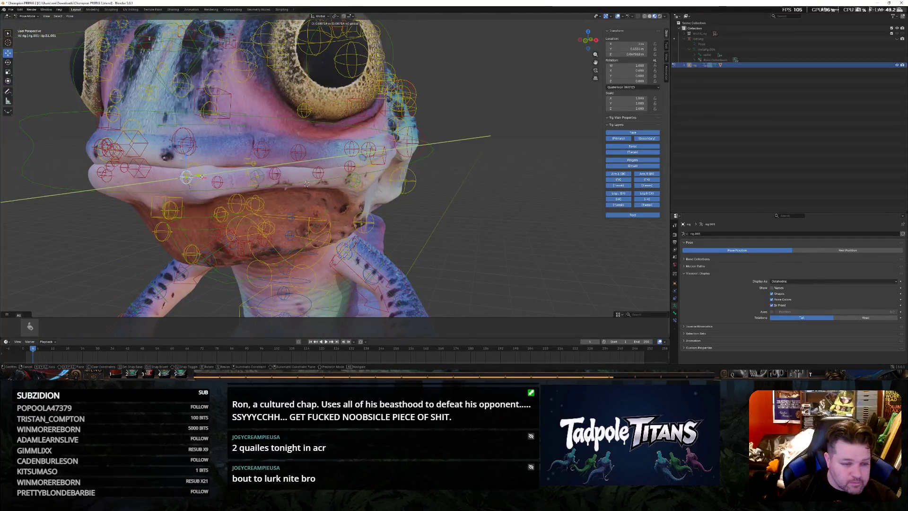
left_click(202, 178)
scroll(213, 184, "up", 3)
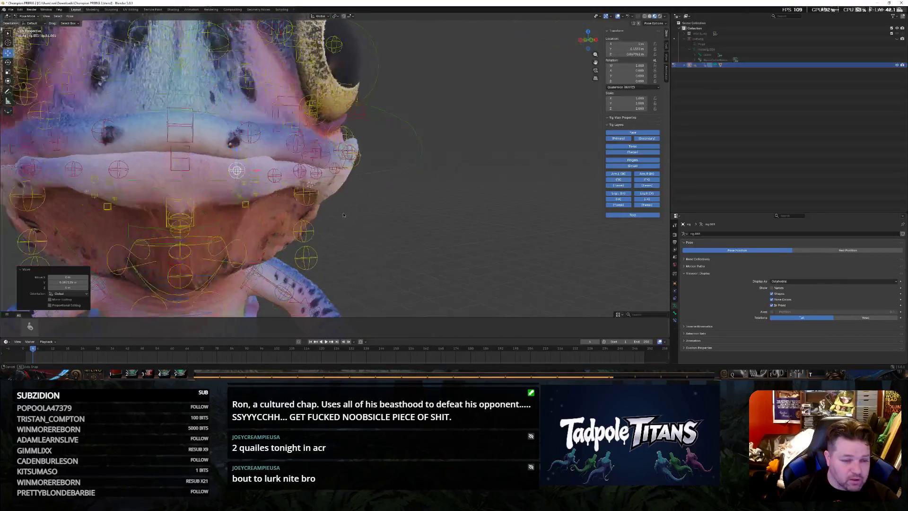
scroll(309, 212, "down", 3)
mouse_move(310, 212)
middle_mouse_down()
mouse_move(369, 213)
mouse_move(242, 199)
middle_mouse_up()
scroll(259, 201, "up", 2)
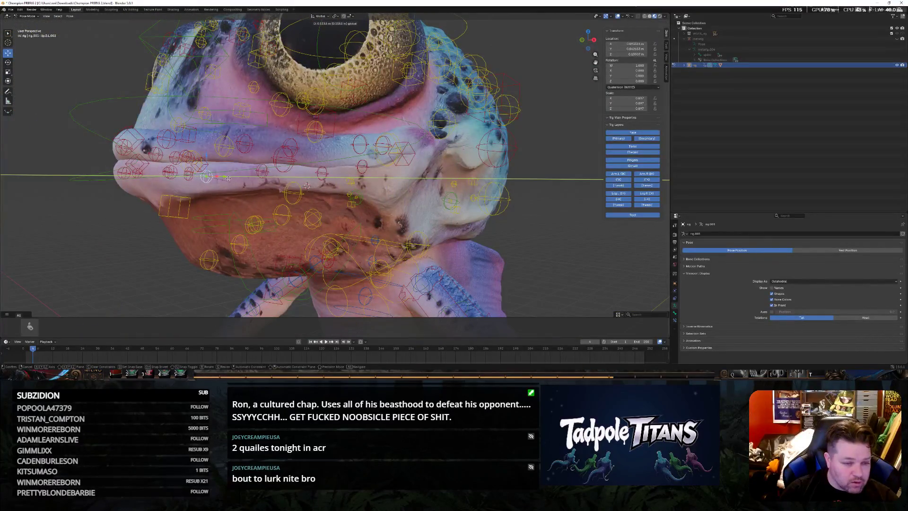
mouse_move(268, 211)
middle_mouse_down()
mouse_move(298, 213)
mouse_move(279, 209)
mouse_move(339, 191)
middle_mouse_up()
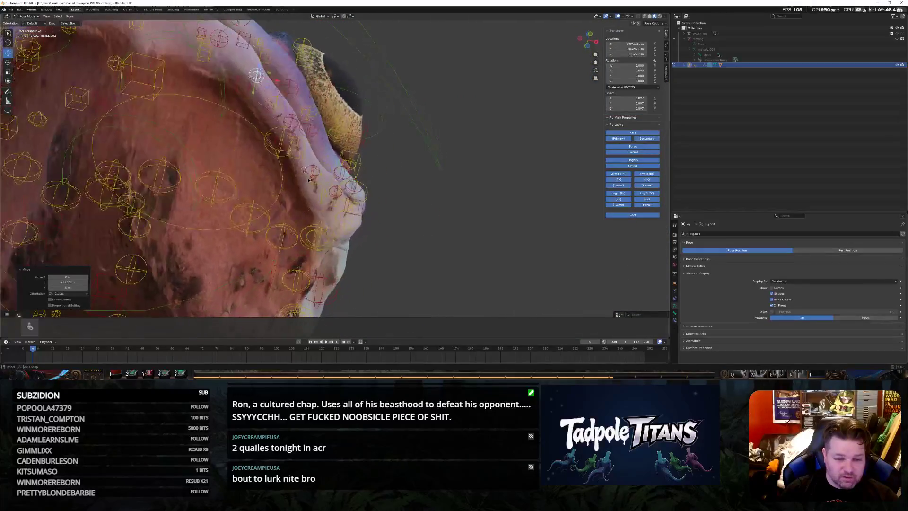
Clear the mouth control's location with Alt+G and check the closed lips from side, below and front
key("alt+g")
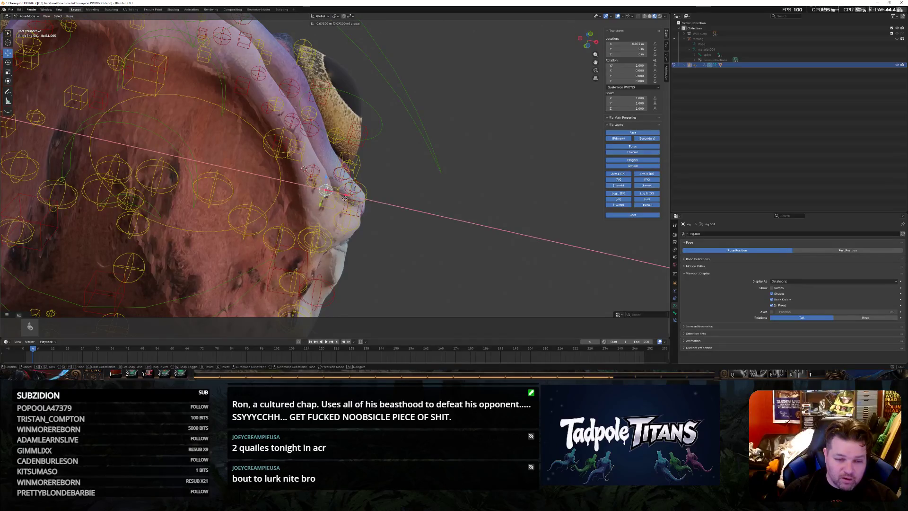
mouse_move(347, 199)
middle_mouse_down()
mouse_move(383, 248)
mouse_move(399, 223)
middle_mouse_up()
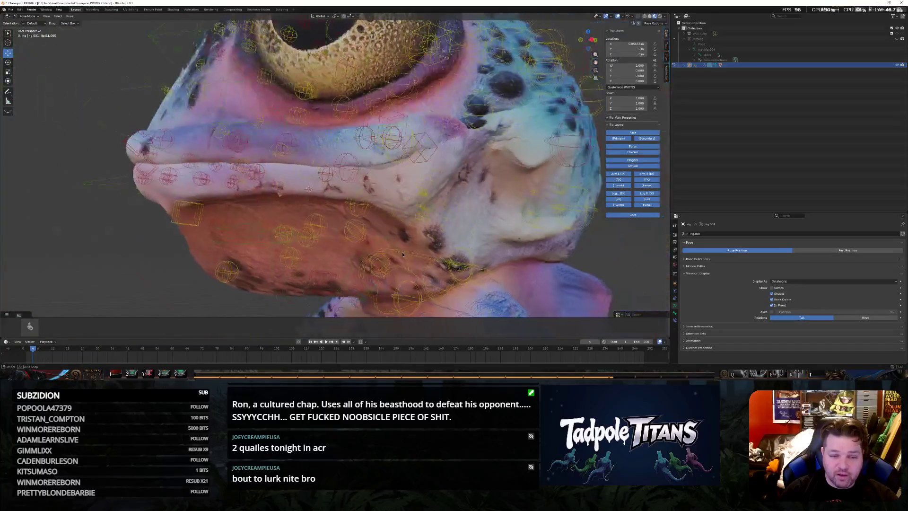
middle_click_drag(387, 142, 344, 167)
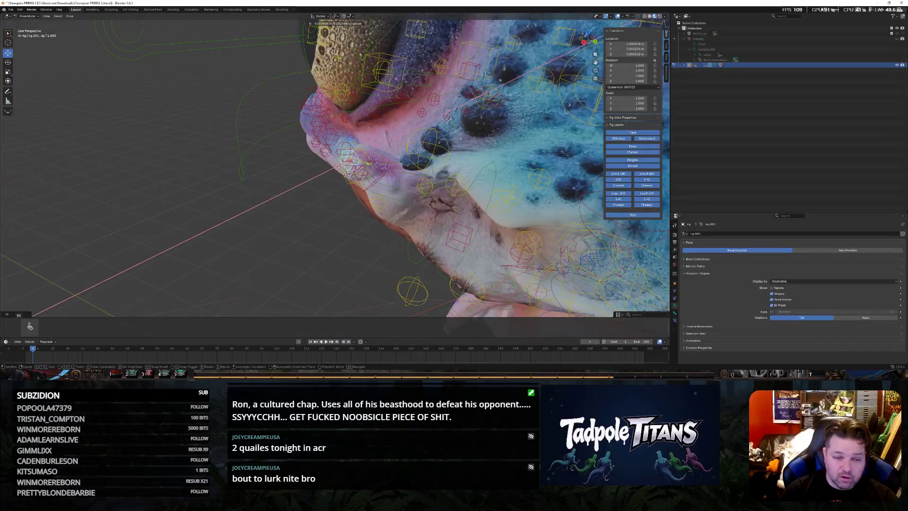
middle_click_drag(335, 183, 442, 218)
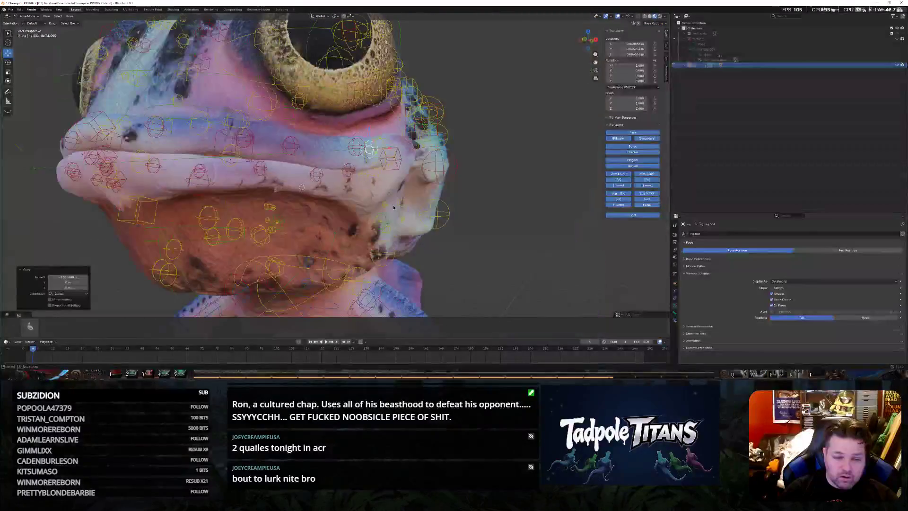
scroll(441, 218, "down", 3)
mouse_move(441, 218)
middle_mouse_down()
mouse_move(486, 216)
mouse_move(333, 184)
middle_mouse_up()
scroll(486, 215, "up", 5)
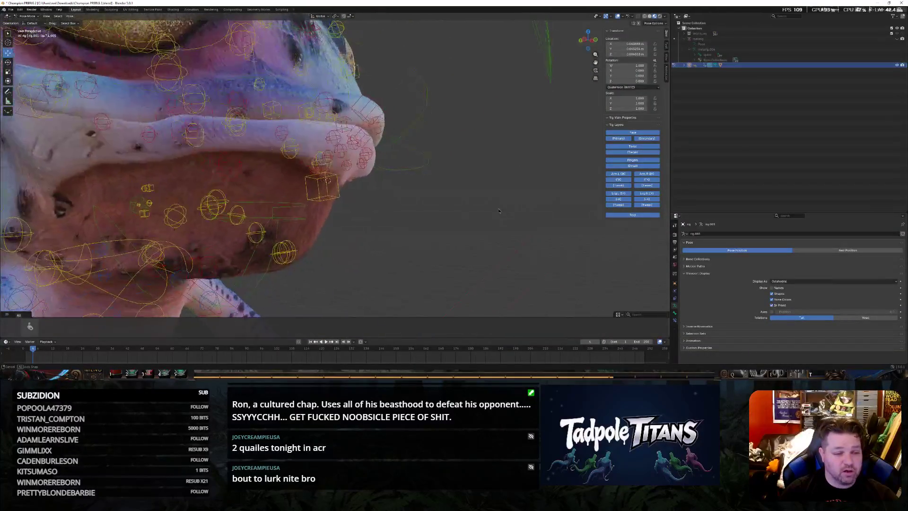
scroll(282, 167, "down", 2)
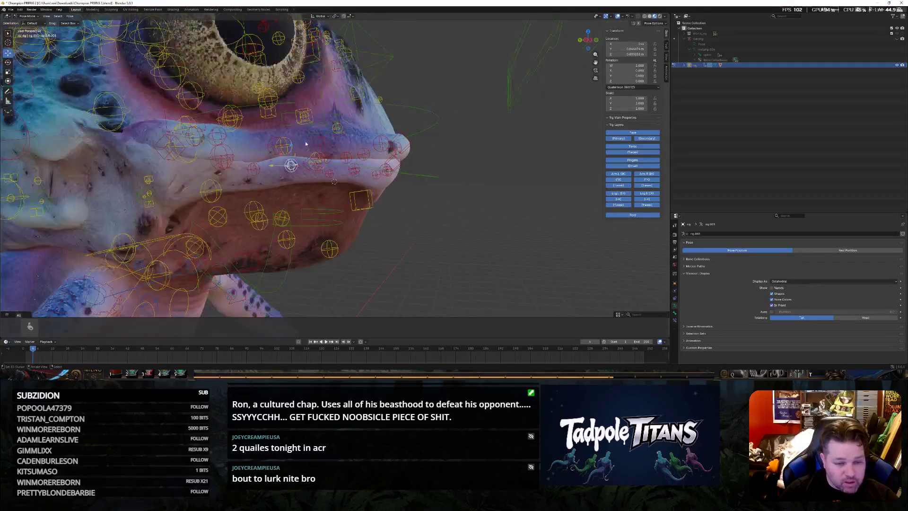
scroll(282, 156, "up", 4)
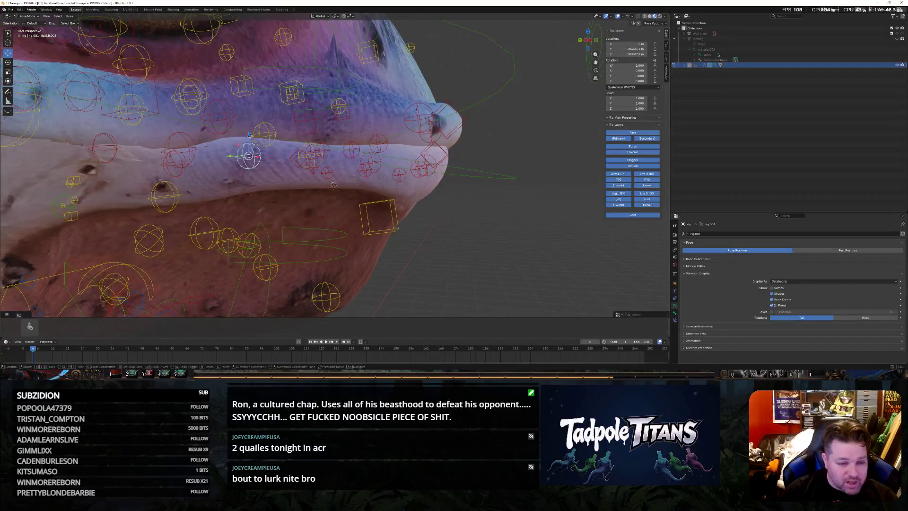
Shift the upper-lip control near the snout along Z, then along Y, and review it from the front
left_click(256, 172)
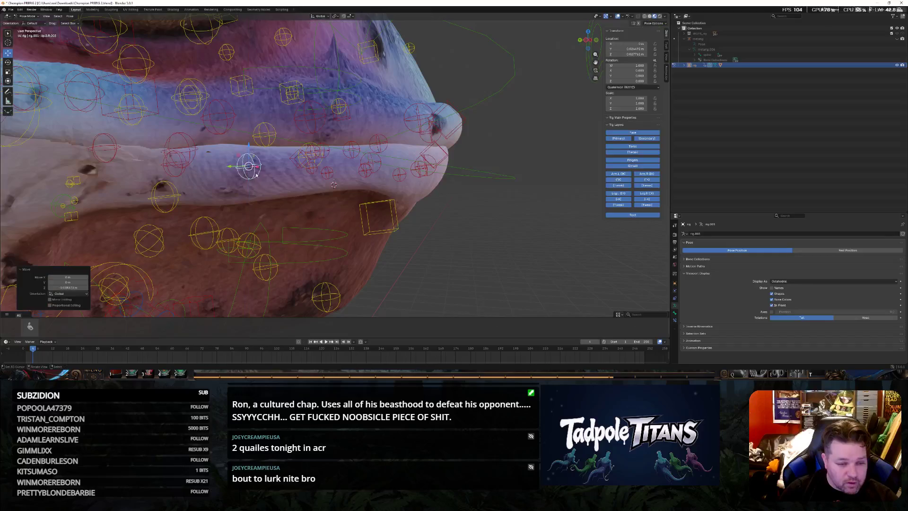
middle_click_drag(333, 184, 343, 189)
key("g")
key("y")
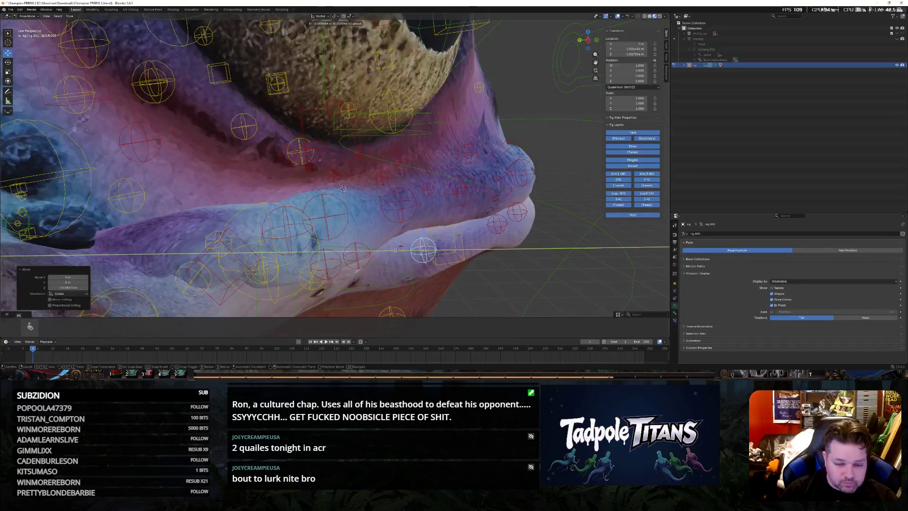
left_click(342, 189)
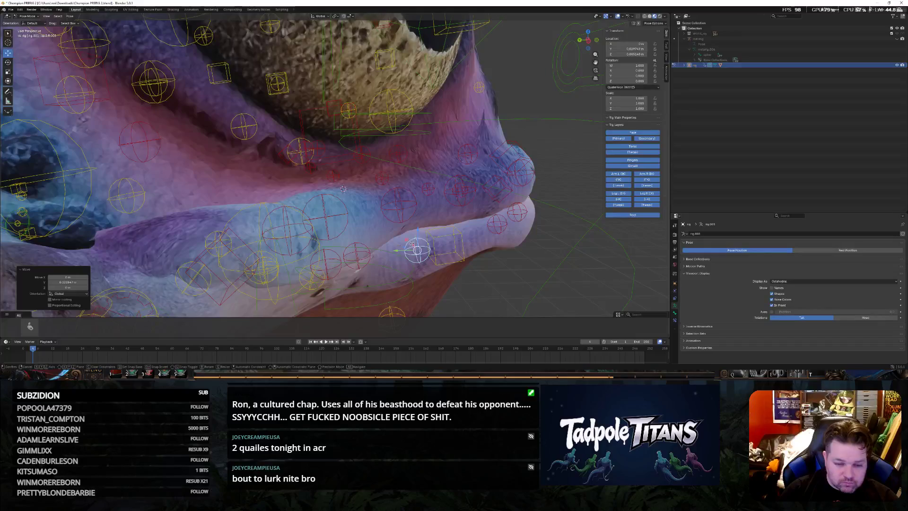
mouse_move(493, 268)
middle_mouse_down()
mouse_move(342, 232)
mouse_move(319, 247)
mouse_move(269, 245)
mouse_move(192, 203)
middle_mouse_up()
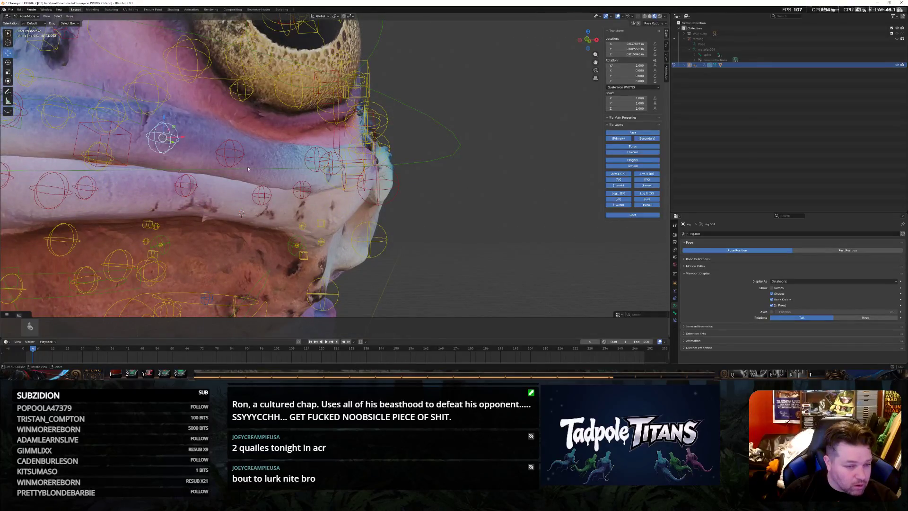
middle_click_drag(247, 169, 245, 220)
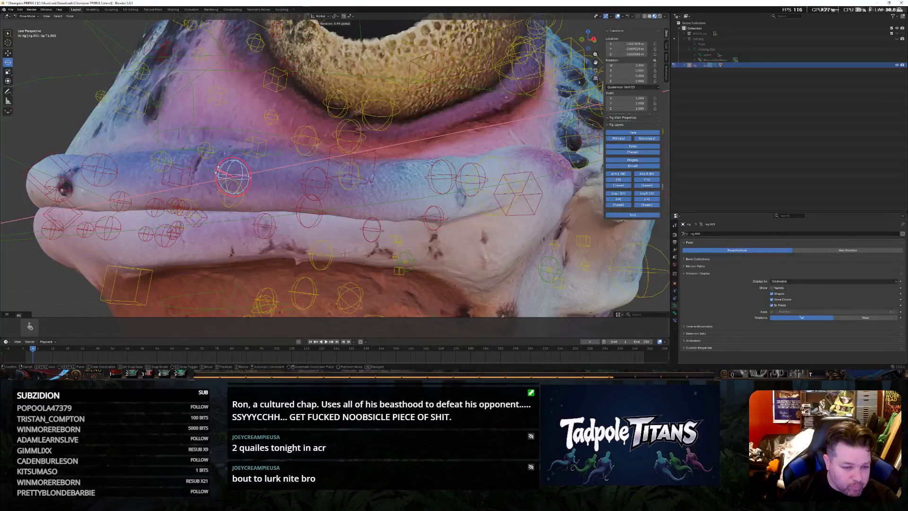
mouse_move(216, 172)
middle_mouse_down()
mouse_move(243, 247)
mouse_move(277, 267)
mouse_move(351, 244)
mouse_move(321, 245)
middle_mouse_up()
scroll(242, 247, "down", 6)
scroll(350, 245, "up", 5)
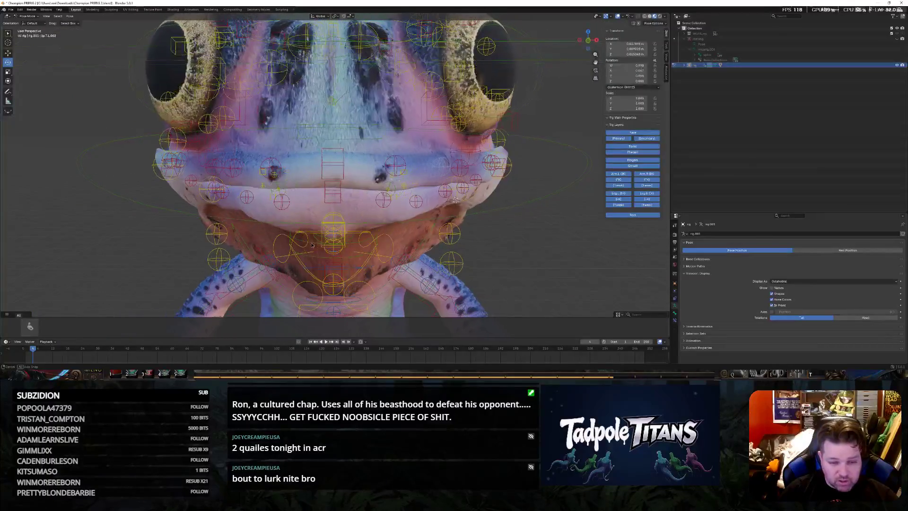
scroll(296, 240, "up", 2)
Slide the selected upper-lip control sideways along Y after viewing the mouth from several angles
middle_click_drag(252, 222, 113, 91)
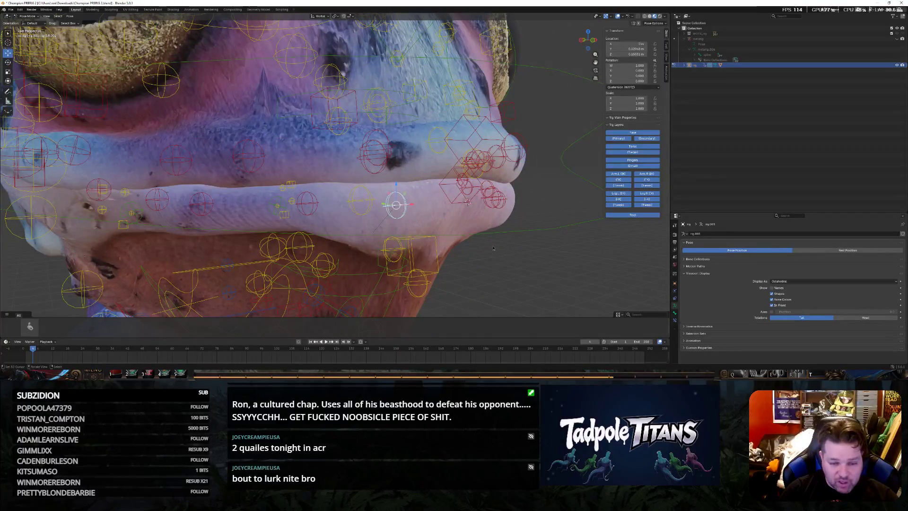
middle_click_drag(493, 248, 485, 203)
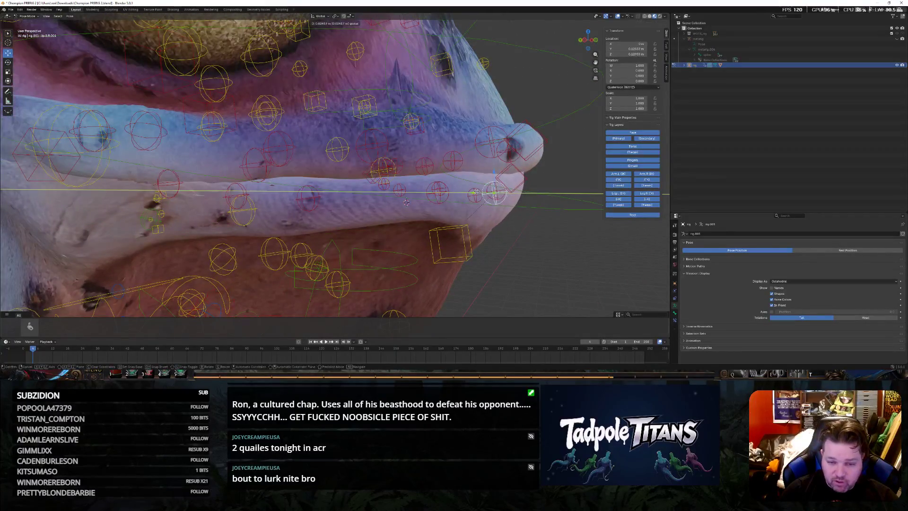
middle_click_drag(405, 202, 538, 237)
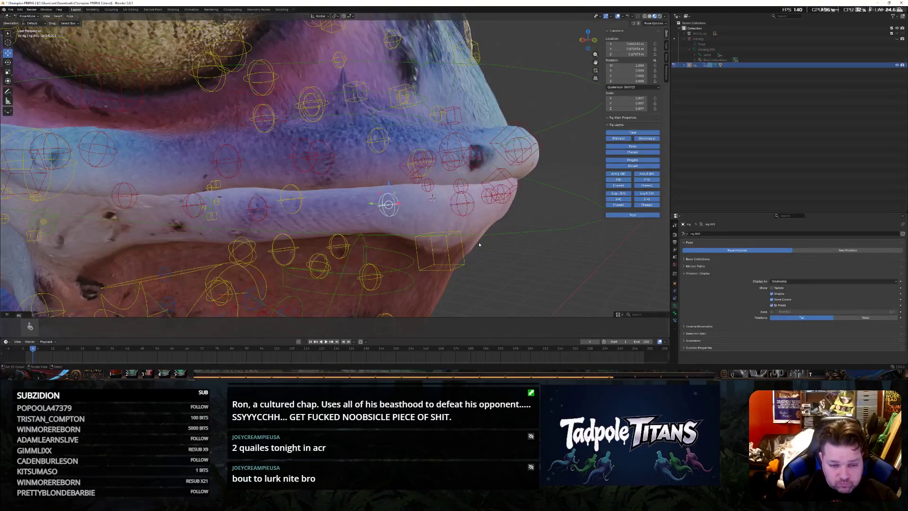
middle_click_drag(428, 206, 507, 232)
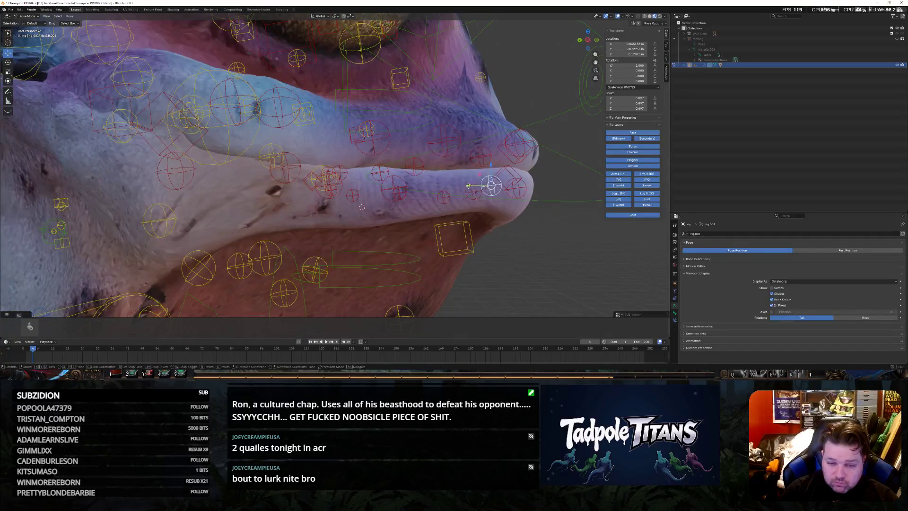
key("g")
key("y")
left_click(361, 207)
mouse_move(361, 207)
middle_mouse_down()
mouse_move(471, 232)
mouse_move(537, 234)
middle_mouse_up()
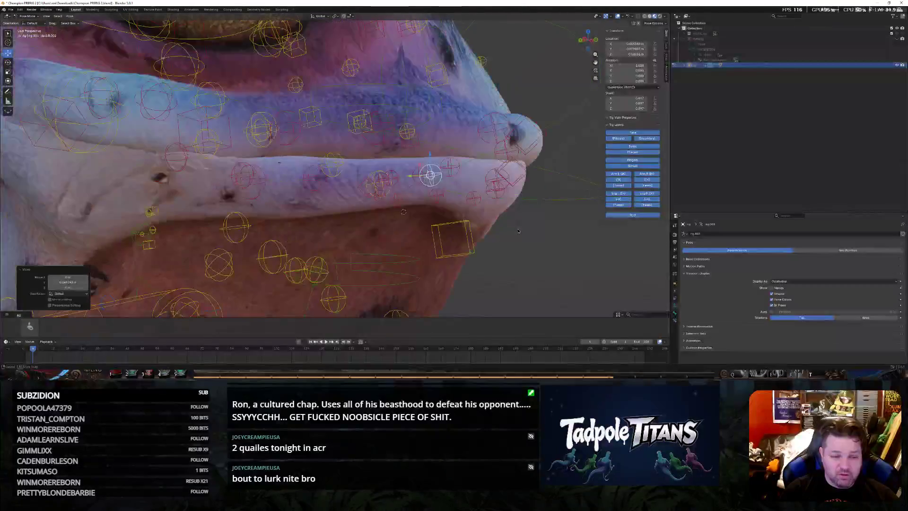
Slide the neighbouring lip control along Y as well and check the mouth from the front
left_click(441, 206)
key("g")
key("y")
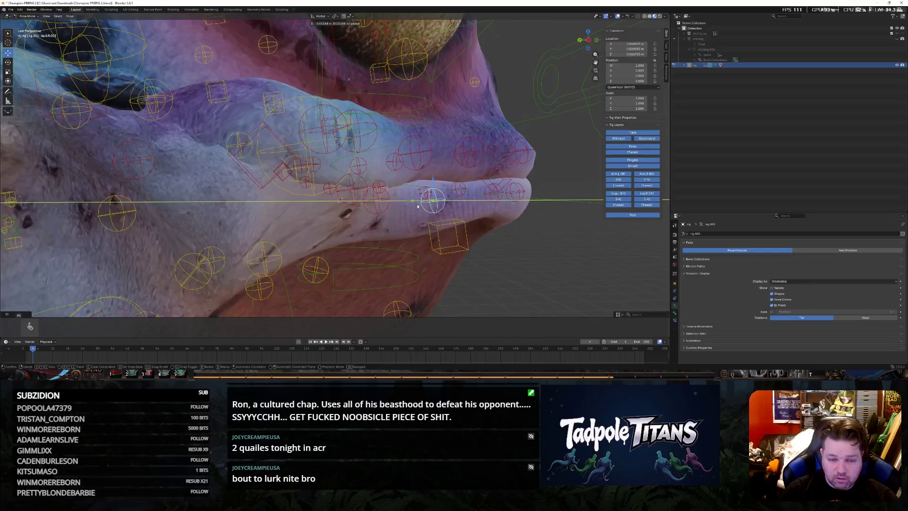
left_click(417, 205)
middle_click_drag(418, 204, 495, 255)
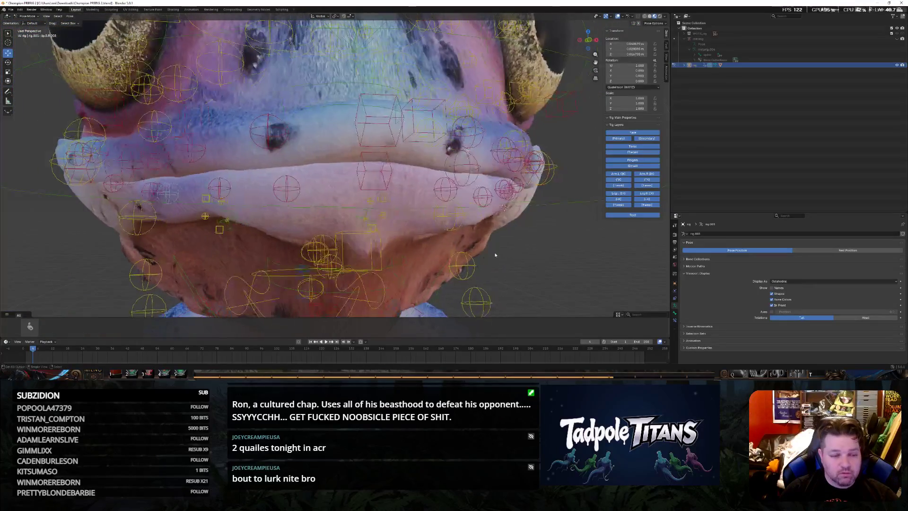
scroll(495, 256, "down", 3)
middle_click_drag(495, 255, 547, 258)
scroll(547, 259, "up", 2)
scroll(547, 258, "up", 3)
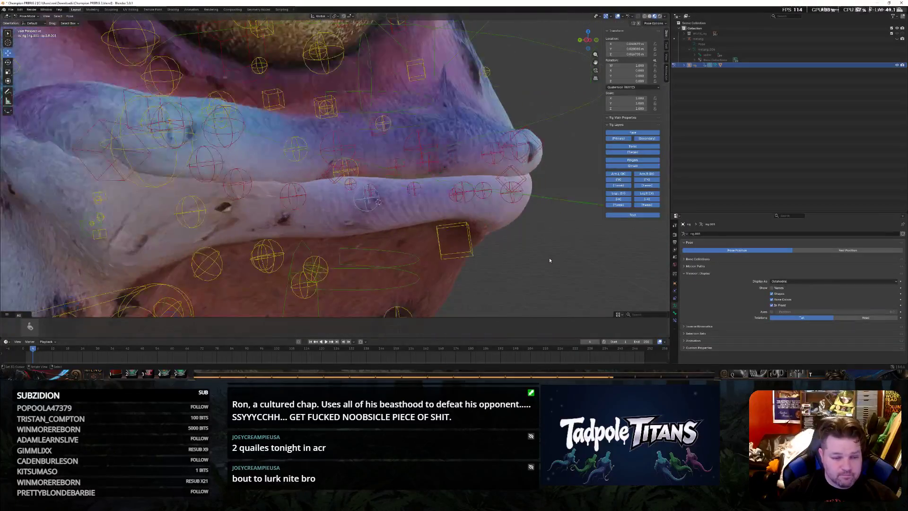
Nudge the lip control along Y and then along X to settle the mouth corner
key("g")
key("y")
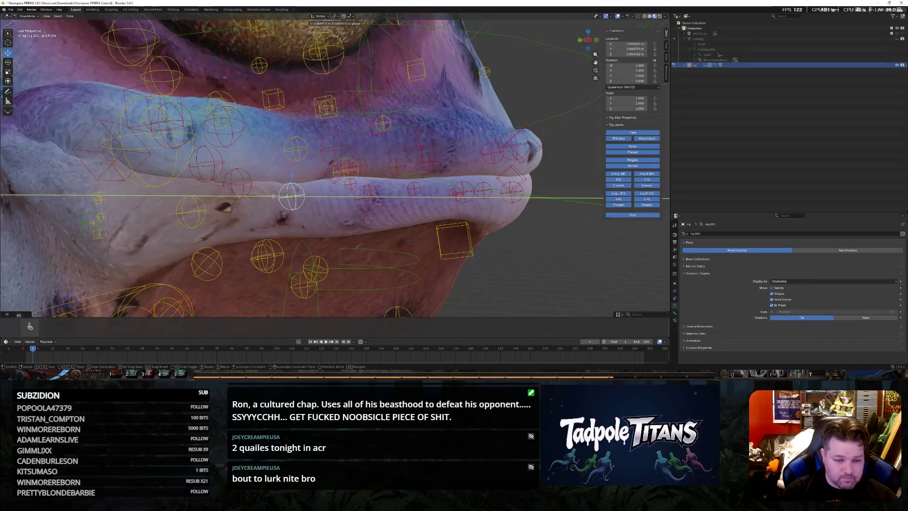
left_click(236, 186)
key("g")
key("x")
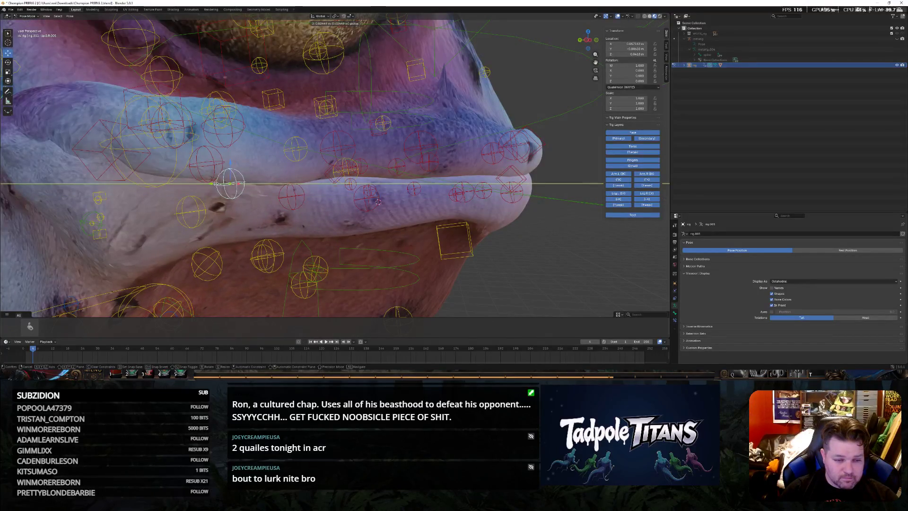
left_click(215, 183)
mouse_move(216, 183)
middle_mouse_down()
mouse_move(486, 250)
mouse_move(343, 162)
middle_mouse_up()
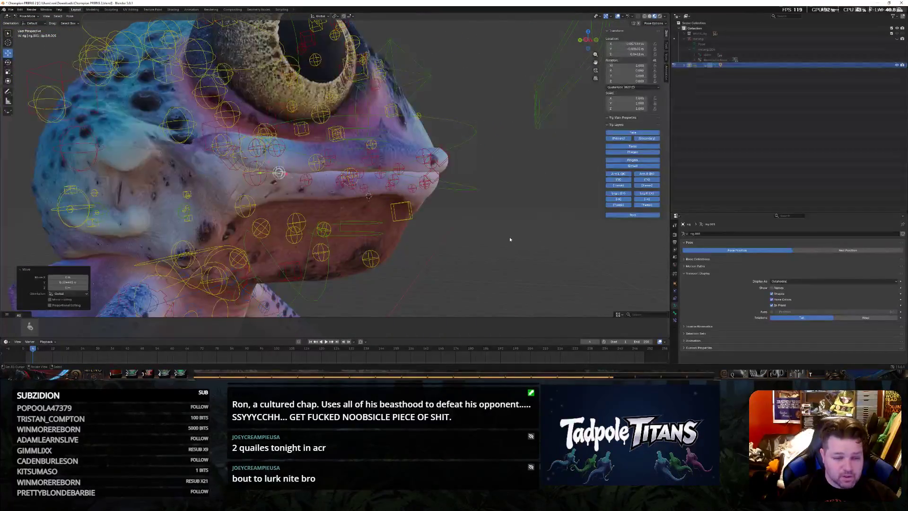
scroll(473, 232, "up", 4)
Cancel a stray move, pick the upper-lip control and lower it along Z
middle_click_drag(472, 233, 398, 198)
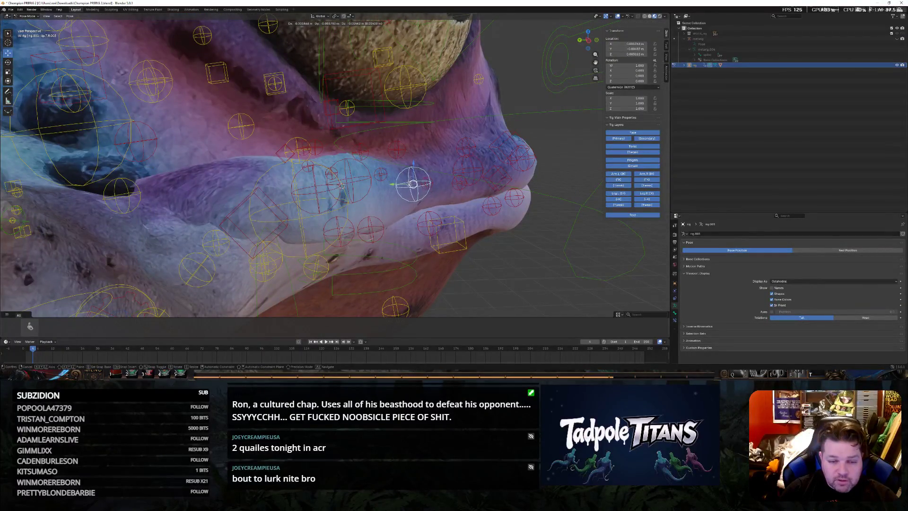
key("x")
key("Escape")
left_click(571, 236)
middle_click_drag(571, 236, 457, 236)
left_click(445, 188)
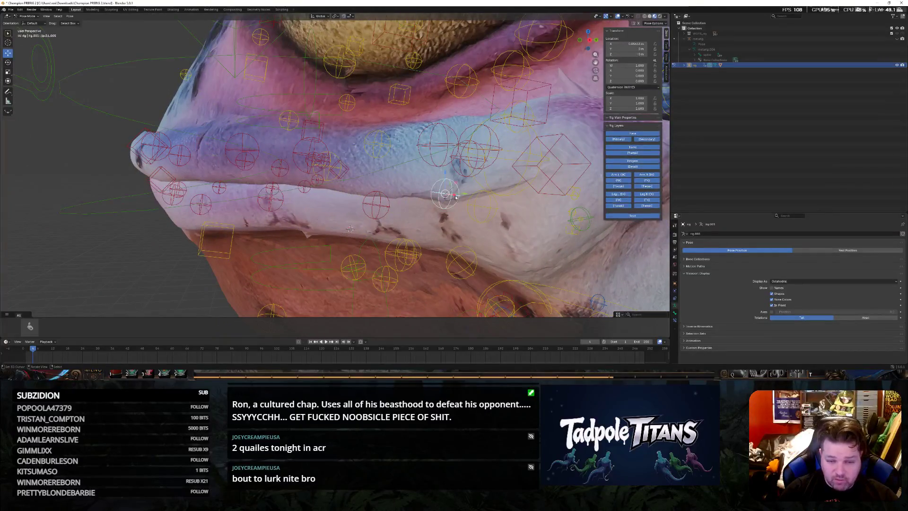
key("g")
key("z")
left_click(445, 190)
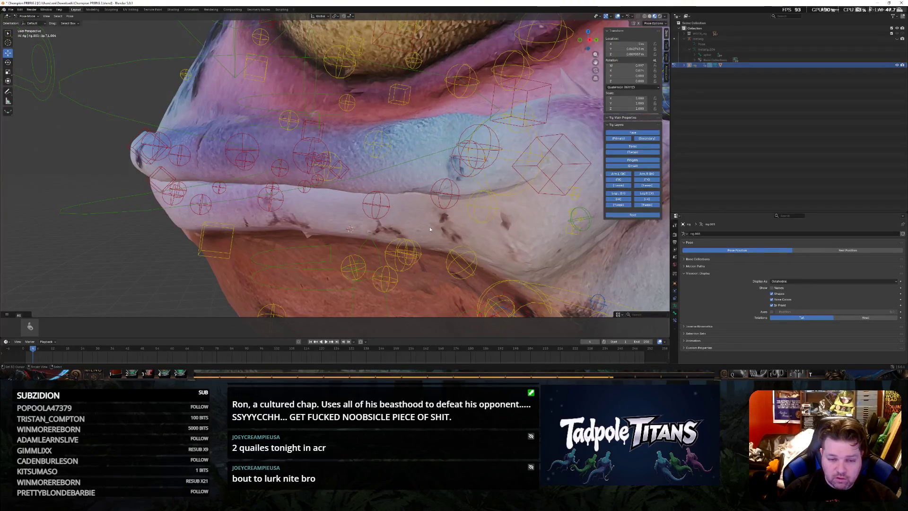
scroll(423, 147, "down", 5)
Undo the unwanted extra move, leaving the control unchanged, and frame the whole frog with Home
middle_click_drag(423, 148, 474, 245)
scroll(355, 212, "up", 3)
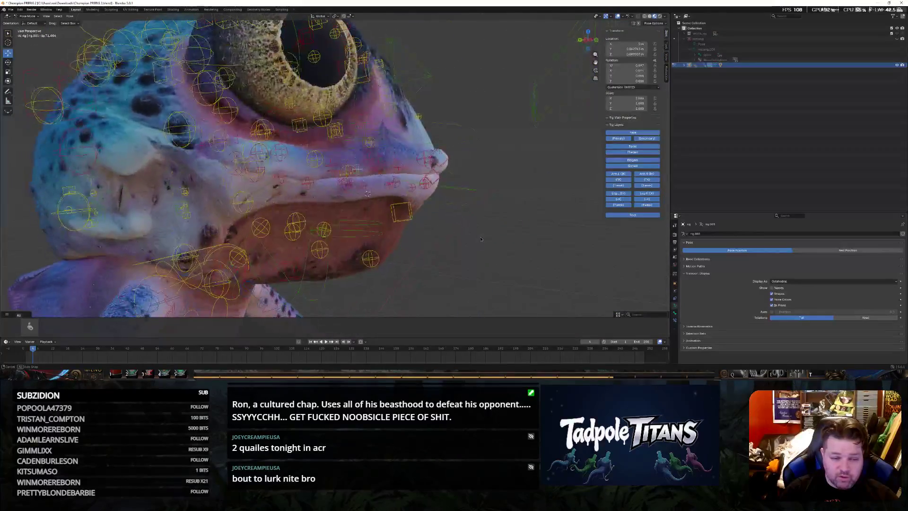
scroll(284, 191, "up", 2)
scroll(250, 179, "up", 2)
scroll(250, 179, "up", 1)
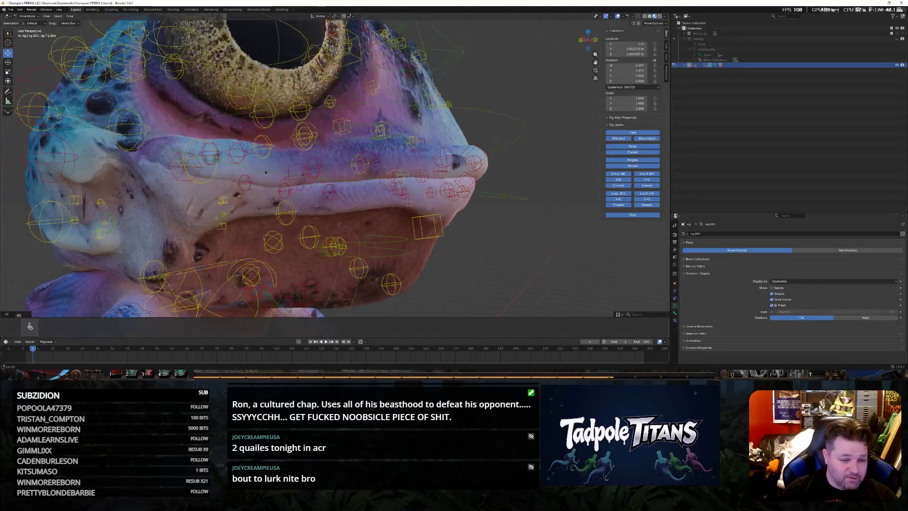
scroll(249, 174, "up", 1)
scroll(248, 166, "up", 2)
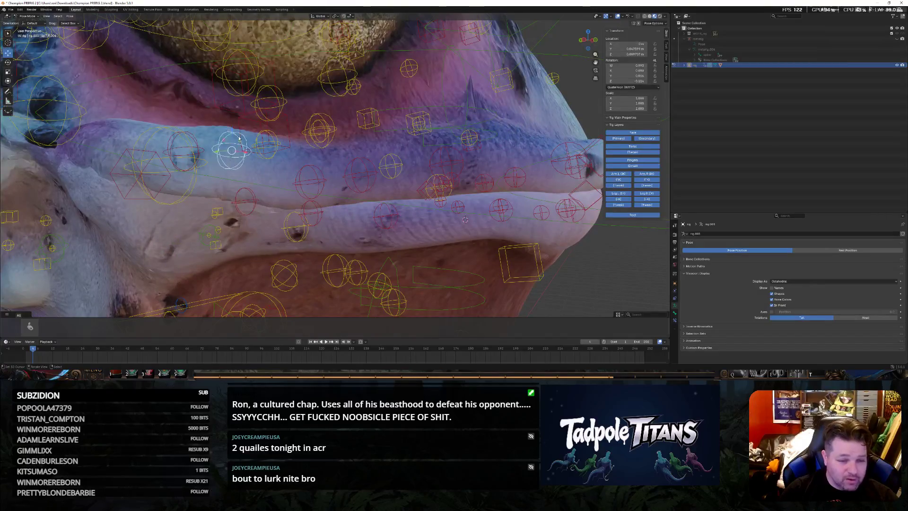
left_click(245, 151)
key("ctrl+z")
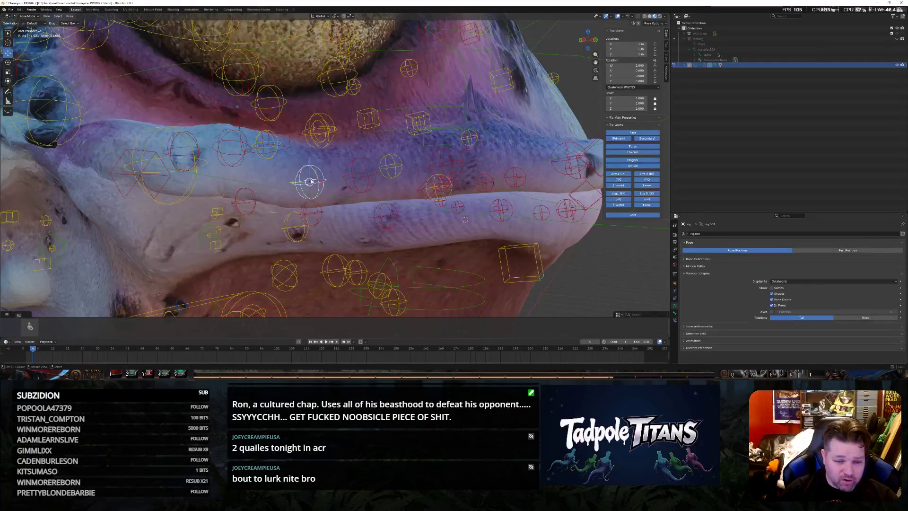
key("Escape")
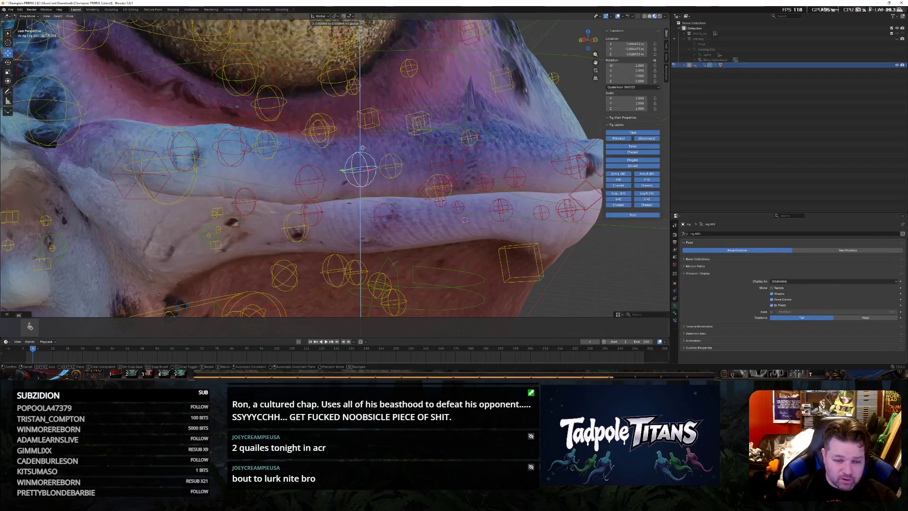
scroll(489, 226, "down", 5)
mouse_move(495, 227)
middle_mouse_down()
mouse_move(515, 221)
mouse_move(467, 227)
mouse_move(528, 235)
mouse_move(348, 199)
middle_mouse_up()
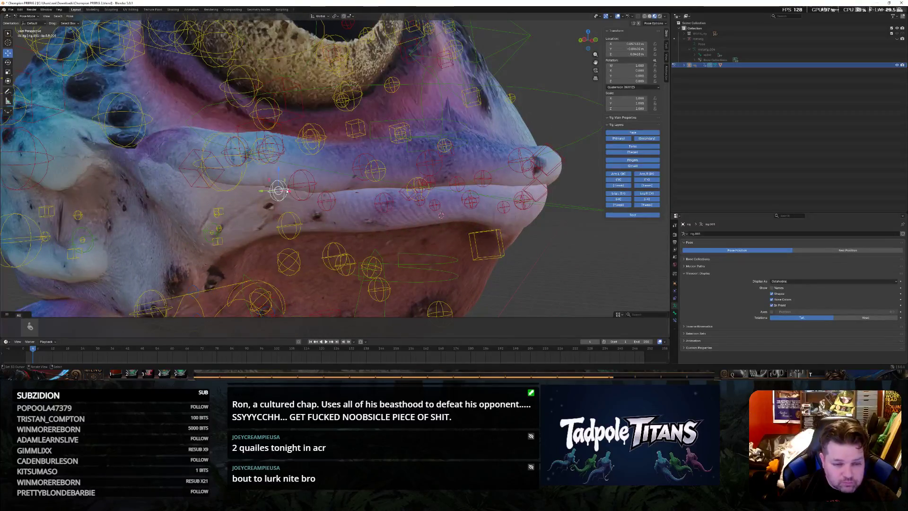
key("Home")
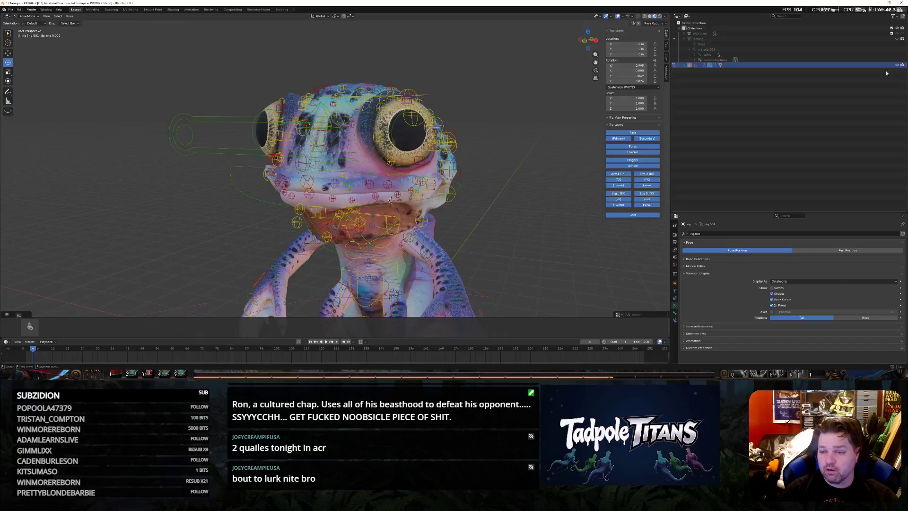
Hide the rig's controls in the Outliner and inspect the posed head from the side, eye and front
left_click(898, 66)
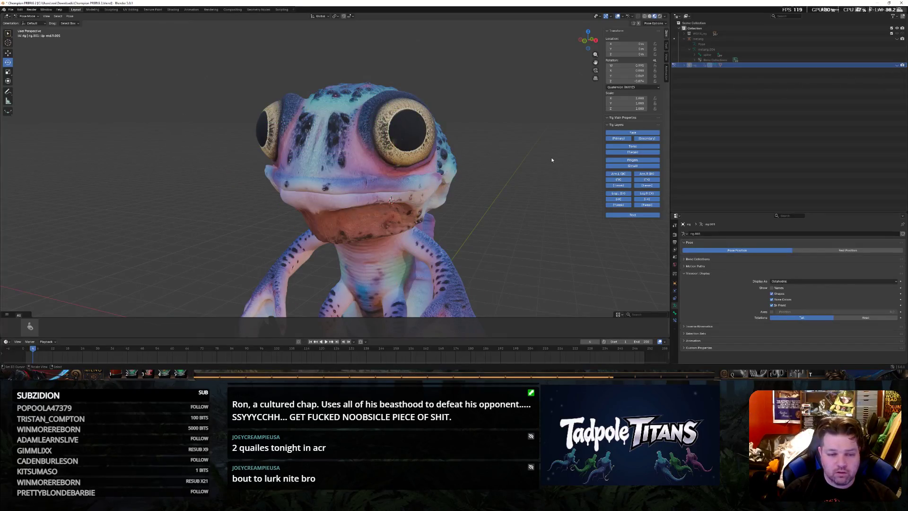
mouse_move(540, 170)
middle_mouse_down()
mouse_move(575, 165)
mouse_move(514, 182)
mouse_move(497, 200)
mouse_move(563, 209)
mouse_move(503, 203)
mouse_move(504, 218)
mouse_move(495, 213)
mouse_move(560, 210)
mouse_move(489, 226)
middle_mouse_up()
scroll(514, 182, "down", 4)
scroll(503, 193, "up", 3)
scroll(493, 206, "up", 3)
scroll(538, 203, "up", 2)
scroll(503, 203, "down", 2)
scroll(504, 218, "down", 2)
scroll(495, 213, "down", 1)
scroll(489, 226, "up", 2)
scroll(481, 228, "up", 2)
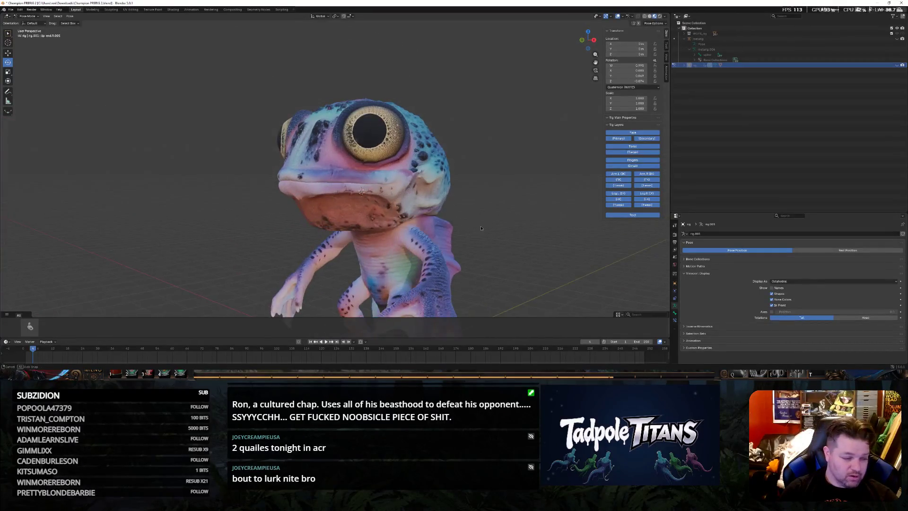
scroll(483, 230, "up", 3)
scroll(476, 225, "up", 1)
scroll(465, 223, "up", 3)
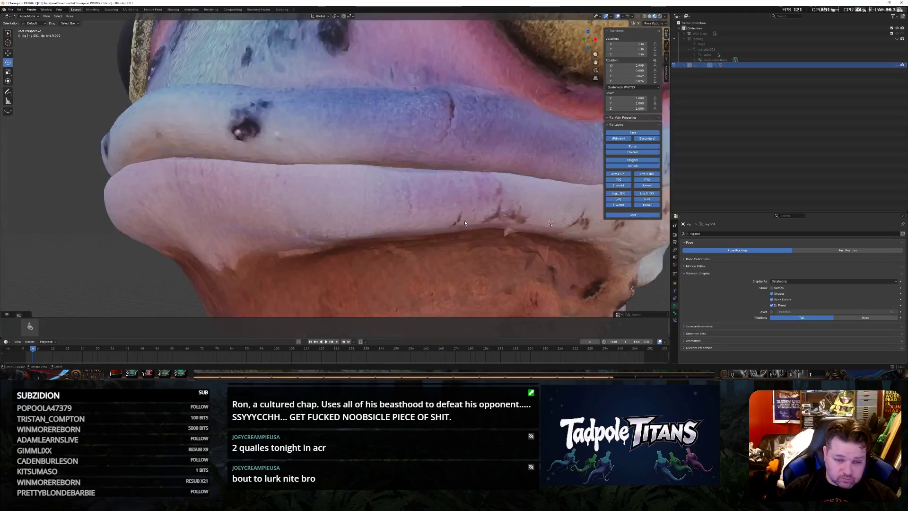
scroll(462, 183, "up", 2)
scroll(459, 192, "up", 1)
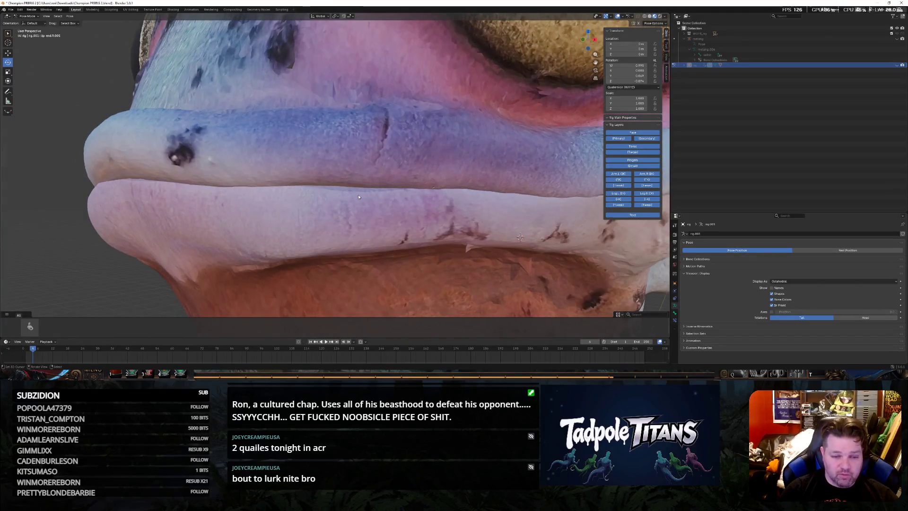
scroll(408, 198, "down", 4)
middle_click_drag(407, 198, 439, 202)
scroll(438, 202, "up", 2)
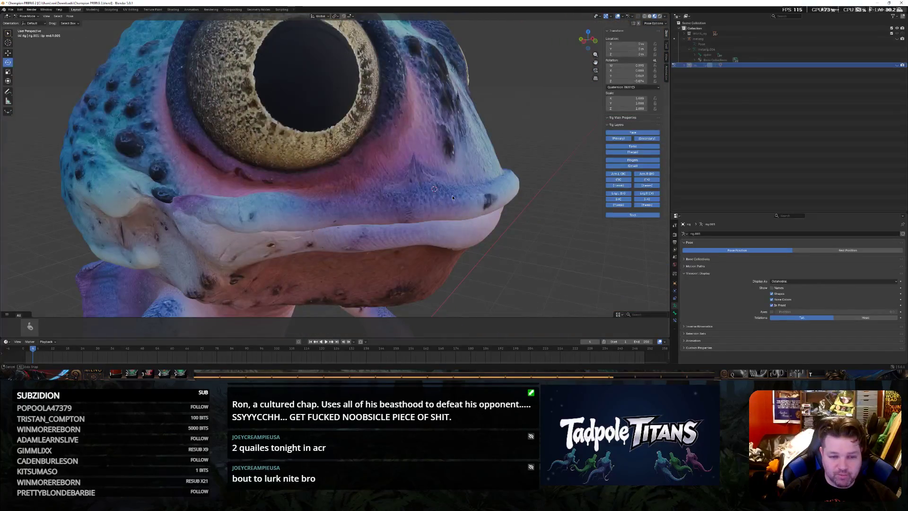
scroll(452, 197, "up", 1)
scroll(454, 192, "up", 2)
scroll(459, 173, "up", 2)
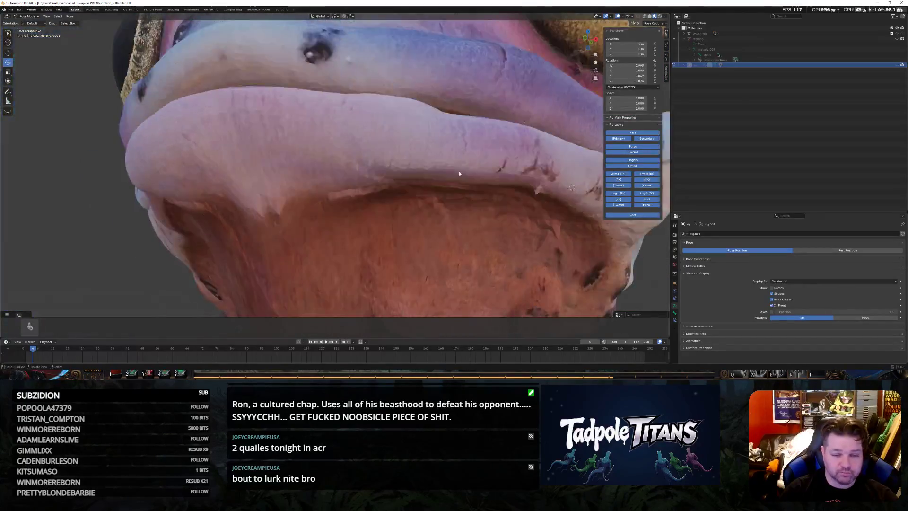
scroll(460, 174, "down", 3)
scroll(426, 160, "up", 1)
scroll(405, 145, "up", 1)
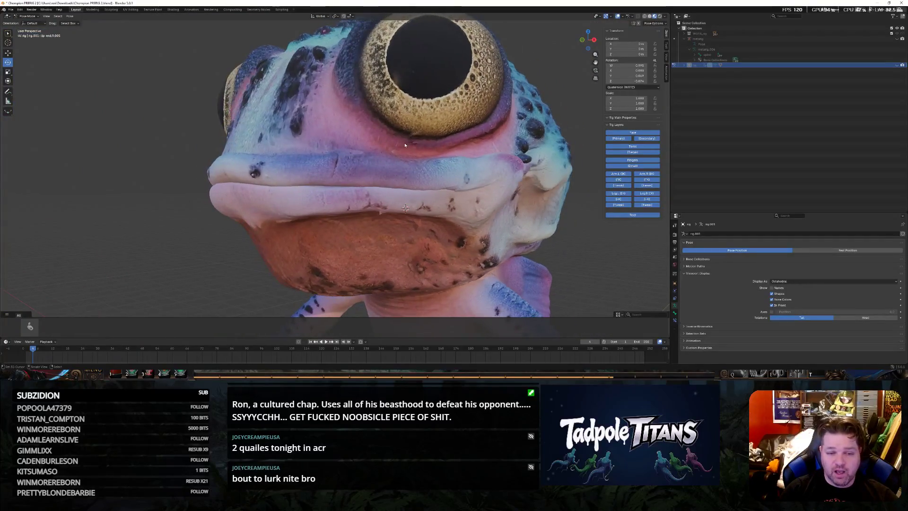
scroll(502, 198, "down", 6)
middle_click_drag(451, 189, 502, 151)
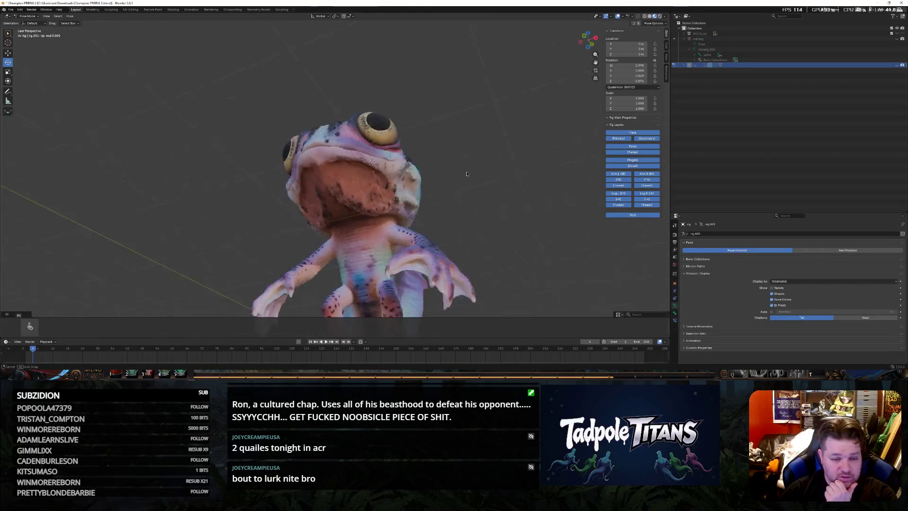
mouse_move(502, 151)
middle_mouse_down()
mouse_move(327, 215)
mouse_move(418, 234)
mouse_move(397, 199)
middle_mouse_up()
scroll(327, 215, "up", 3)
scroll(327, 214, "up", 3)
scroll(418, 235, "up", 5)
Review the chin and jaw from below and around, then expand the rig's children in the Outliner
mouse_move(407, 50)
middle_mouse_down()
mouse_move(413, 132)
mouse_move(369, 169)
mouse_move(408, 177)
mouse_move(419, 106)
mouse_move(416, 123)
middle_mouse_up()
scroll(413, 132, "down", 3)
scroll(424, 154, "down", 2)
scroll(419, 107, "up", 3)
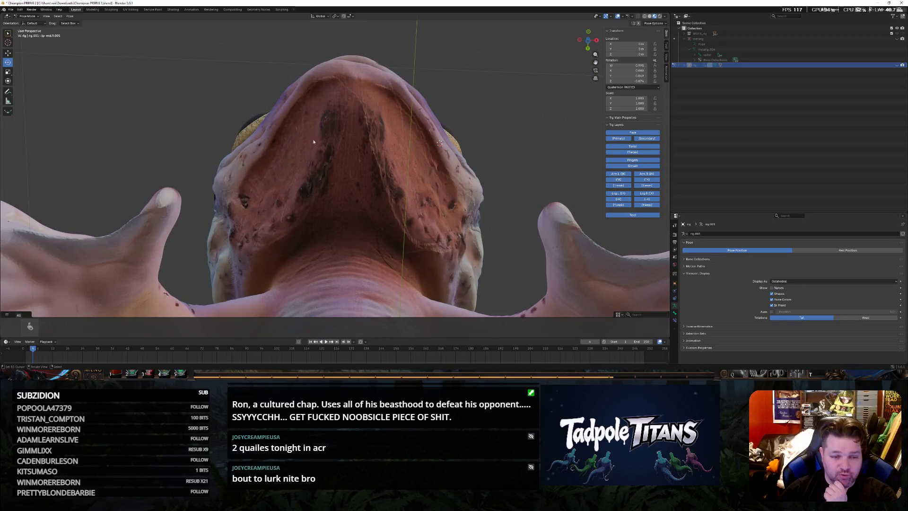
middle_click_drag(326, 190, 427, 246)
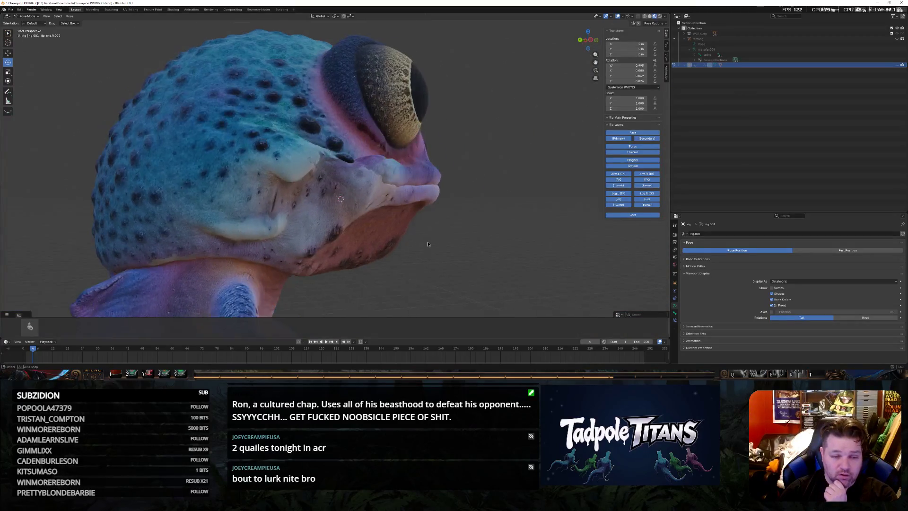
scroll(206, 127, "down", 2)
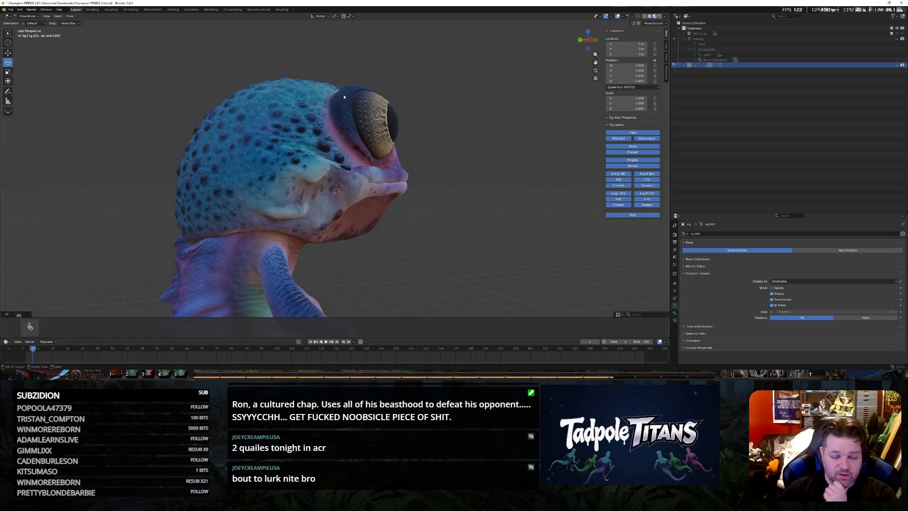
middle_click_drag(477, 176, 362, 207)
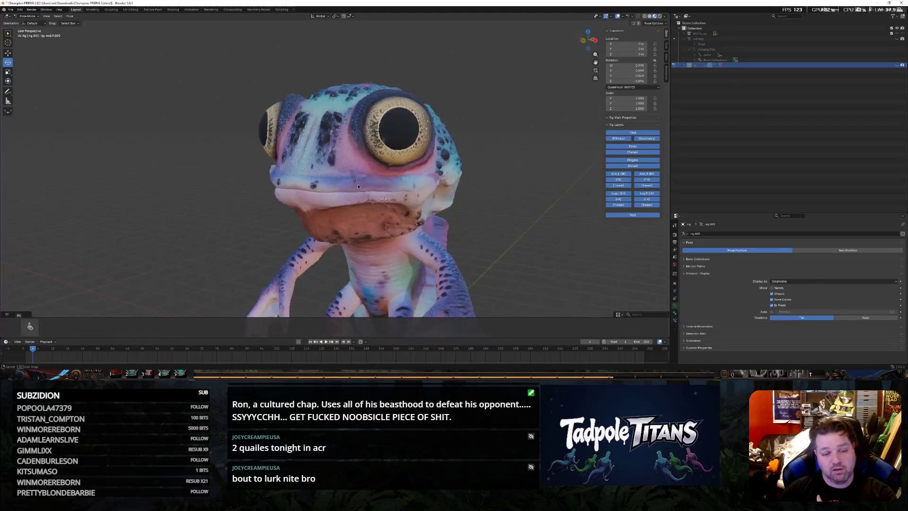
scroll(363, 208, "down", 2)
mouse_move(445, 213)
middle_mouse_down()
mouse_move(445, 224)
mouse_move(459, 216)
middle_mouse_up()
scroll(446, 223, "down", 2)
scroll(490, 220, "down", 2)
scroll(491, 220, "up", 3)
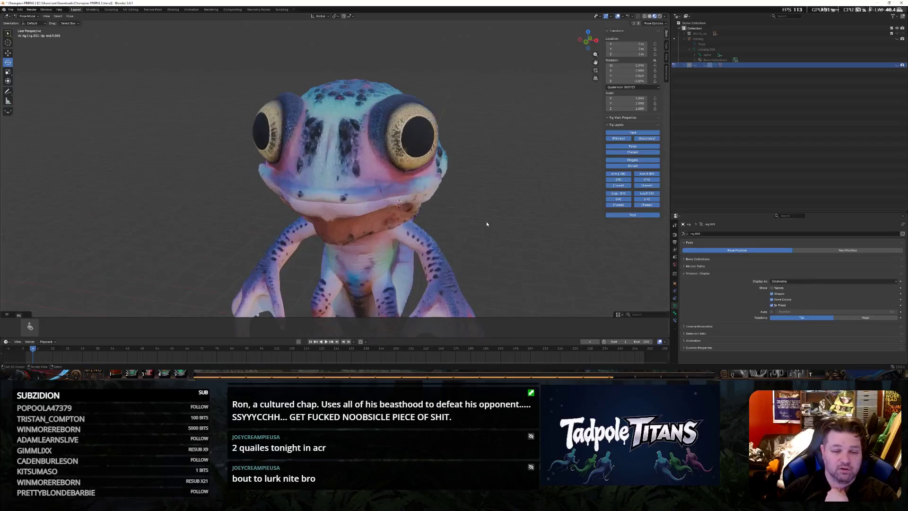
mouse_move(505, 236)
middle_mouse_down()
mouse_move(502, 184)
mouse_move(473, 205)
mouse_move(504, 214)
middle_mouse_up()
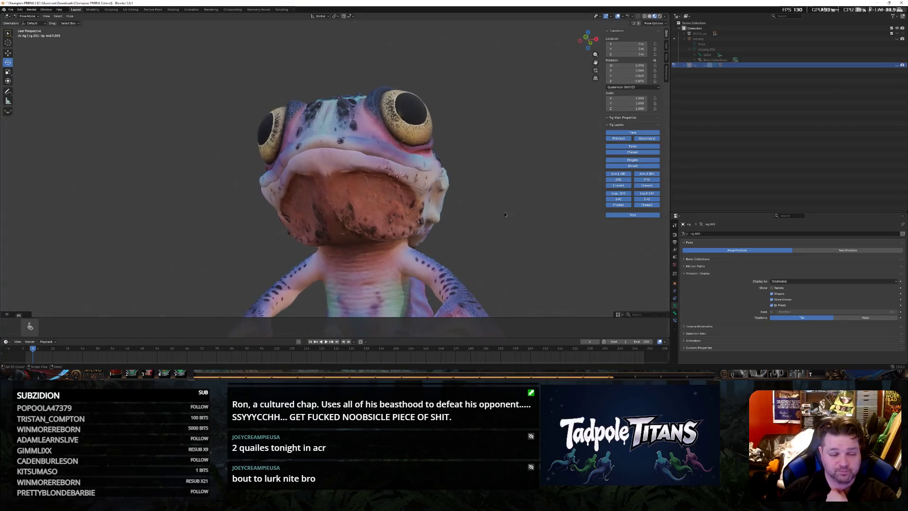
left_click(686, 66)
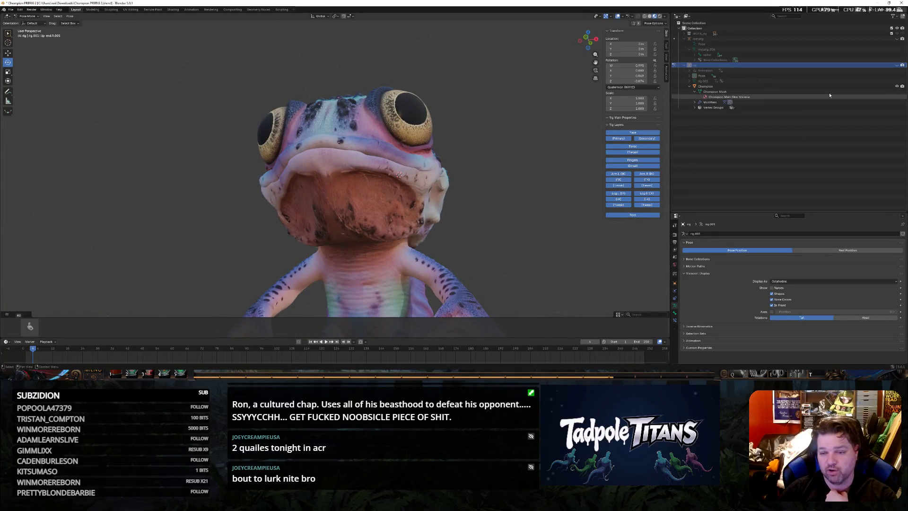
left_click(901, 65)
mouse_move(497, 213)
middle_mouse_down()
mouse_move(511, 262)
mouse_move(532, 251)
mouse_move(567, 282)
middle_mouse_up()
scroll(511, 262, "up", 3)
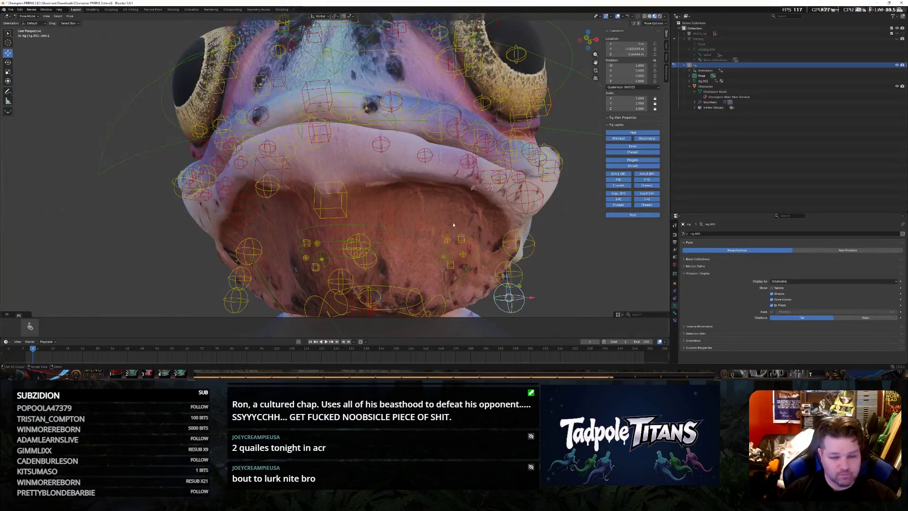
middle_click_drag(453, 225, 487, 245)
scroll(487, 245, "down", 2)
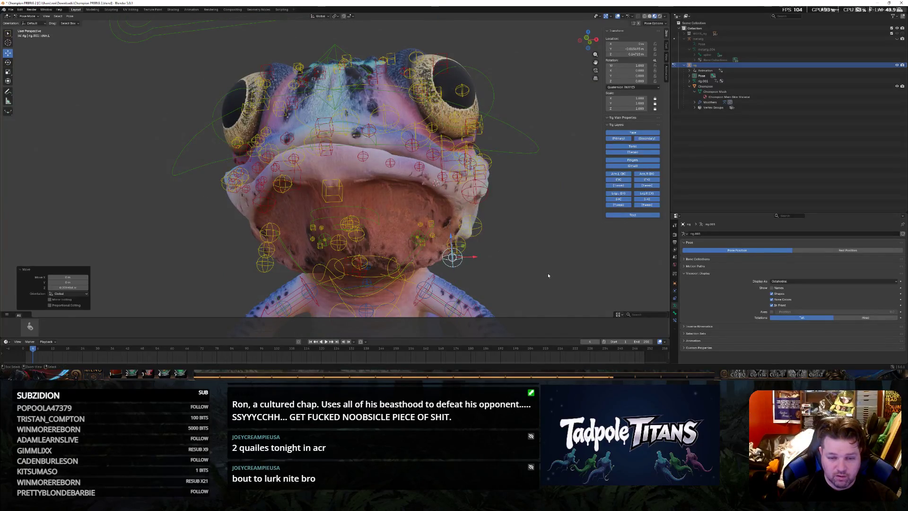
middle_click_drag(545, 264, 490, 270)
scroll(503, 267, "down", 3)
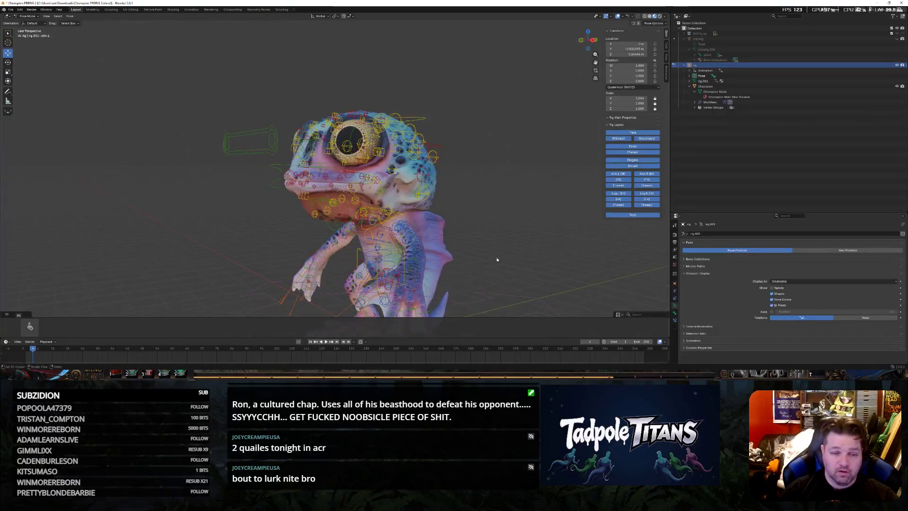
left_click(899, 65)
mouse_move(497, 213)
middle_mouse_down()
mouse_move(517, 206)
mouse_move(484, 209)
mouse_move(517, 205)
mouse_move(490, 210)
middle_mouse_up()
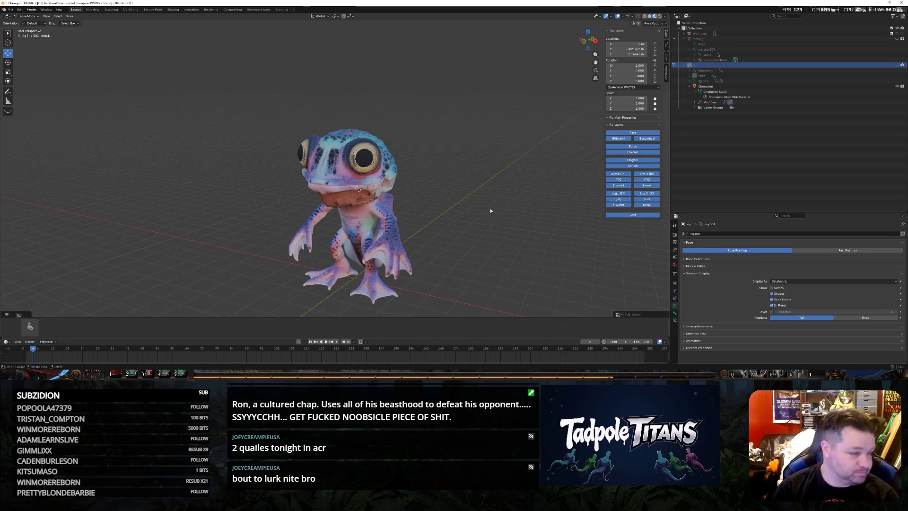
mouse_move(492, 208)
middle_mouse_down()
mouse_move(505, 205)
mouse_move(496, 211)
middle_mouse_up()
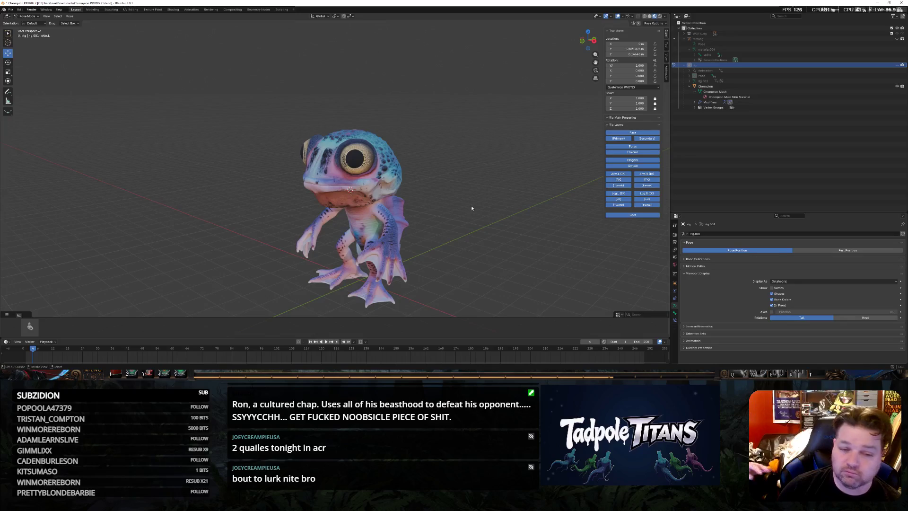
mouse_move(473, 212)
middle_mouse_down()
mouse_move(478, 194)
mouse_move(499, 227)
mouse_move(492, 224)
middle_mouse_up()
scroll(477, 193, "up", 3)
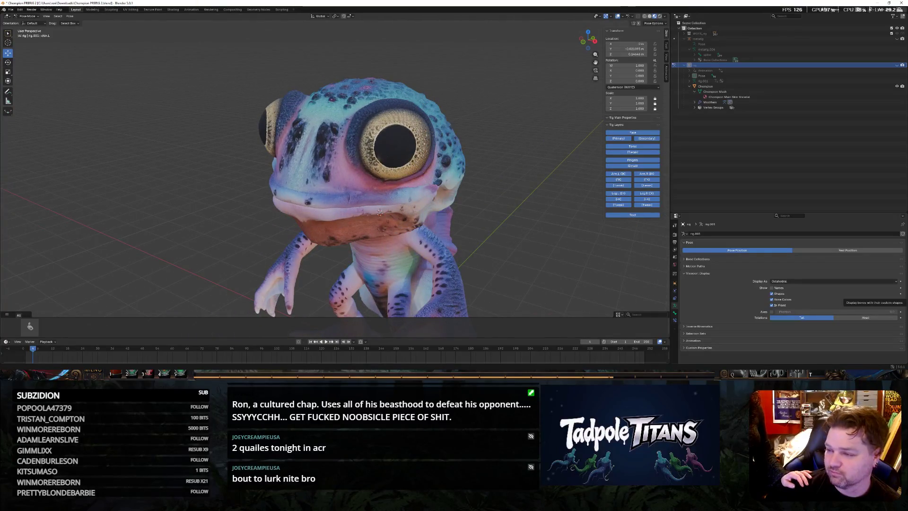
mouse_move(553, 234)
middle_mouse_down()
mouse_move(565, 238)
mouse_move(529, 235)
middle_mouse_up()
scroll(565, 238, "down", 2)
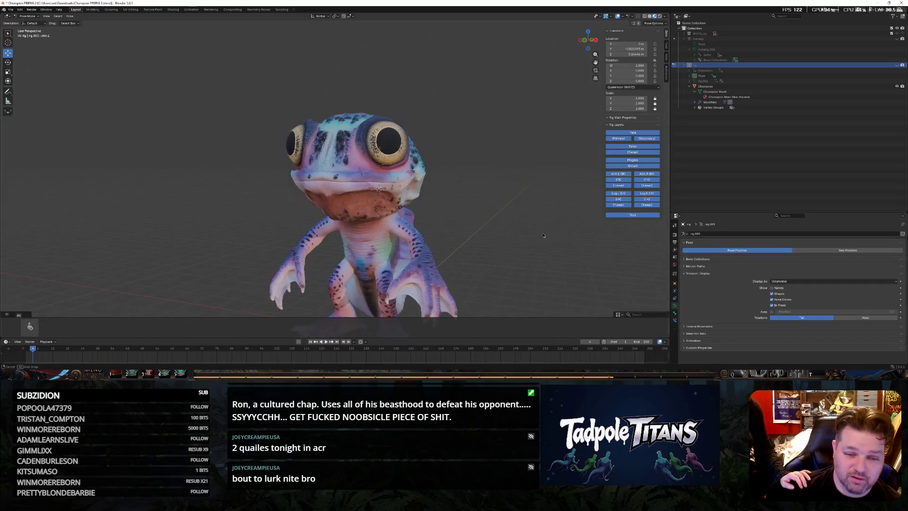
scroll(520, 236, "up", 3)
key("KP_Divide")
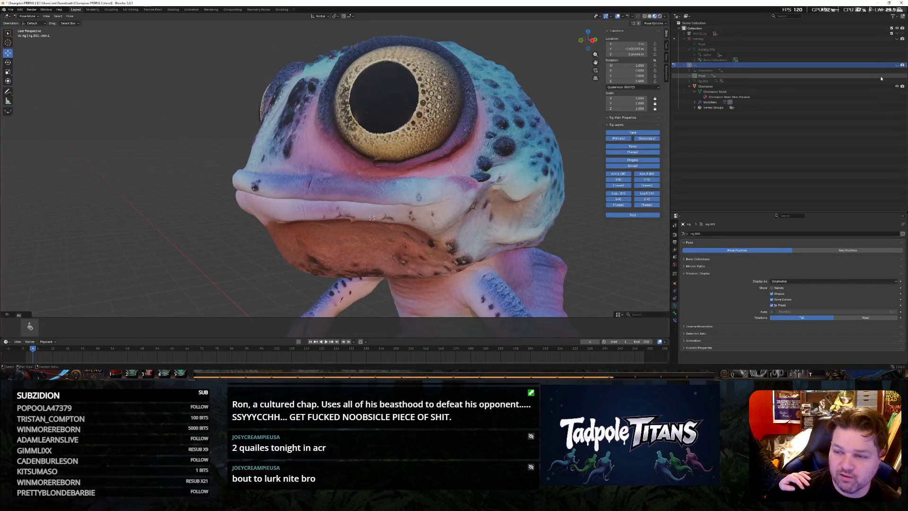
Raise a small lip control along Z instead of the jaw control
left_click(471, 191)
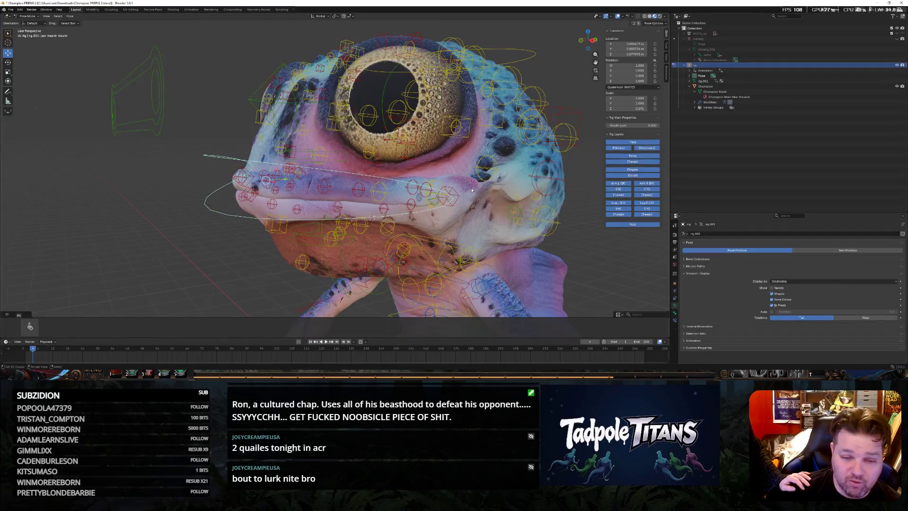
left_click(454, 196)
key("g")
key("z")
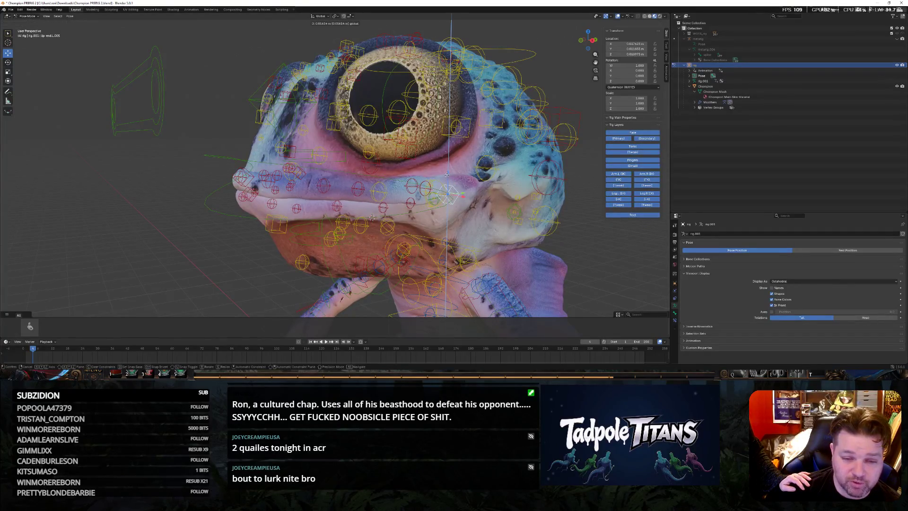
key("Return")
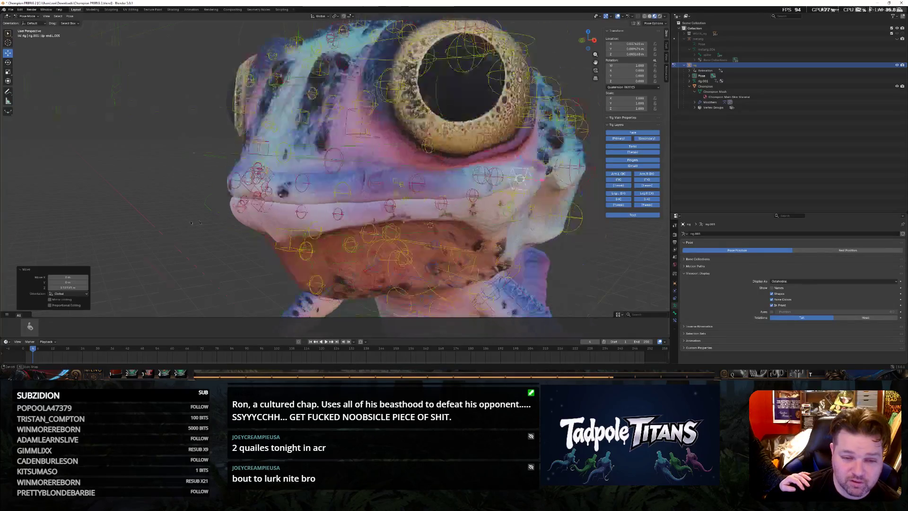
middle_click_drag(397, 199, 257, 197)
Raise a cheek control along Z and hide the rig to preview the deformed face
left_click(231, 184)
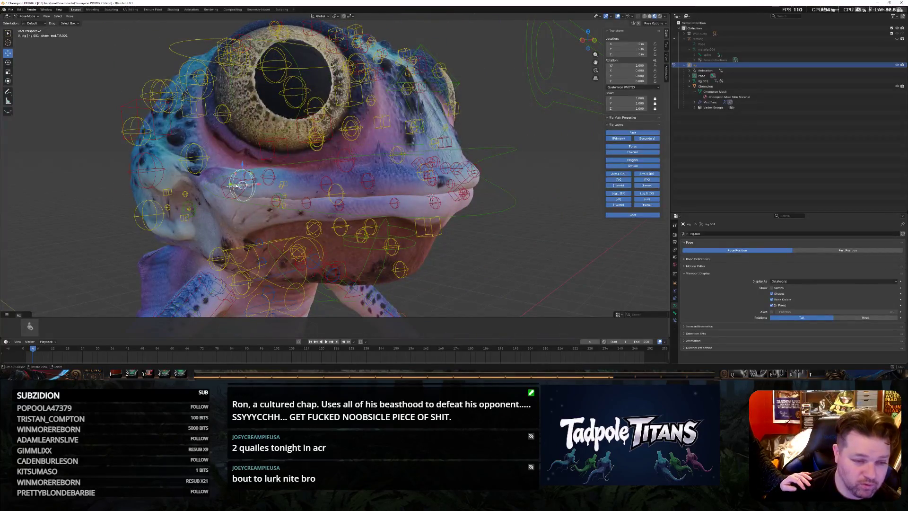
key("g")
key("z")
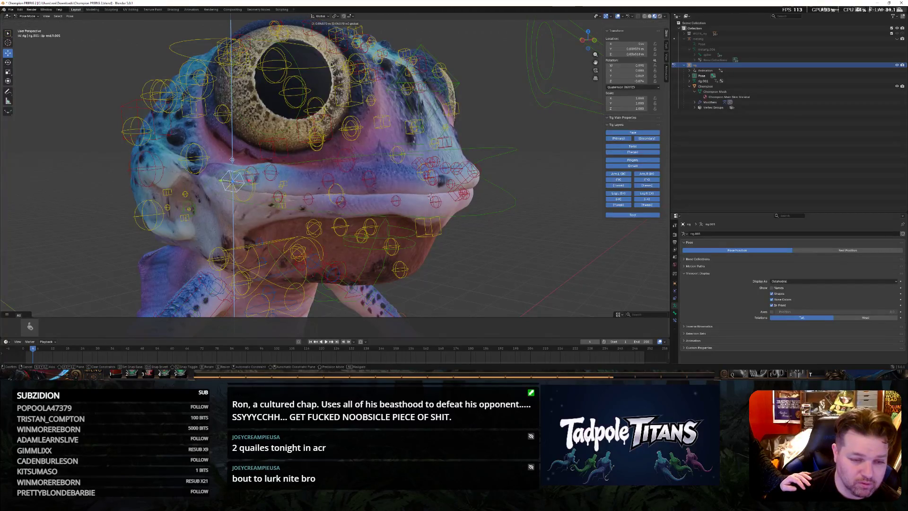
key("Return")
scroll(550, 257, "down", 5)
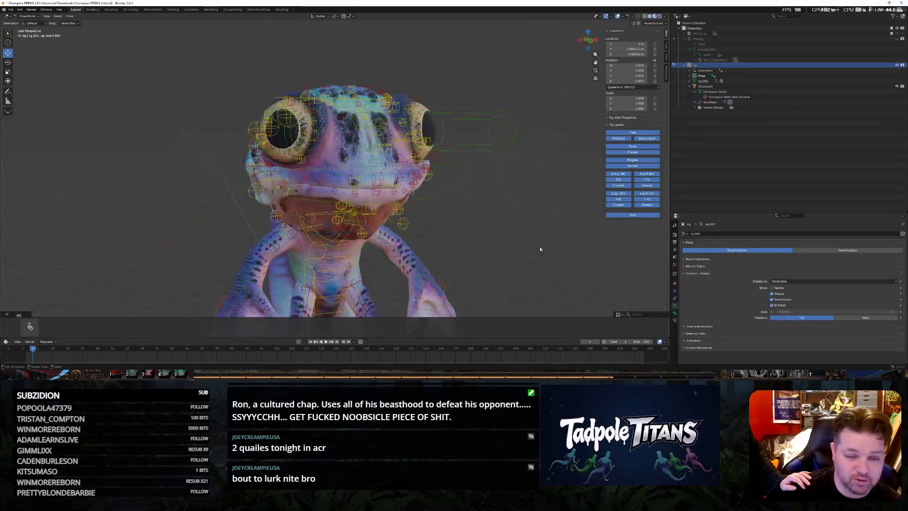
middle_click_drag(540, 246, 496, 247)
left_click(902, 66)
middle_click_drag(563, 211, 593, 211)
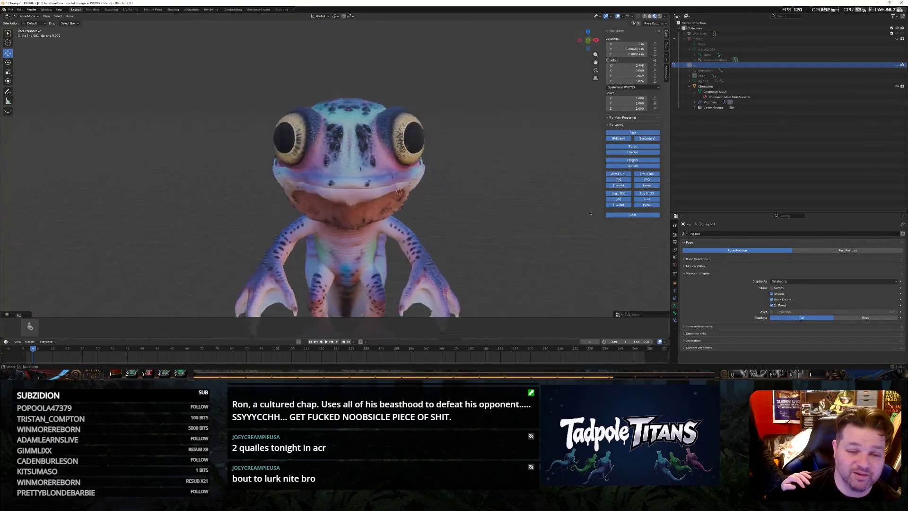
Undo to bring the rig controls back and revert the bone's rotation and location changes
key("ctrl+z")
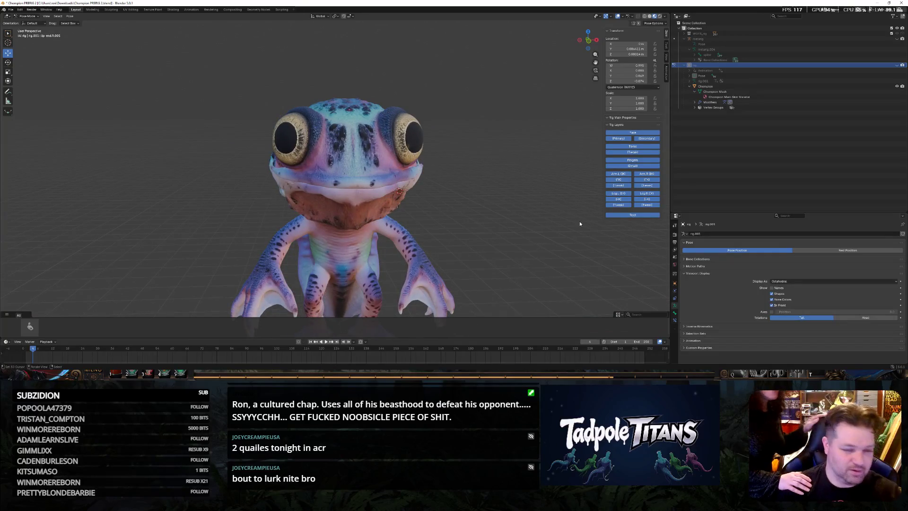
key("ctrl+z")
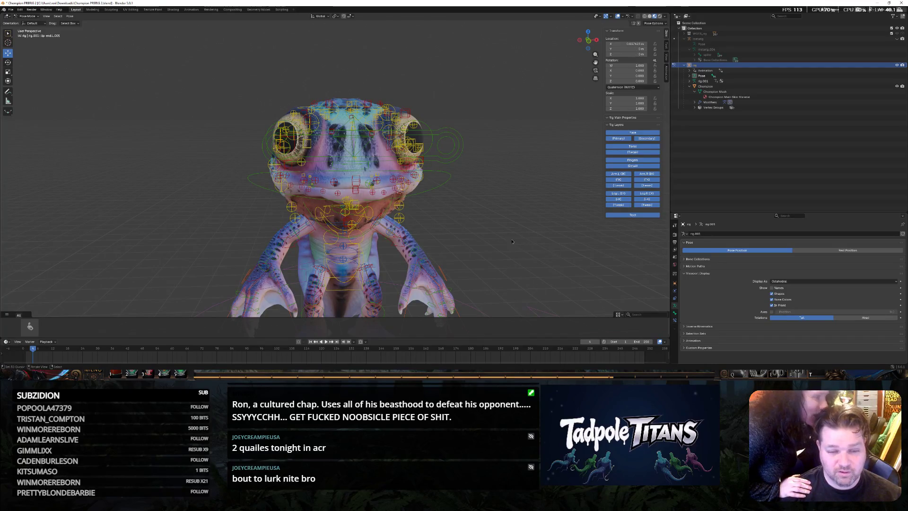
key("ctrl+z")
key("ctrl+z")
middle_click_drag(539, 230, 576, 244)
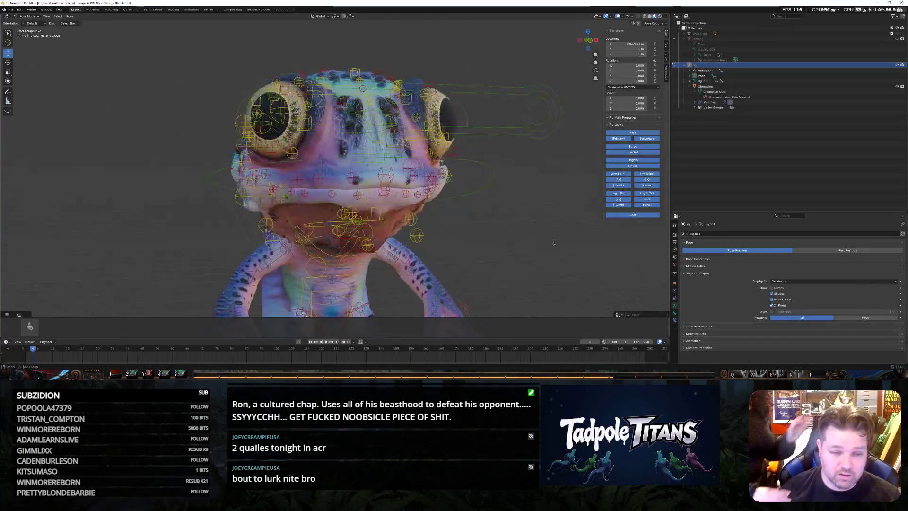
scroll(560, 244, "up", 3)
mouse_move(473, 239)
middle_mouse_down()
mouse_move(523, 247)
mouse_move(480, 241)
mouse_move(504, 239)
middle_mouse_up()
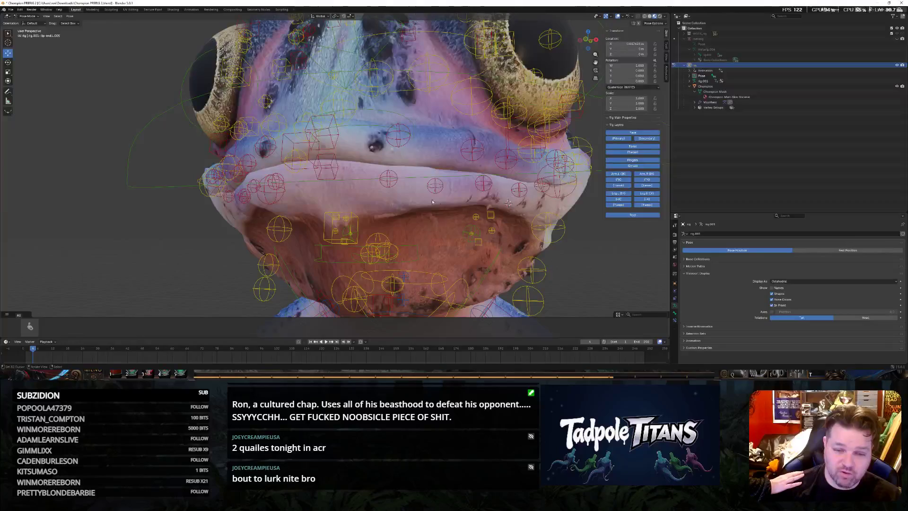
Raise the chosen bone along Z again, then bring up the saved pose asset's options
key("g")
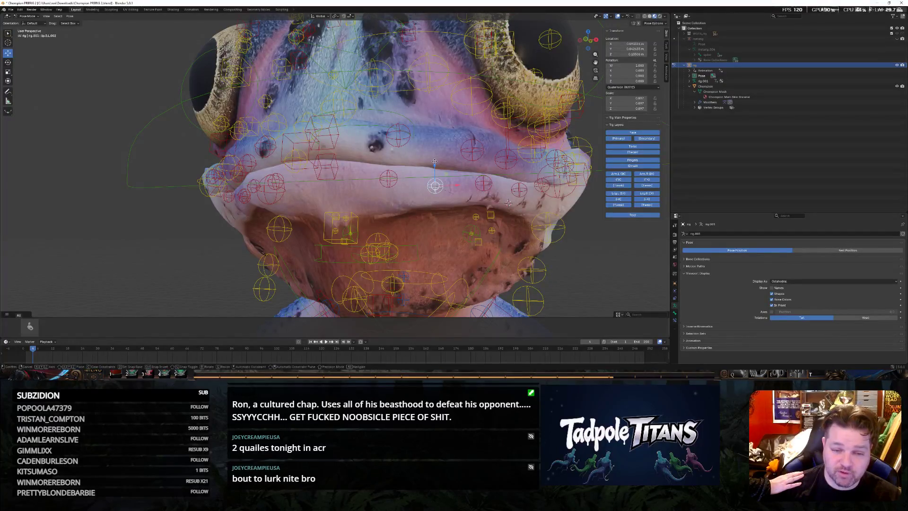
key("z")
left_click(507, 202)
middle_click_drag(507, 202, 590, 232)
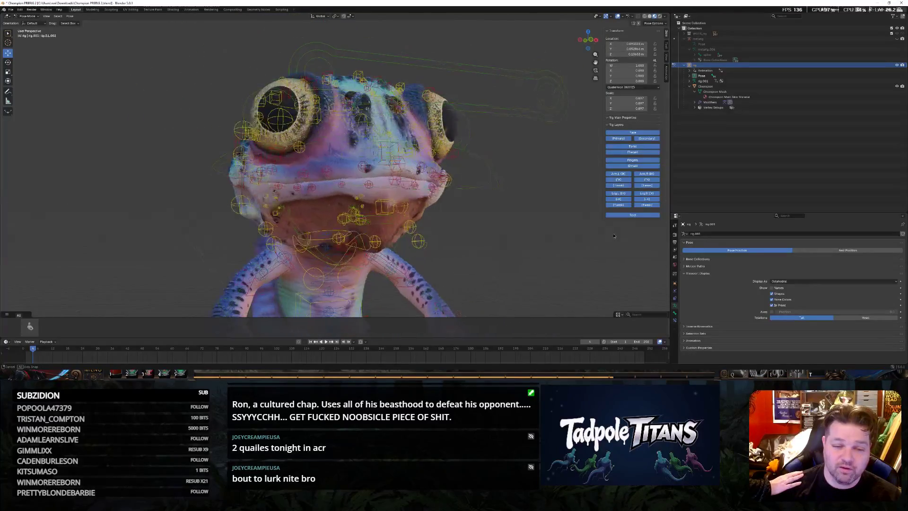
mouse_move(590, 232)
middle_mouse_down()
mouse_move(570, 238)
mouse_move(481, 227)
mouse_move(546, 244)
mouse_move(482, 241)
mouse_move(563, 236)
mouse_move(211, 258)
middle_mouse_up()
scroll(533, 233, "down", 1)
scroll(533, 232, "down", 1)
scroll(527, 235, "down", 1)
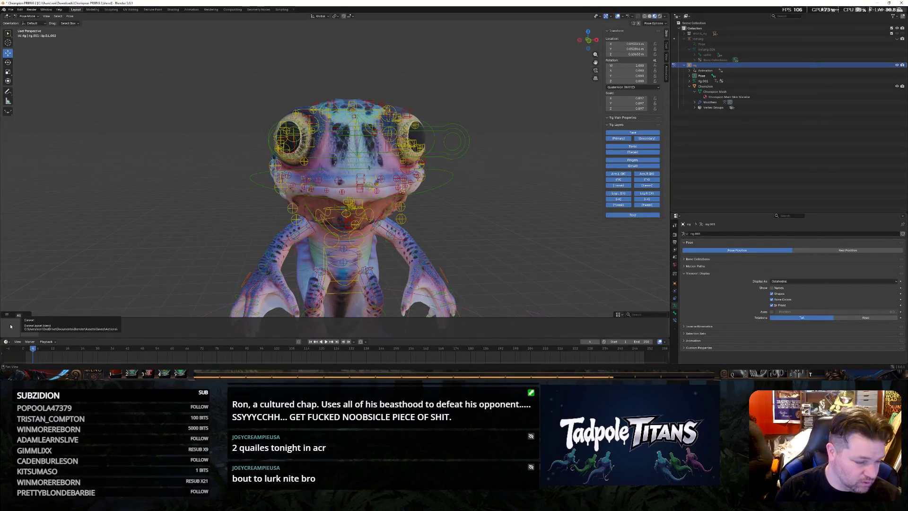
right_click(36, 326)
mouse_move(24, 327)
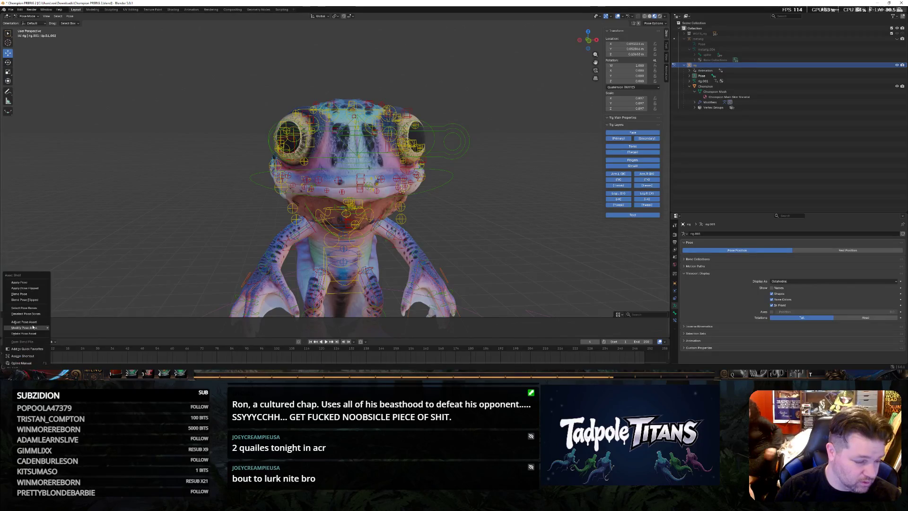
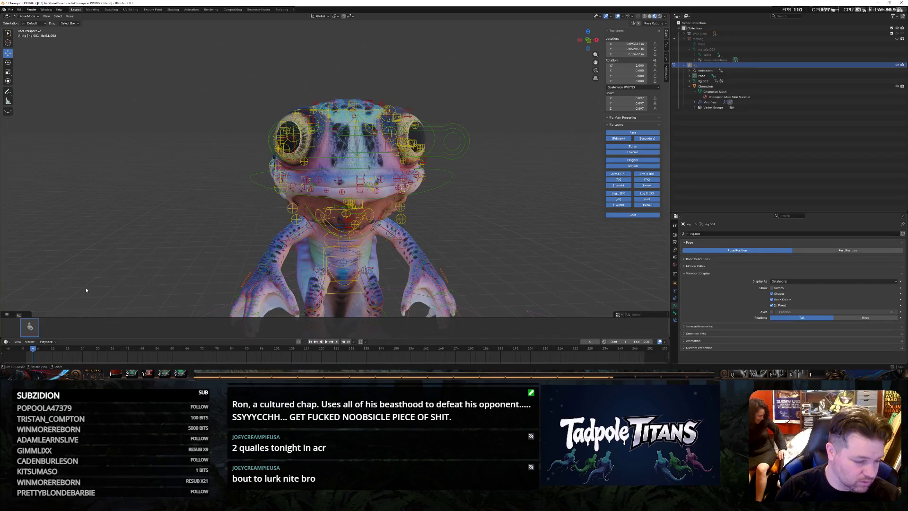
Start a new pose asset for the frog, stored in the Current File library
left_click(8, 315)
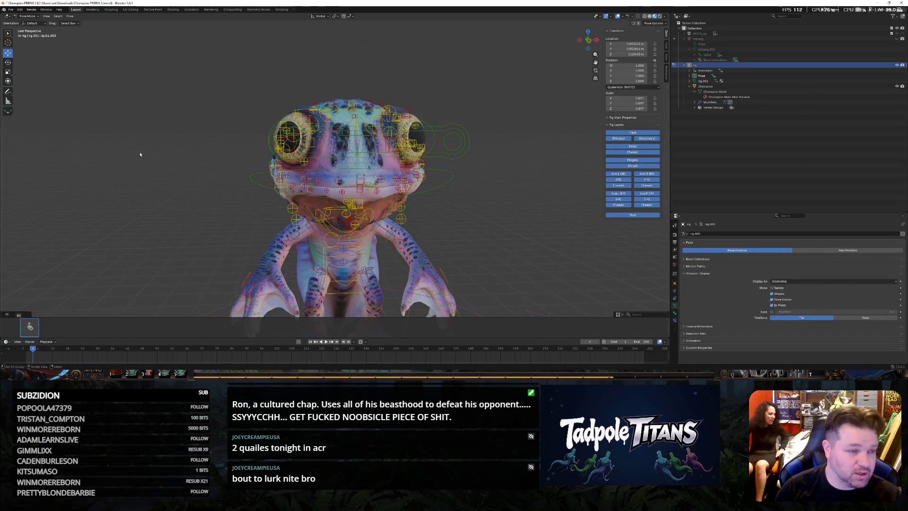
left_click(74, 15)
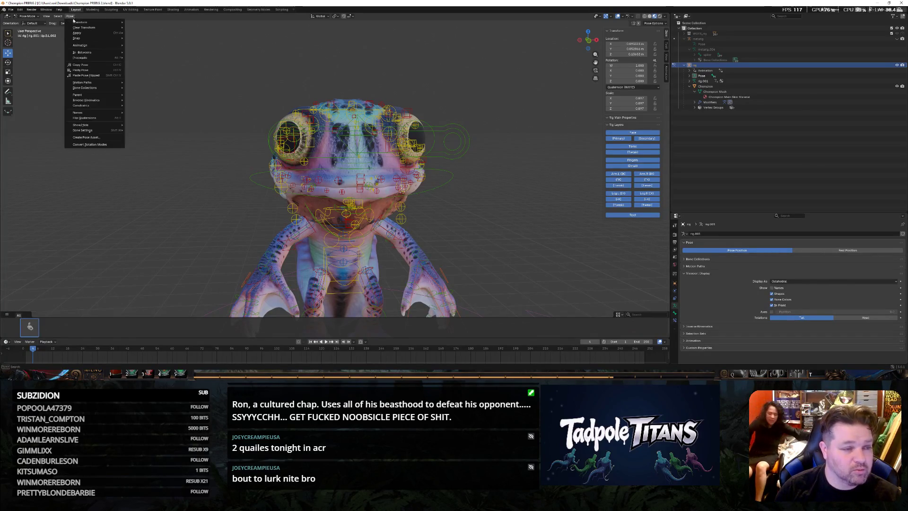
left_click(98, 141)
left_click(129, 146)
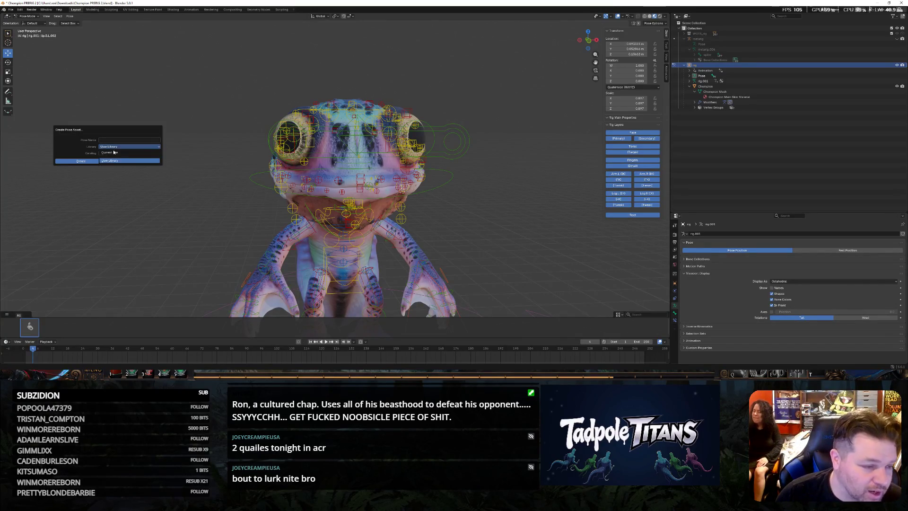
left_click(118, 155)
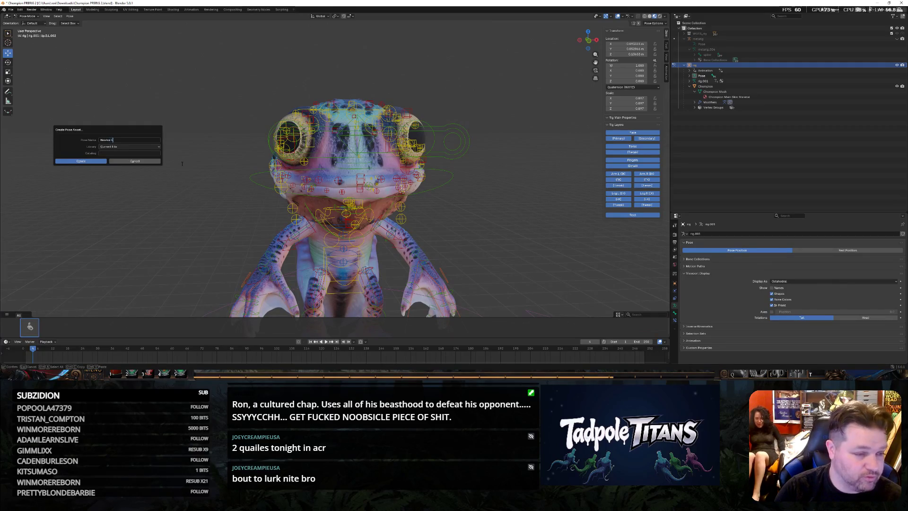
Name the catalog Champion and create the pose asset
left_click(109, 153)
type("on")
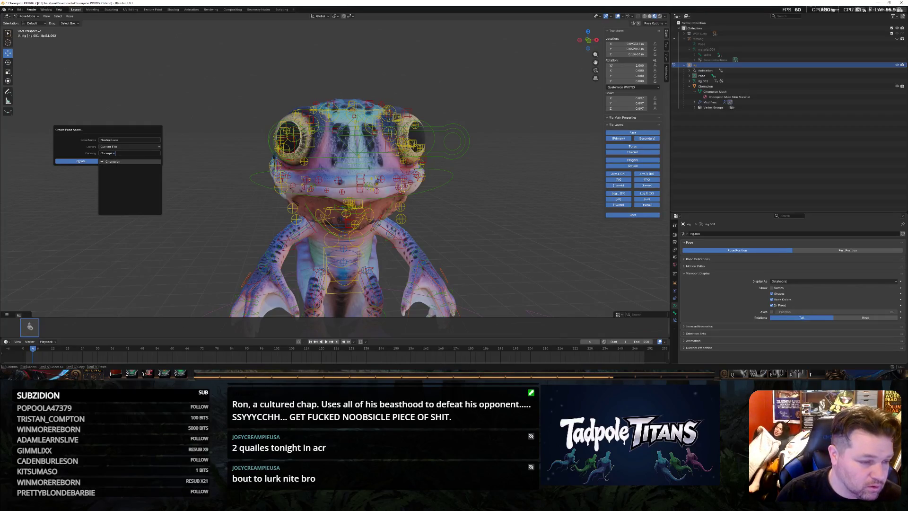
key("Return")
left_click(87, 161)
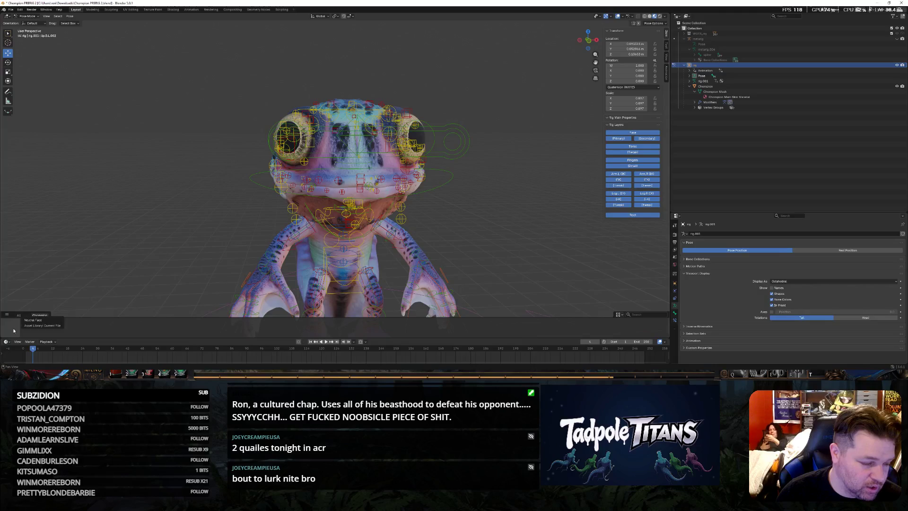
scroll(139, 180, "down", 1)
middle_click_drag(138, 180, 224, 203)
mouse_move(483, 216)
middle_mouse_down()
mouse_move(477, 209)
mouse_move(488, 213)
middle_mouse_up()
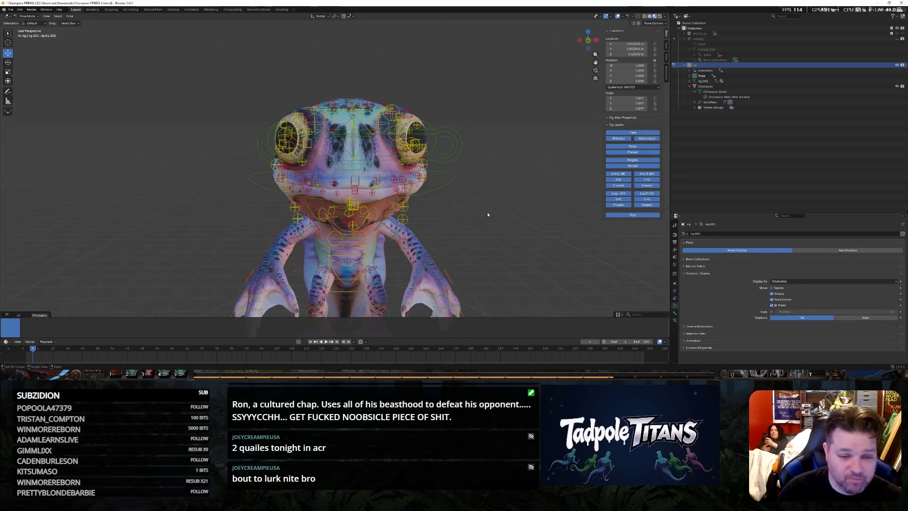
Rotate the jaw master control to swing the frog's mouth wide open
left_click(8, 71)
scroll(526, 197, "up", 3)
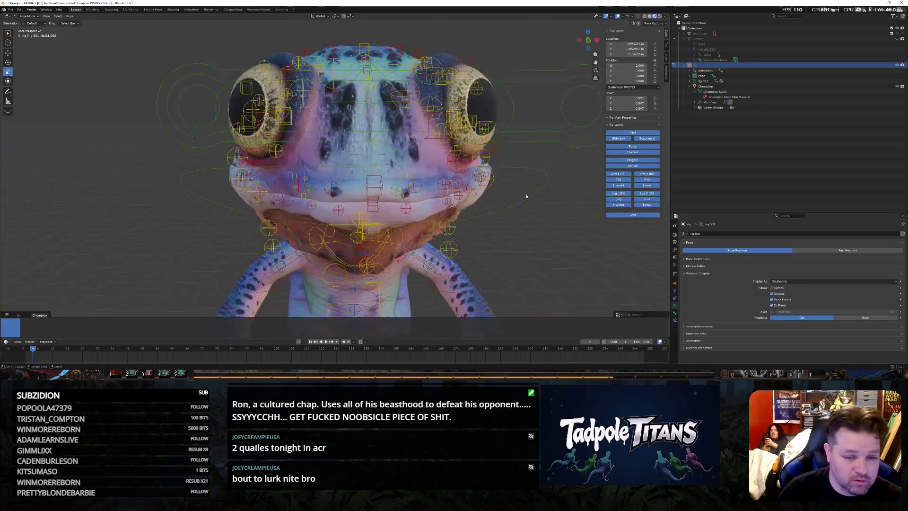
left_click(524, 170)
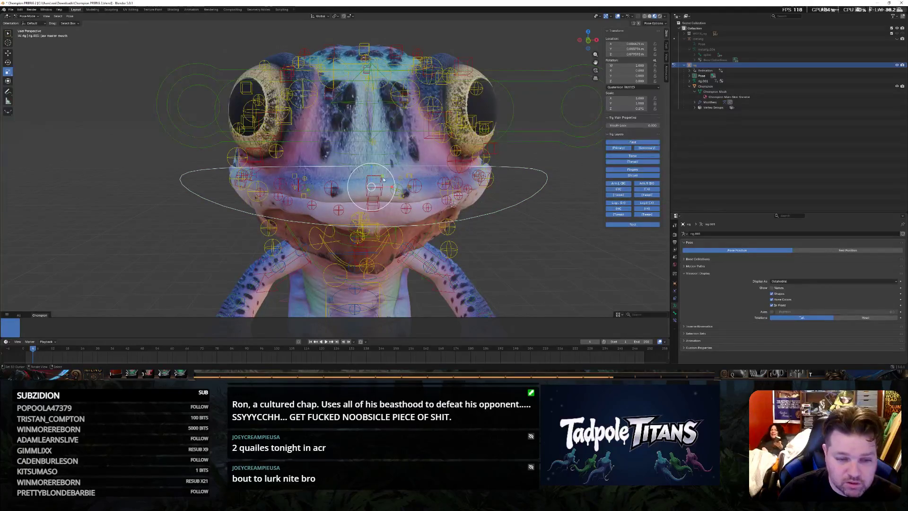
key("r")
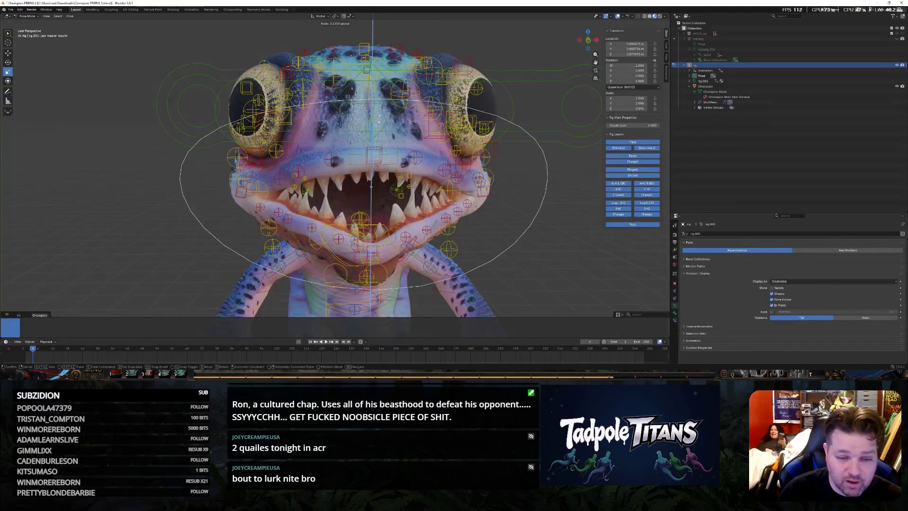
left_click(529, 232)
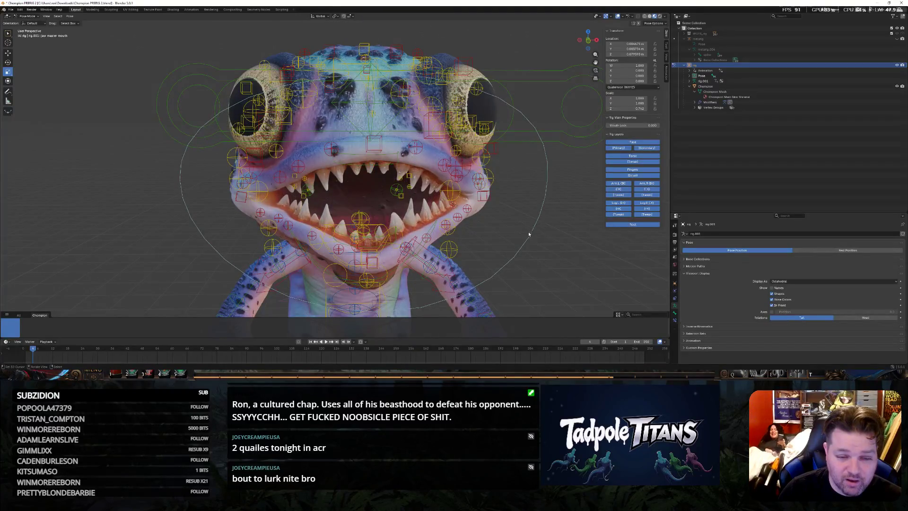
scroll(513, 224, "down", 2)
mouse_move(455, 209)
middle_mouse_down()
mouse_move(497, 209)
mouse_move(363, 243)
middle_mouse_up()
scroll(461, 205, "down", 2)
scroll(363, 243, "up", 3)
scroll(423, 247, "up", 2)
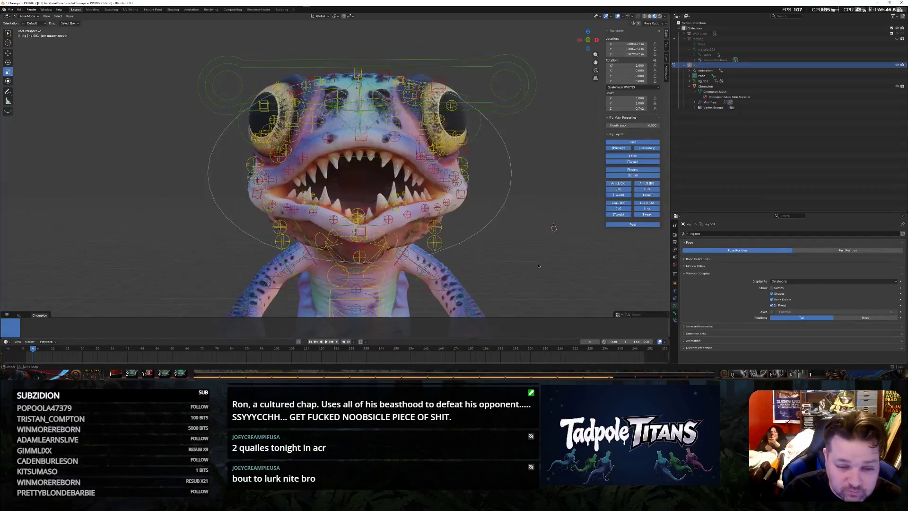
mouse_move(422, 247)
middle_mouse_down()
mouse_move(509, 270)
mouse_move(426, 245)
mouse_move(333, 249)
middle_mouse_up()
Raise a face control bone along the vertical axis, cancelling a second attempt
left_click(375, 238)
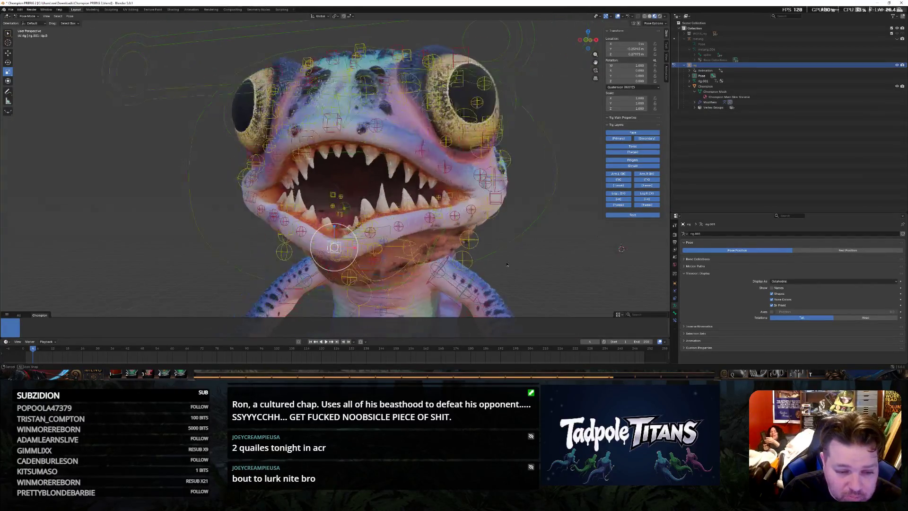
key("g")
key("z")
left_click(340, 223)
mouse_move(339, 222)
middle_mouse_down()
mouse_move(432, 245)
mouse_move(470, 197)
mouse_move(413, 248)
middle_mouse_up()
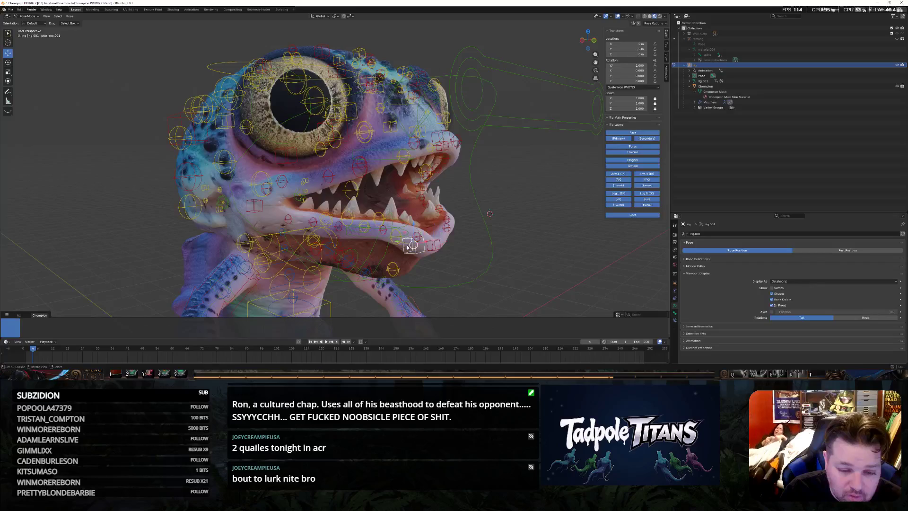
key("g")
key("z")
right_click(416, 216)
Move the selected face control vertically again and check the head from three-quarter view
mouse_move(416, 216)
middle_mouse_down()
mouse_move(501, 261)
mouse_move(428, 244)
middle_mouse_up()
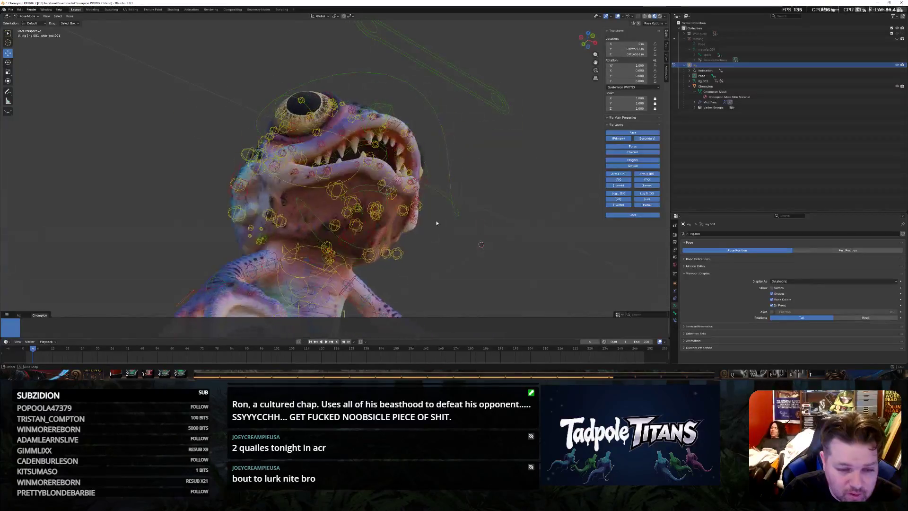
mouse_move(428, 244)
middle_mouse_down()
mouse_move(419, 207)
mouse_move(401, 211)
middle_mouse_up()
key("g")
key("z")
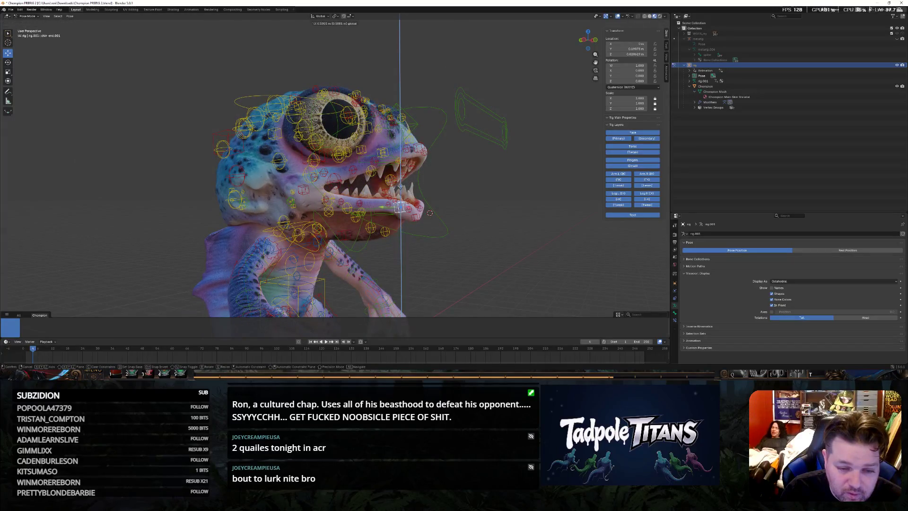
left_click(429, 212)
mouse_move(429, 212)
middle_mouse_down()
mouse_move(432, 248)
mouse_move(472, 246)
middle_mouse_up()
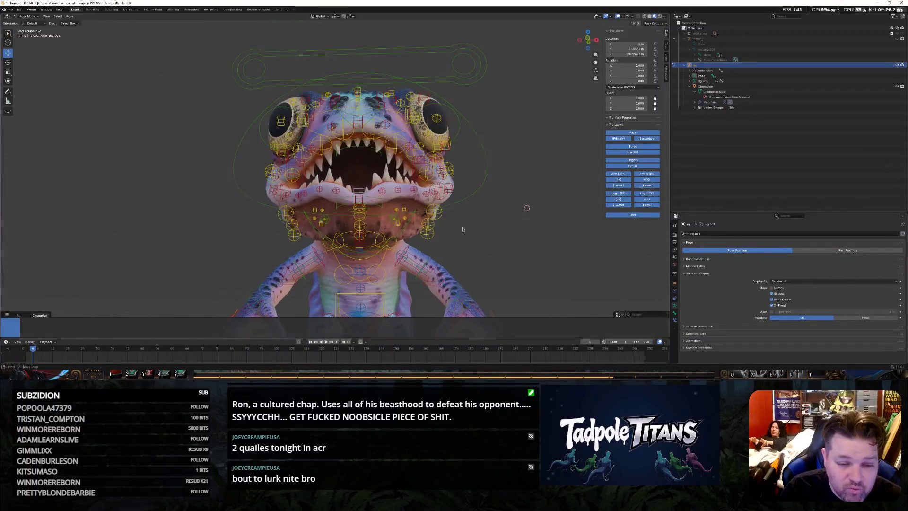
scroll(473, 247, "down", 2)
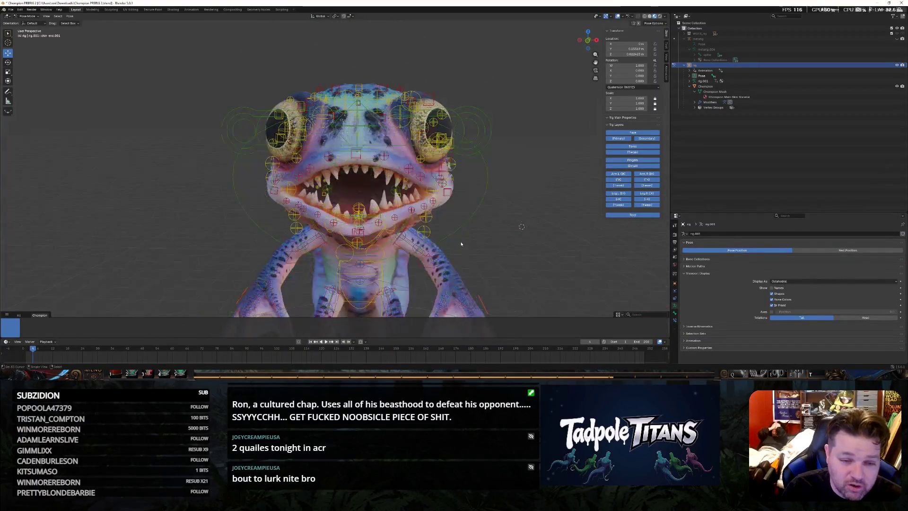
scroll(472, 246, "down", 2)
left_click(70, 16)
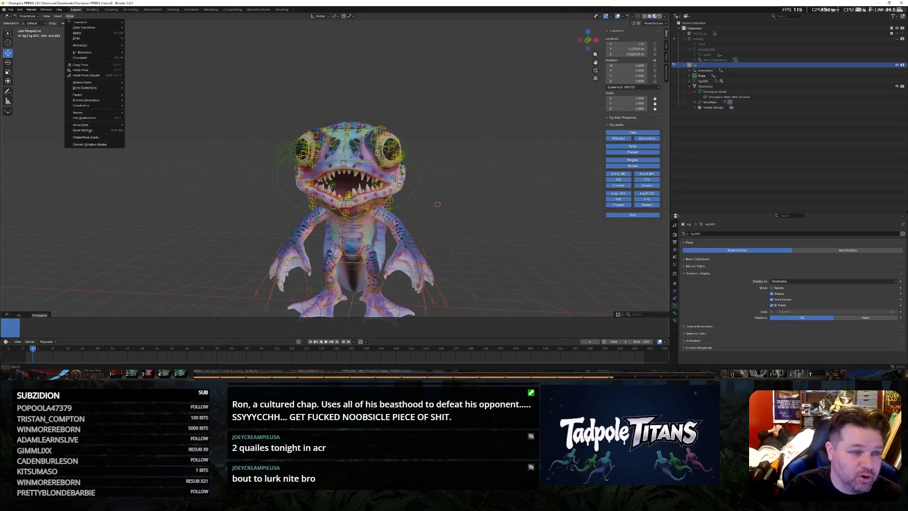
Create a second pose asset of the open-mouthed pose in the Champion catalog
left_click(108, 139)
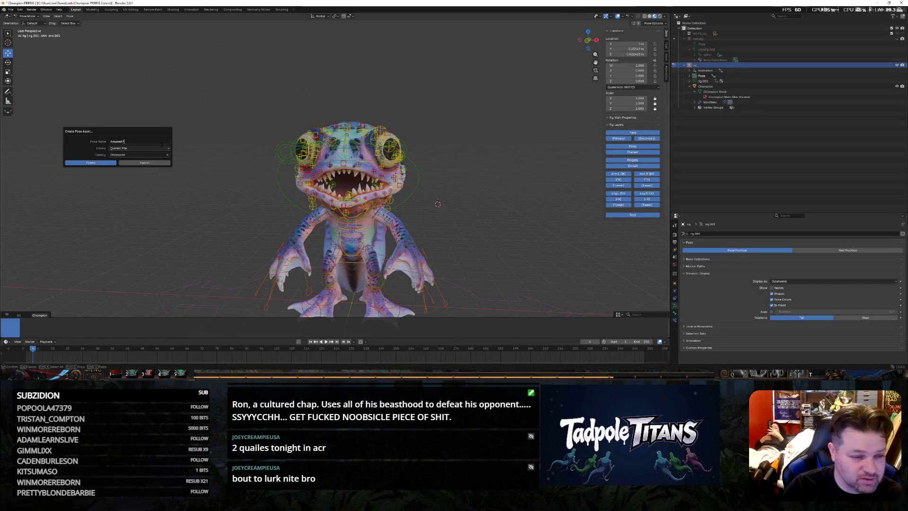
left_click(87, 162)
scroll(211, 210, "up", 4)
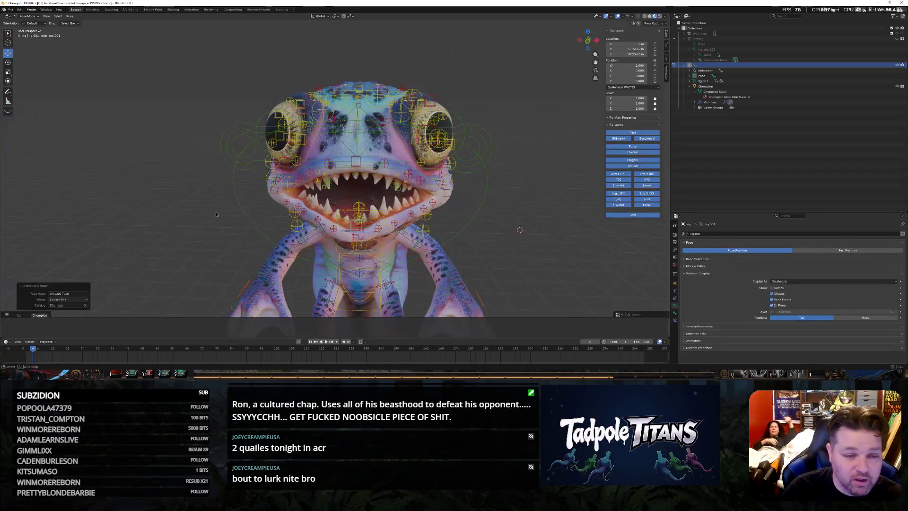
left_click(267, 158)
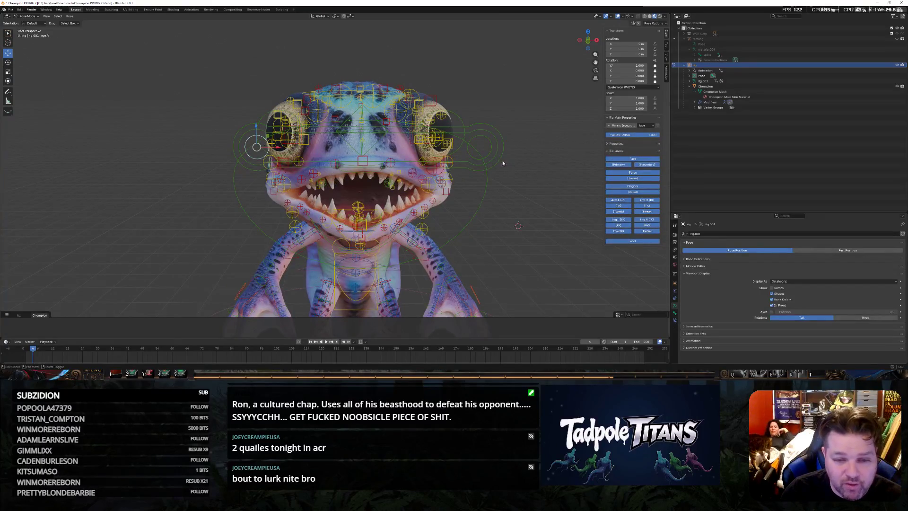
Scale both eye controls inward along X to draw them closer to the eyes
left_click(480, 149, "shift")
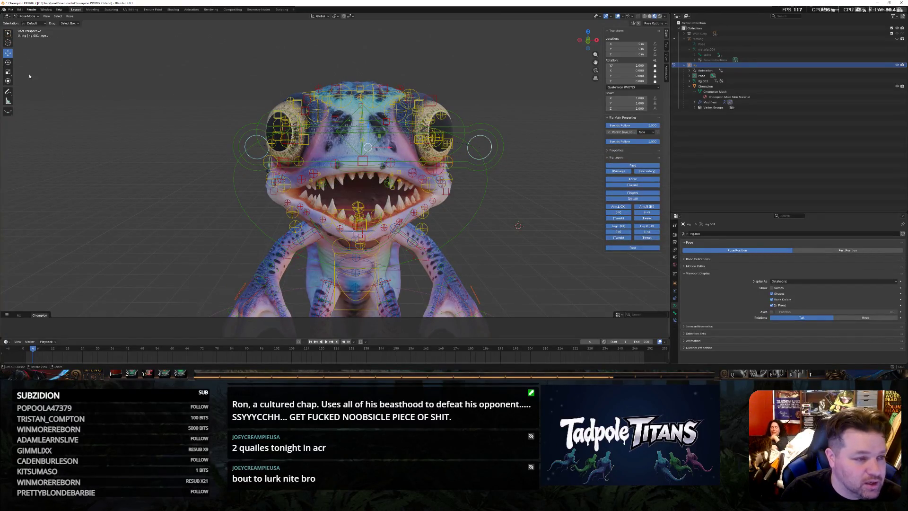
key("s")
key("x")
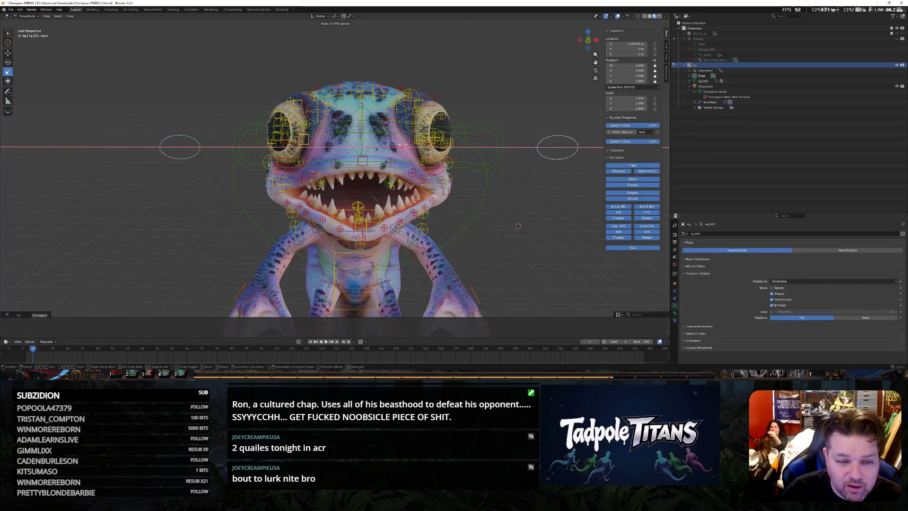
left_click(463, 177)
mouse_move(548, 173)
middle_mouse_down()
mouse_move(560, 175)
mouse_move(506, 155)
middle_mouse_up()
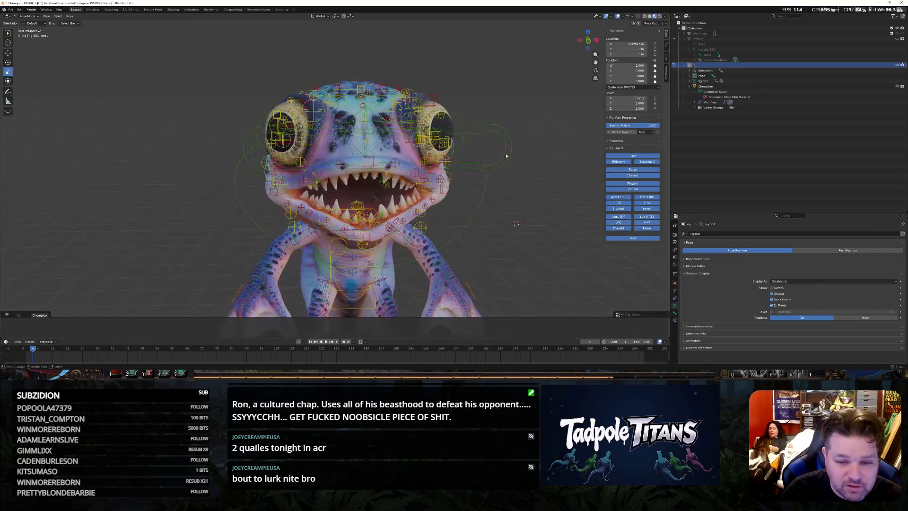
Narrow the eye capsule control along X, then undo to restore its width
left_click(511, 151)
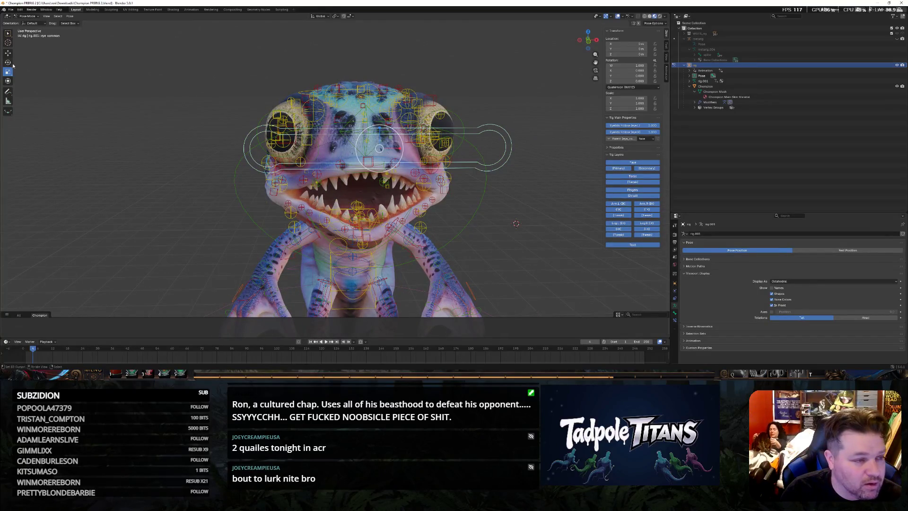
key("s")
key("x")
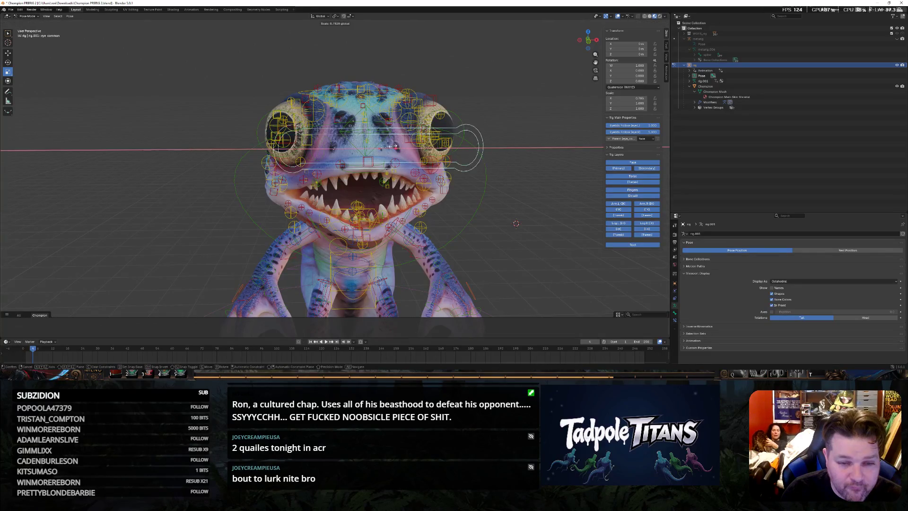
left_click(519, 186)
key("ctrl+z")
middle_click_drag(518, 187, 485, 199)
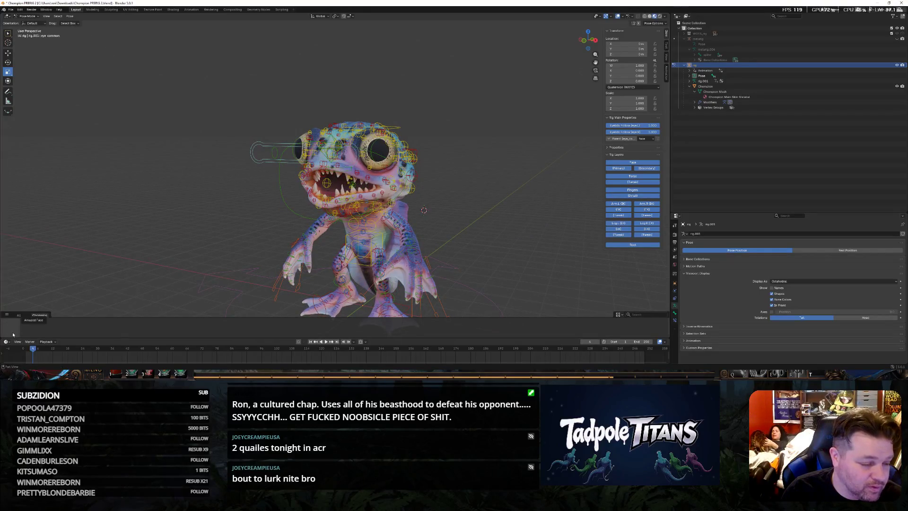
Create a third pose asset and update it from the current pose in the asset shelf
left_click(70, 15)
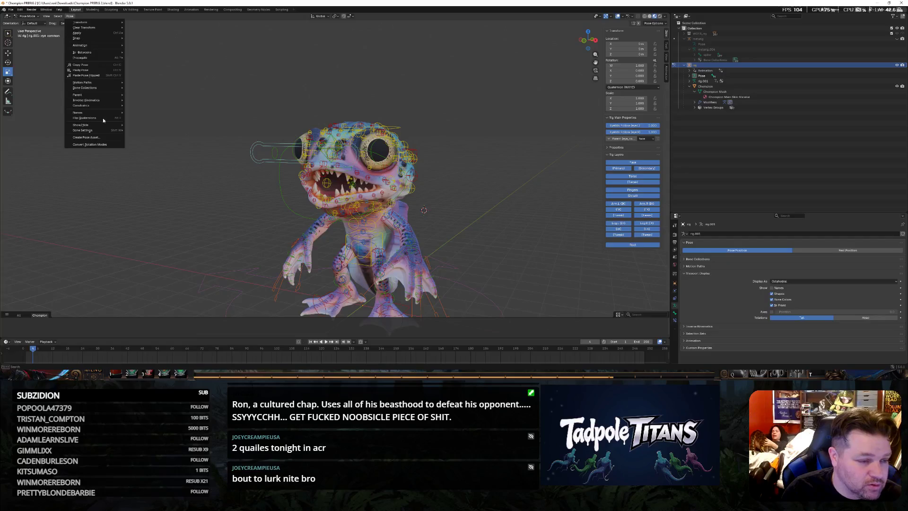
left_click(100, 137)
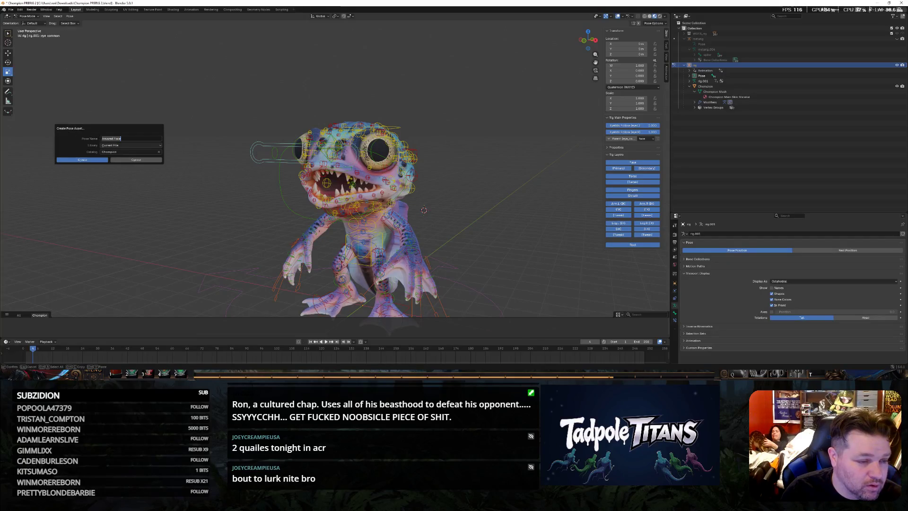
key("Return")
left_click(88, 160)
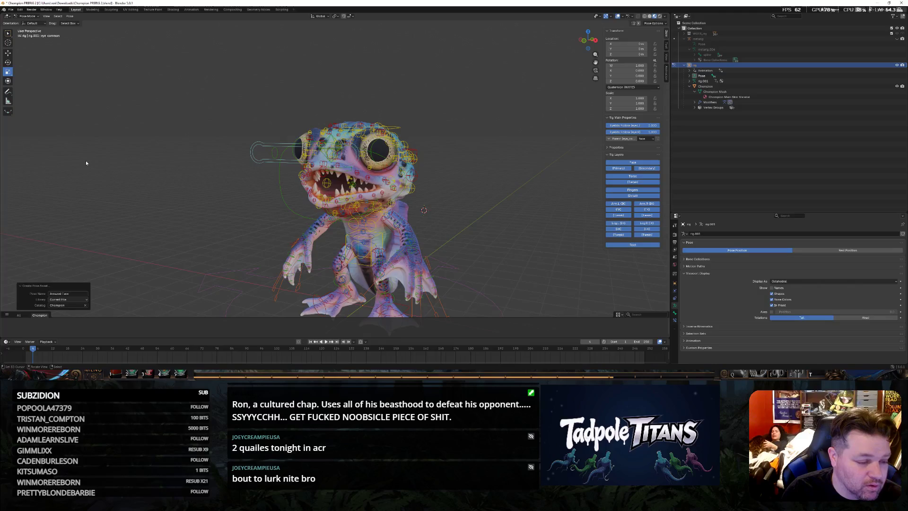
left_click(134, 303)
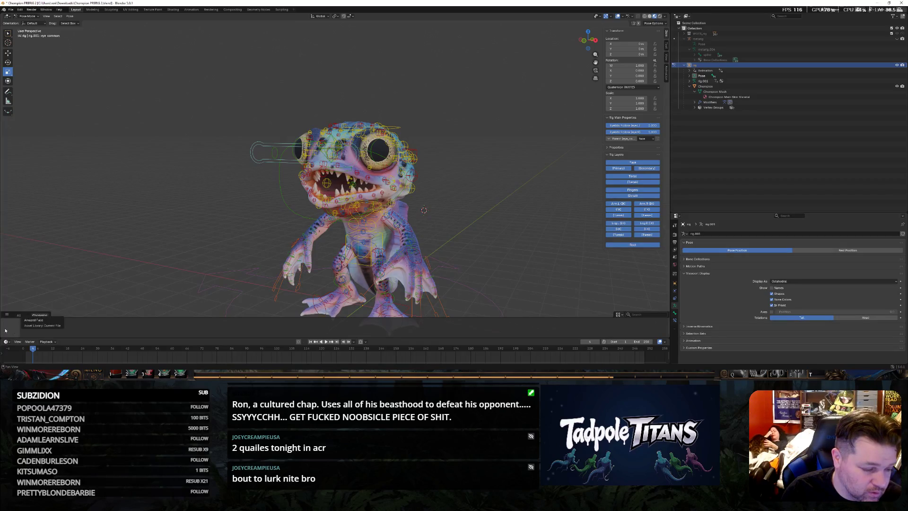
right_click(29, 331)
left_click(64, 327)
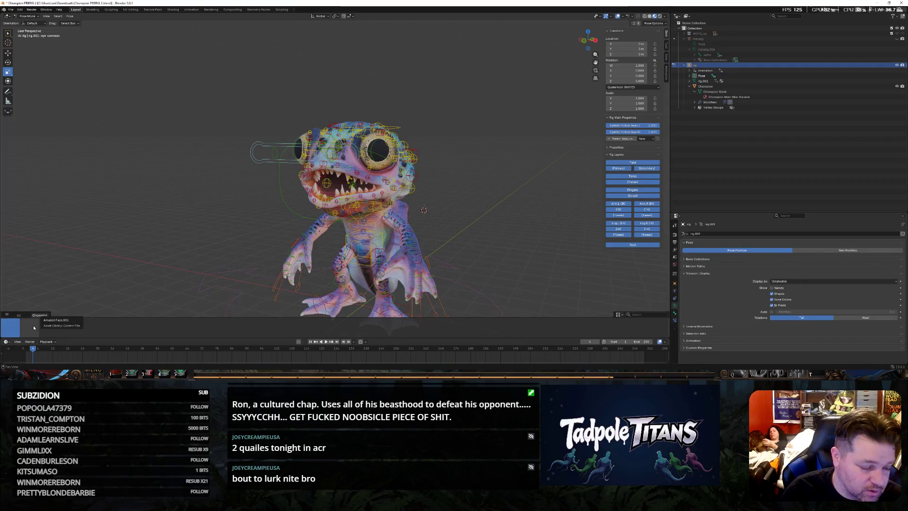
Delete the extra pose asset from the shelf after one cancelled attempt
right_click(11, 329)
left_click(13, 327)
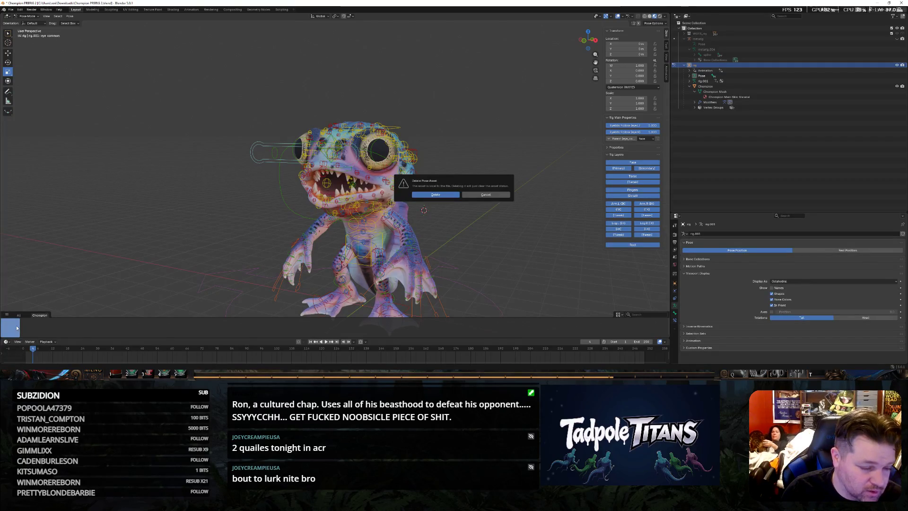
key("Escape")
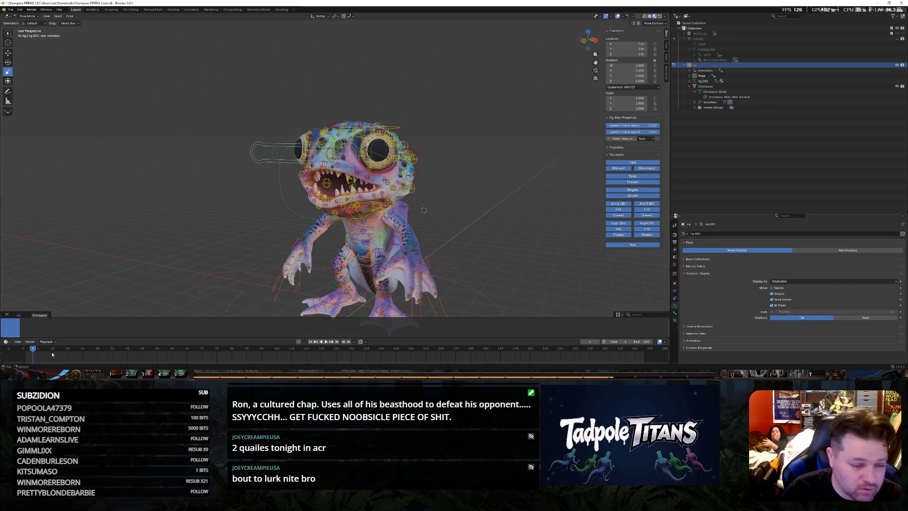
double_click(10, 328)
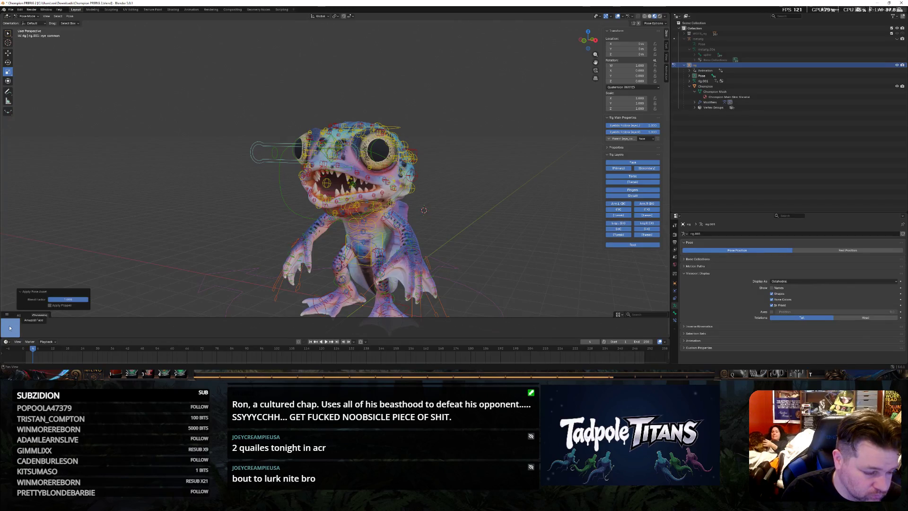
right_click(10, 328)
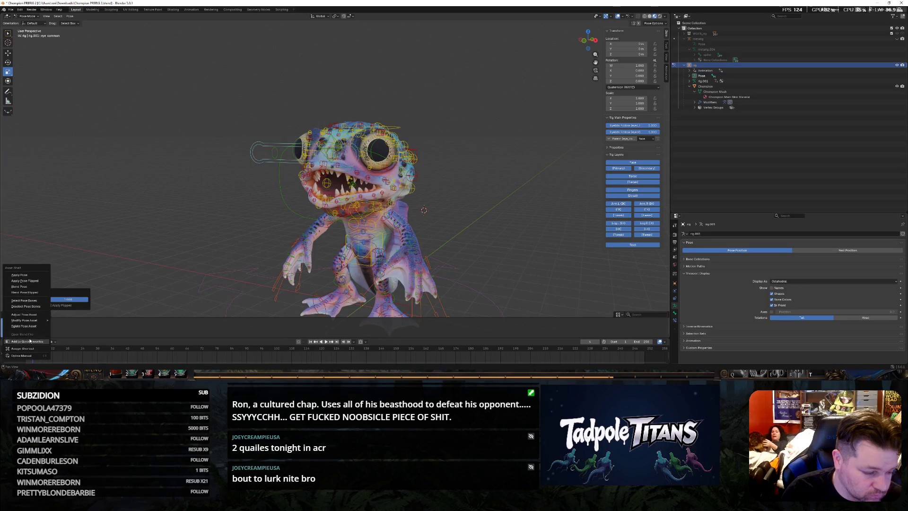
left_click(28, 326)
left_click(459, 198)
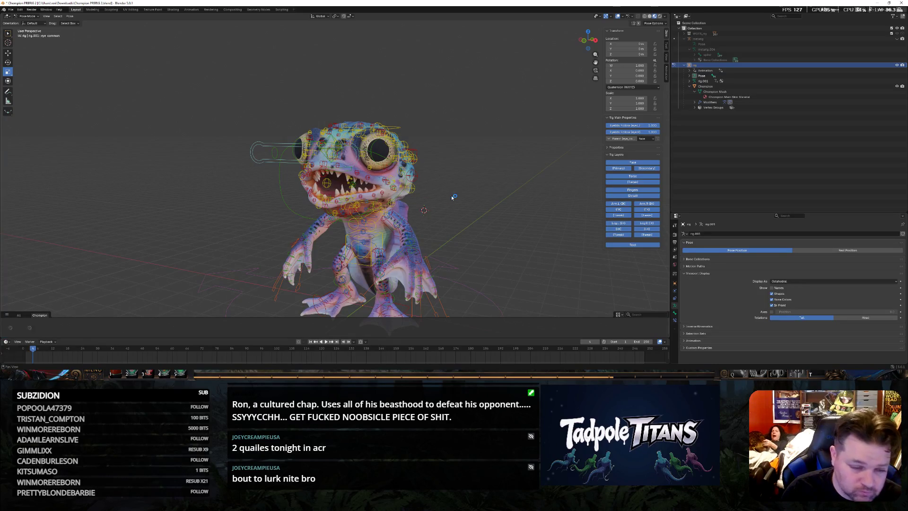
Apply the Neutral Face pose asset to the rig and jump back to the start frame
right_click(14, 326)
key("Escape")
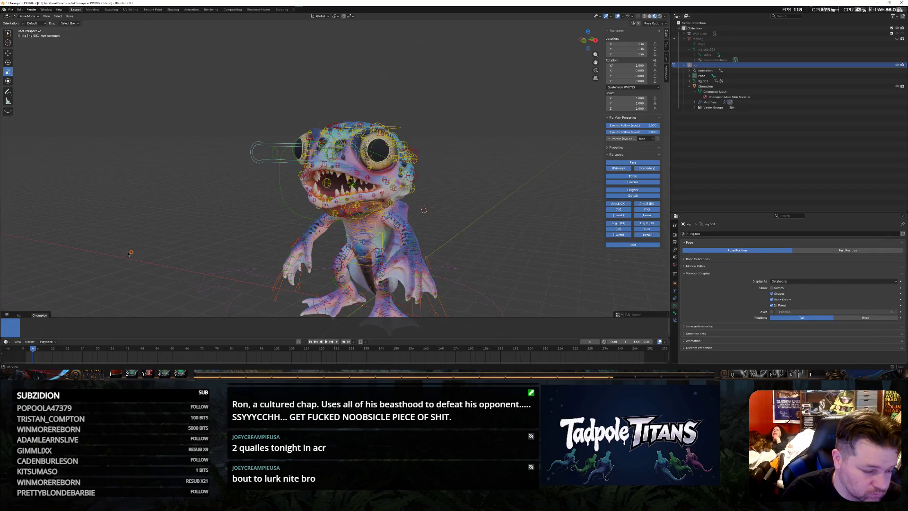
middle_click_drag(233, 253, 228, 253)
scroll(227, 252, "down", 2)
scroll(228, 252, "up", 2)
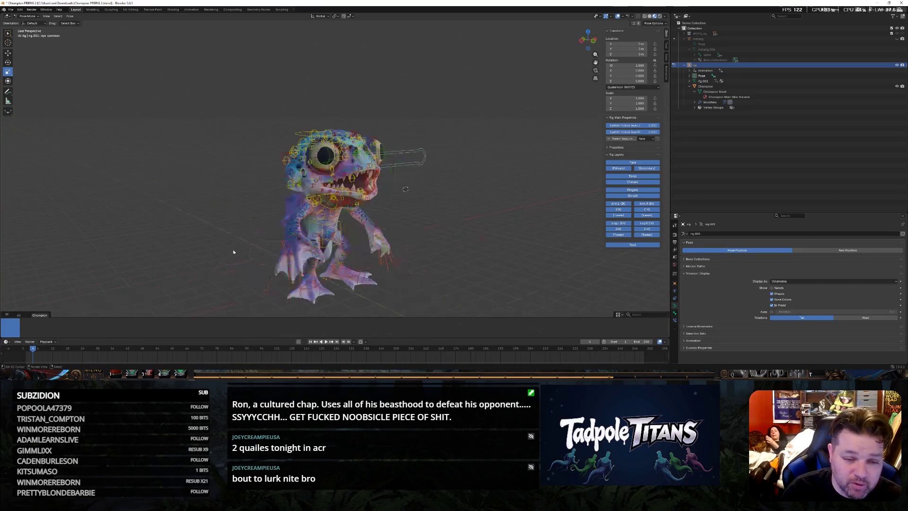
left_click(37, 326)
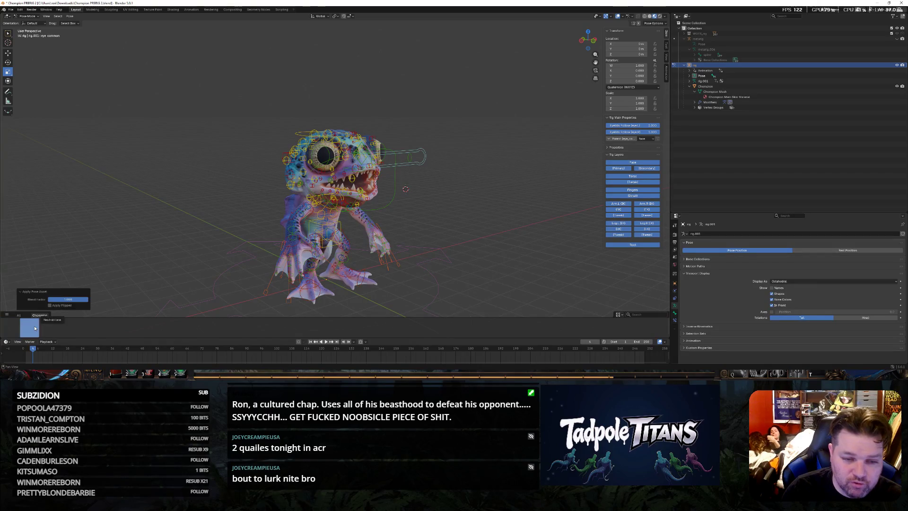
right_click(43, 325)
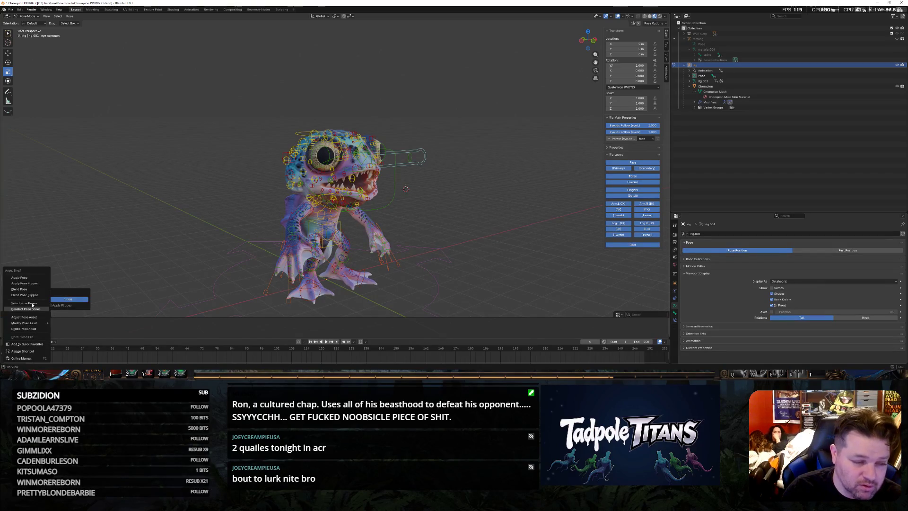
left_click(31, 280)
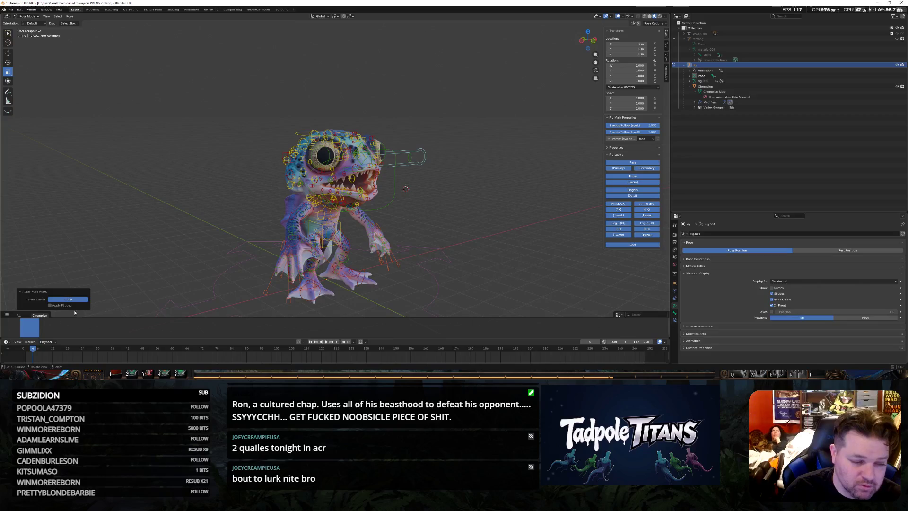
right_click(121, 262, "shift")
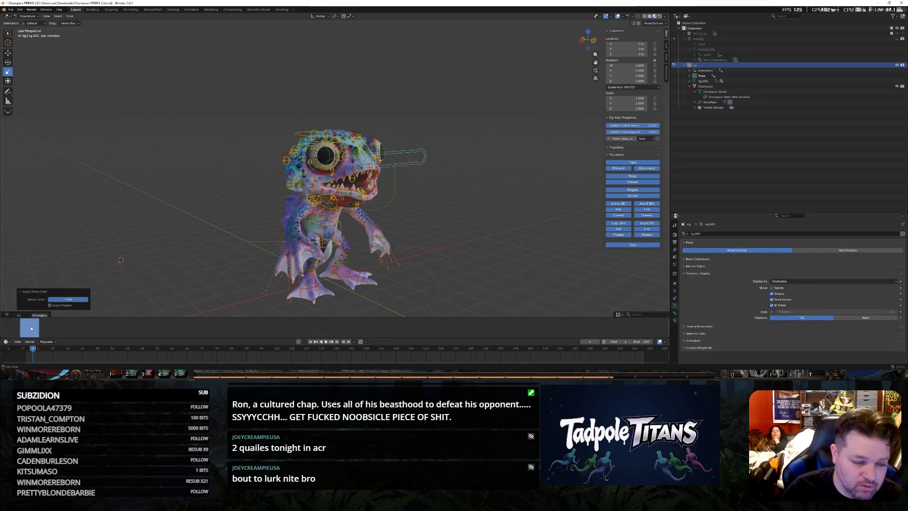
key("shift+Left")
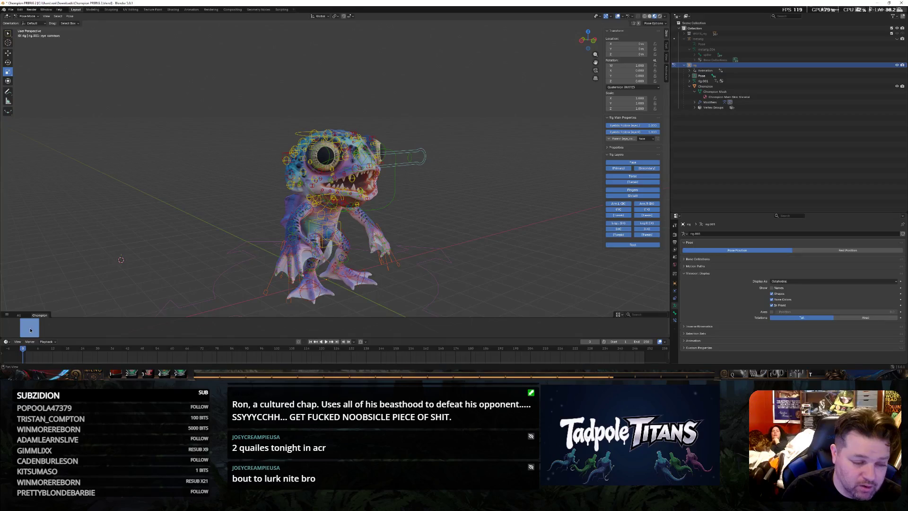
Apply the remaining pose asset onto the frog rig several times, trying blend amounts
right_click(30, 329)
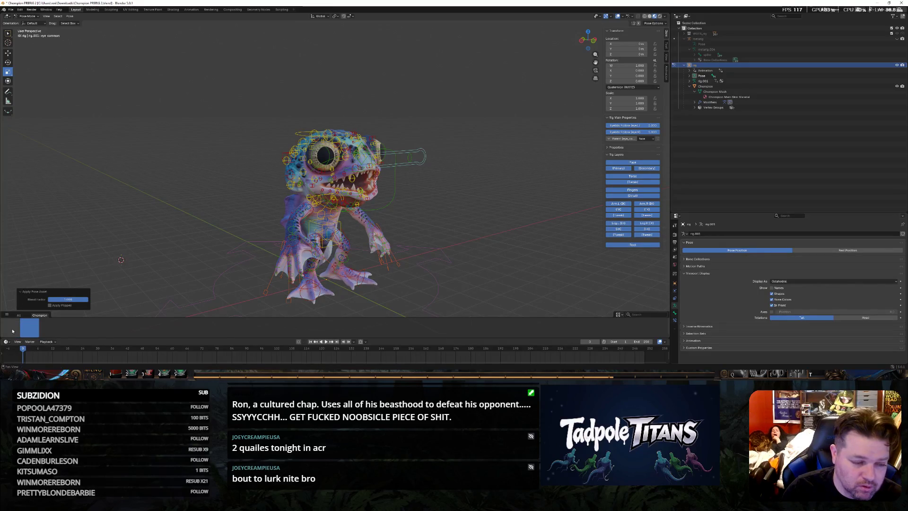
left_click(14, 297)
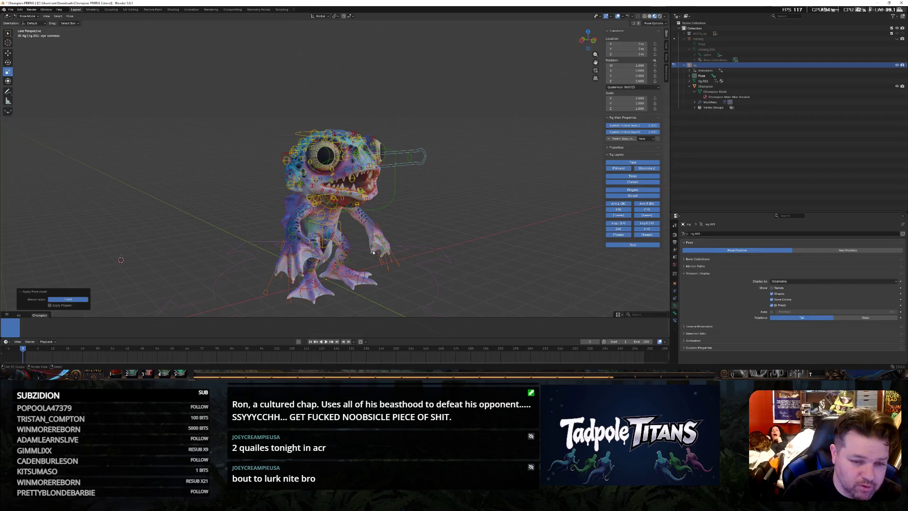
scroll(487, 231, "down", 2)
scroll(478, 232, "up", 1)
scroll(478, 232, "up", 3)
scroll(499, 235, "down", 1)
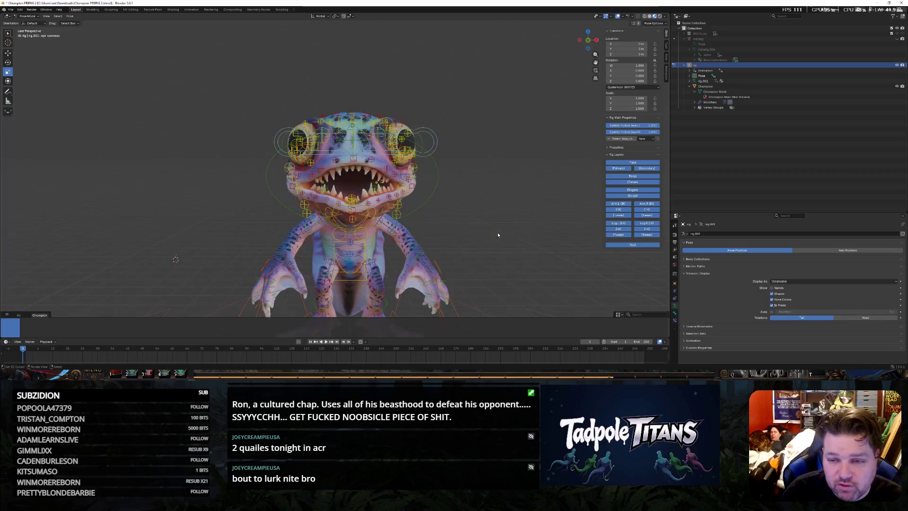
left_click(30, 329)
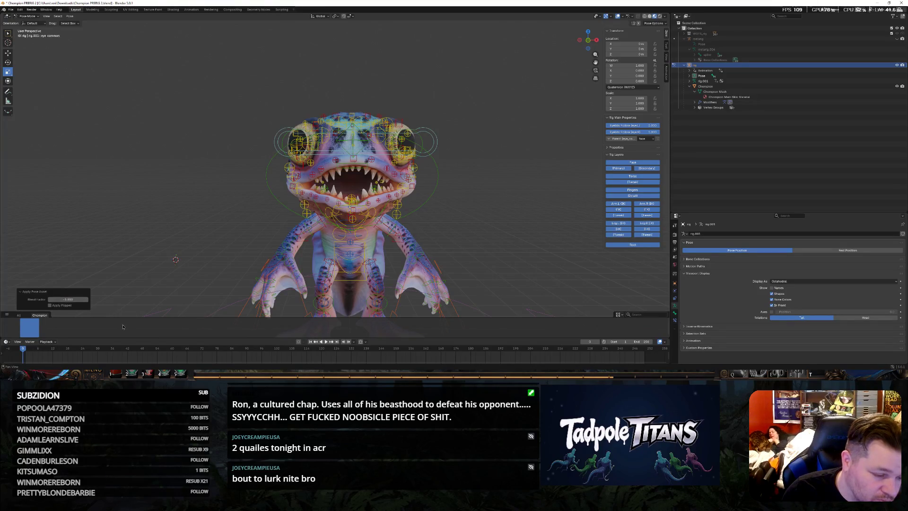
right_click(36, 327)
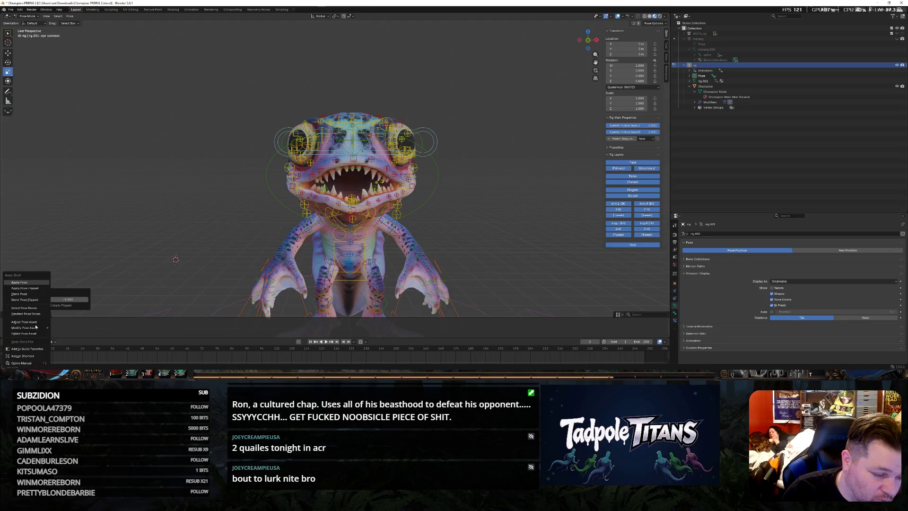
left_click(33, 282)
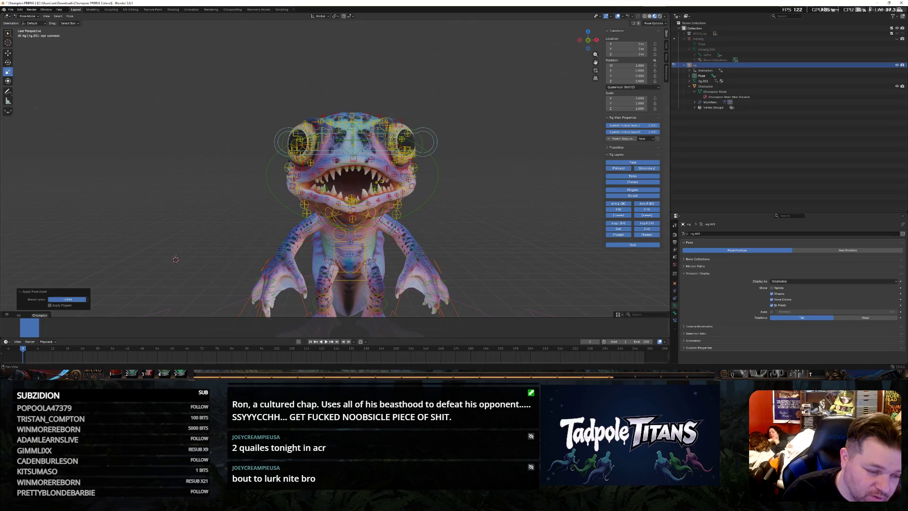
right_click(473, 206, "shift")
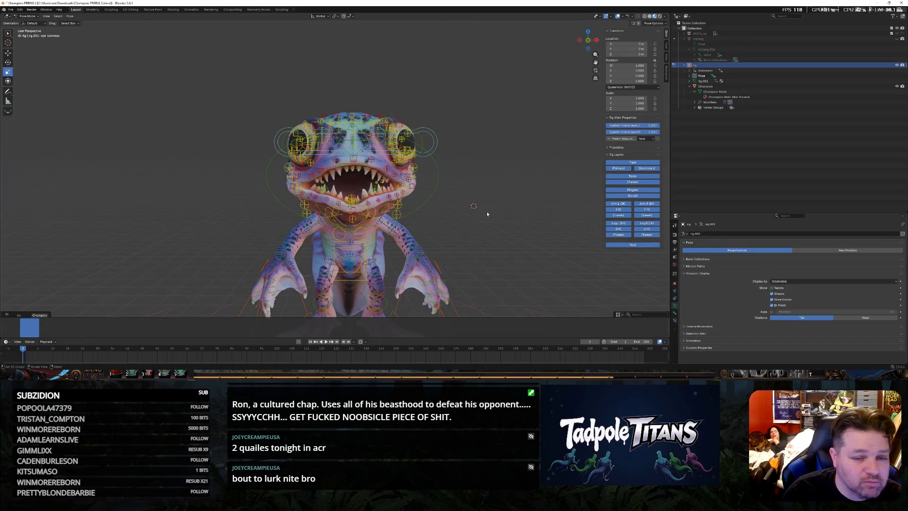
scroll(487, 211, "up", 1)
scroll(498, 223, "up", 2)
Scale the jaw control vertically to open the mouth wider
middle_click_drag(498, 224, 524, 227)
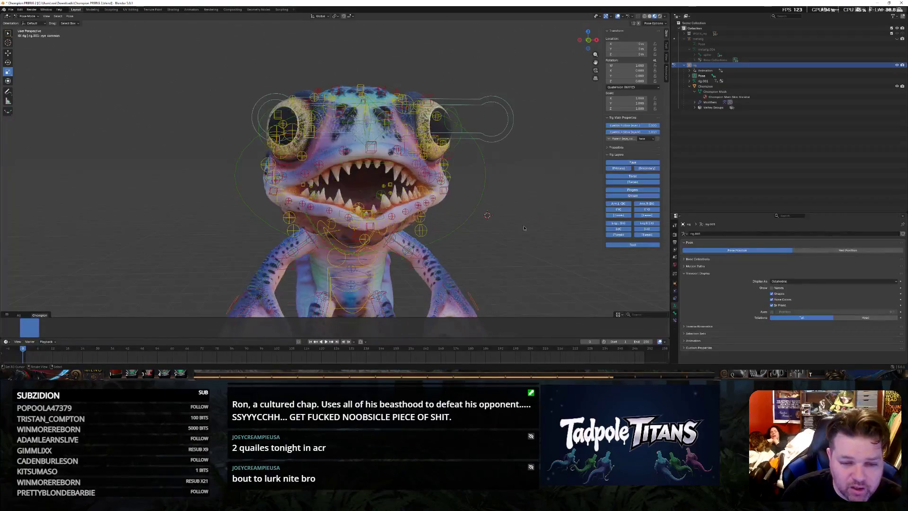
scroll(523, 227, "up", 2)
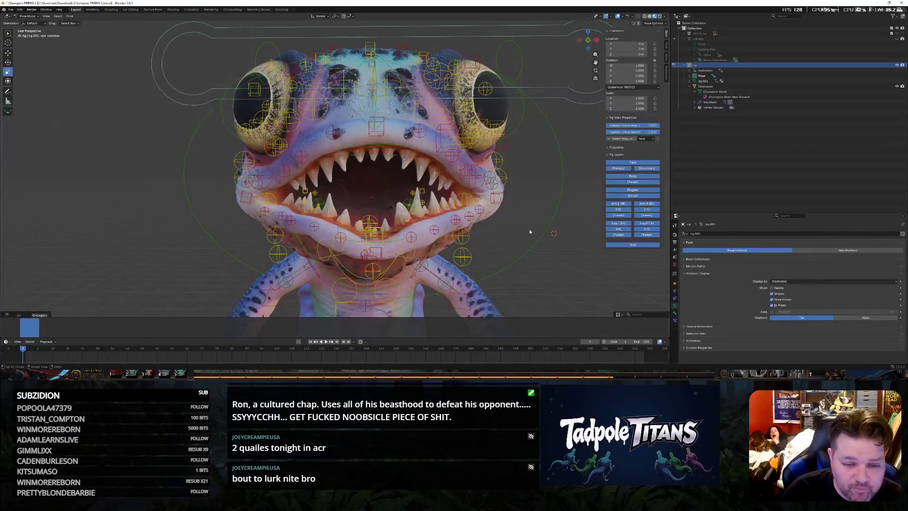
left_click(246, 198)
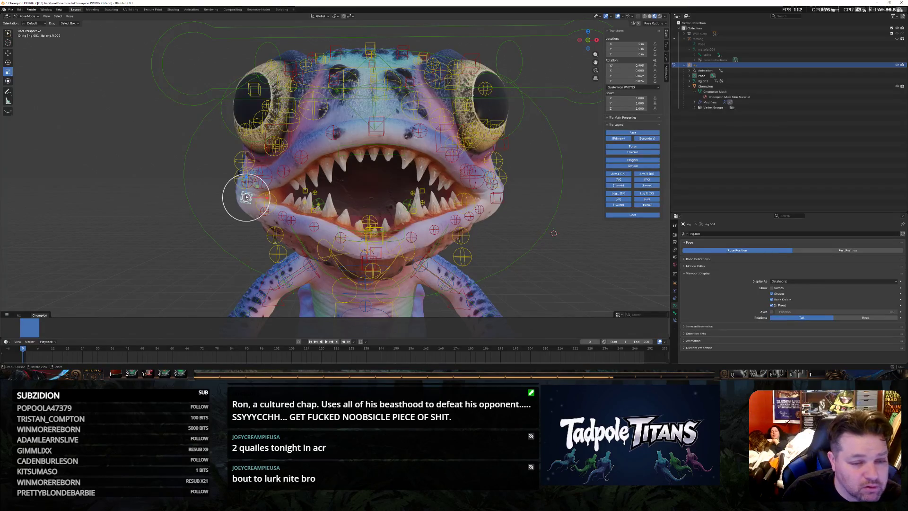
left_click(376, 253)
key("s")
key("z")
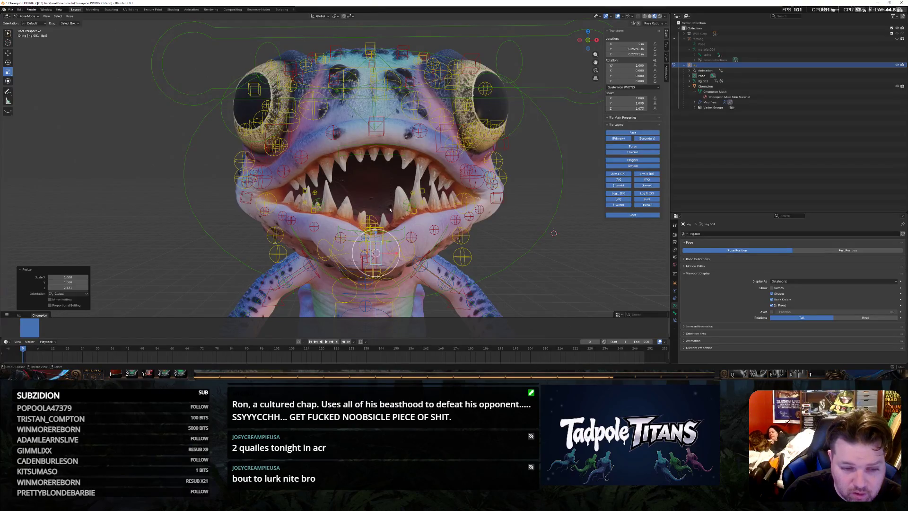
key("Escape")
key("s")
key("z")
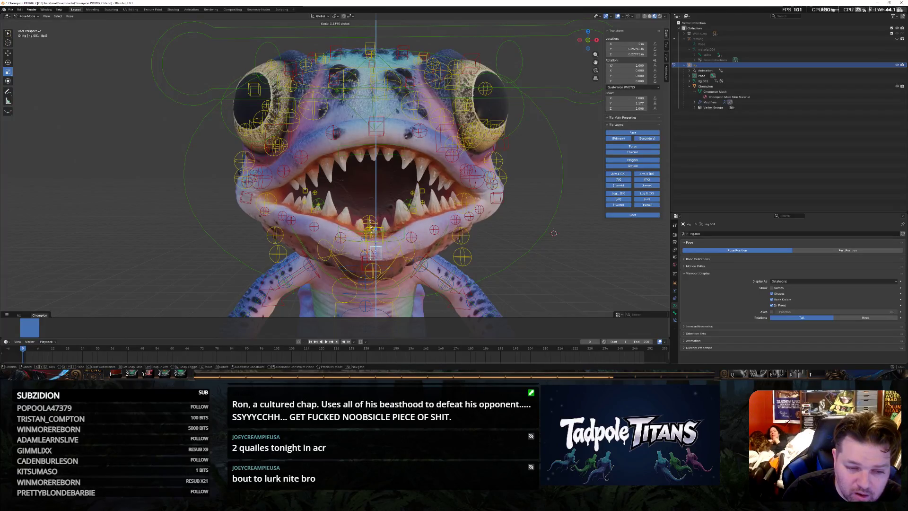
left_click(369, 226)
left_click(194, 138)
Pull the snout control down to curl the upper lip
left_click(12, 53)
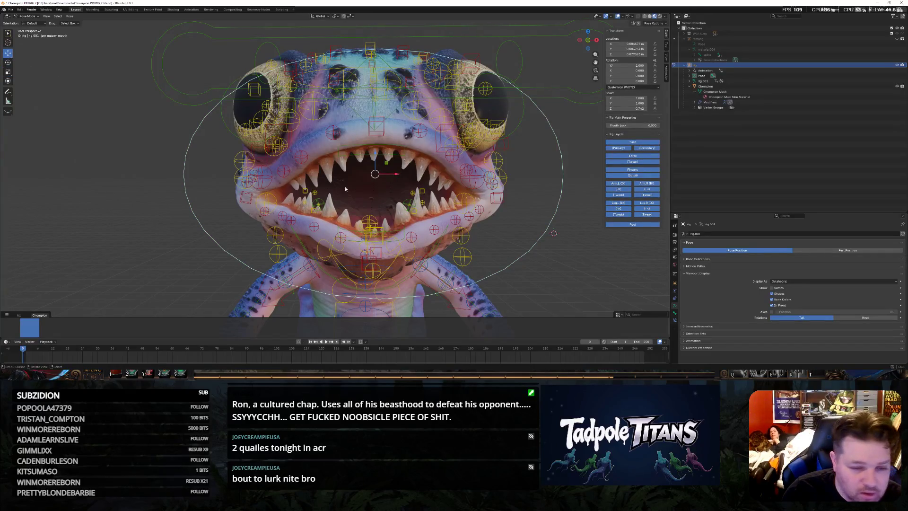
left_click(376, 251)
left_click(377, 127)
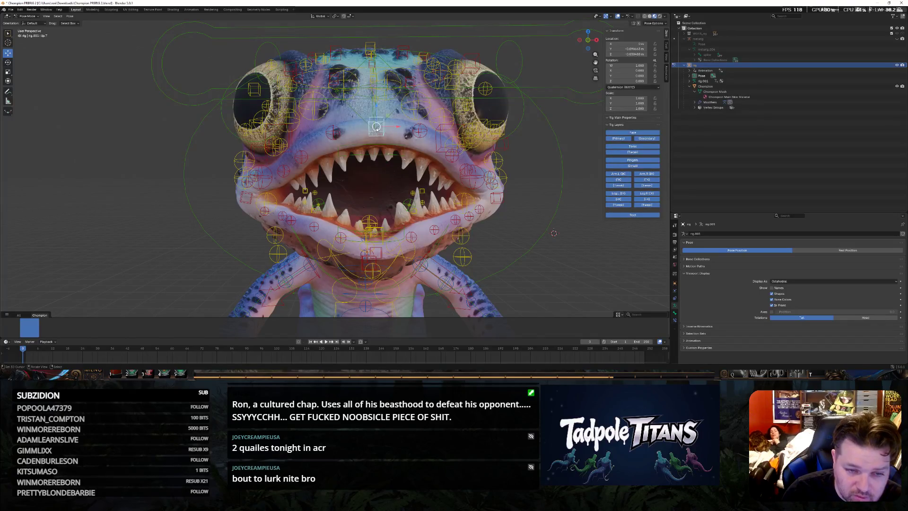
left_click_drag(375, 109, 375, 132)
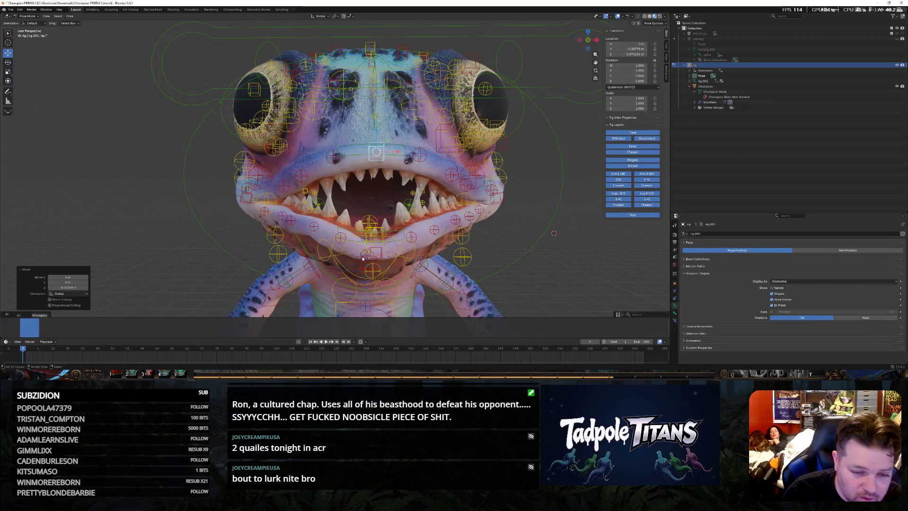
Reset and rotate the mouth-corner control into a snarling shape
left_click(264, 212)
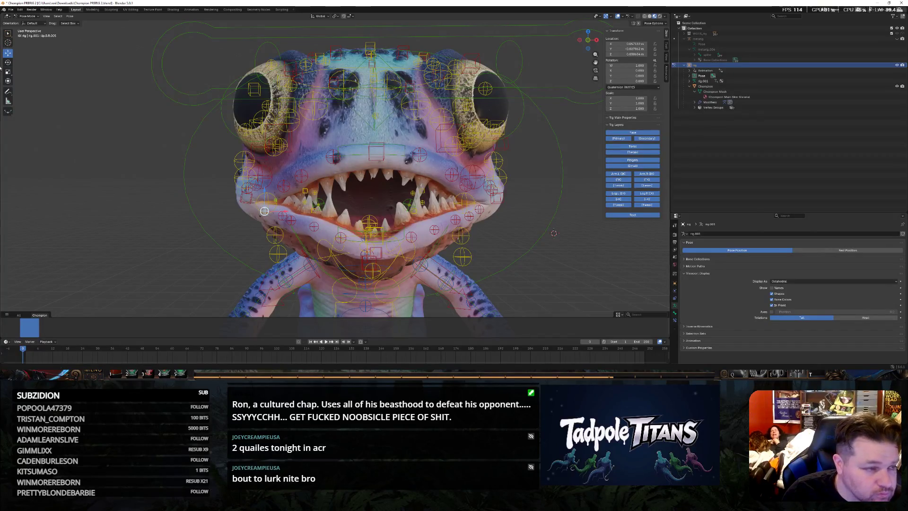
key("r")
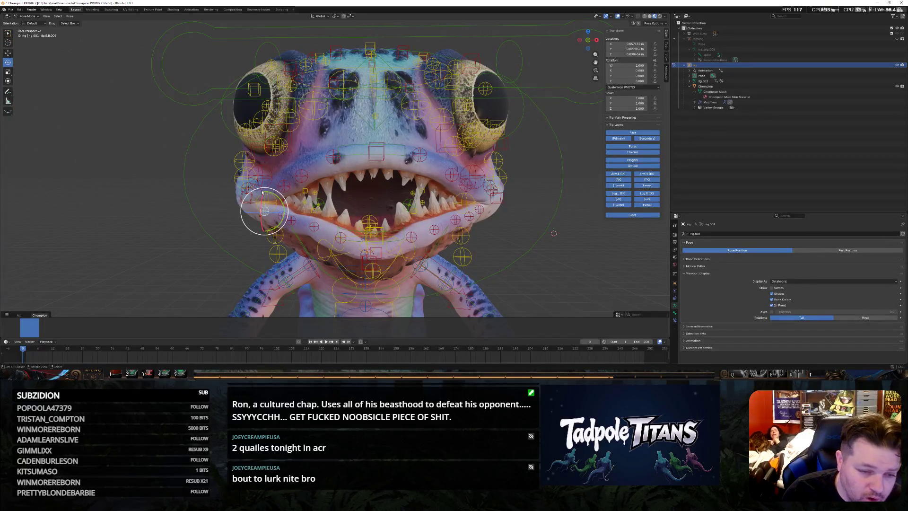
key("Escape")
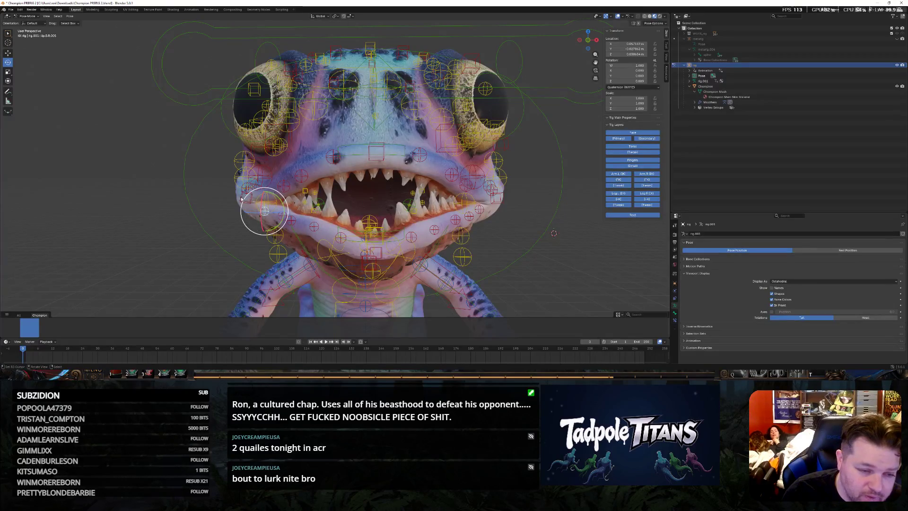
key("alt+g")
key("r")
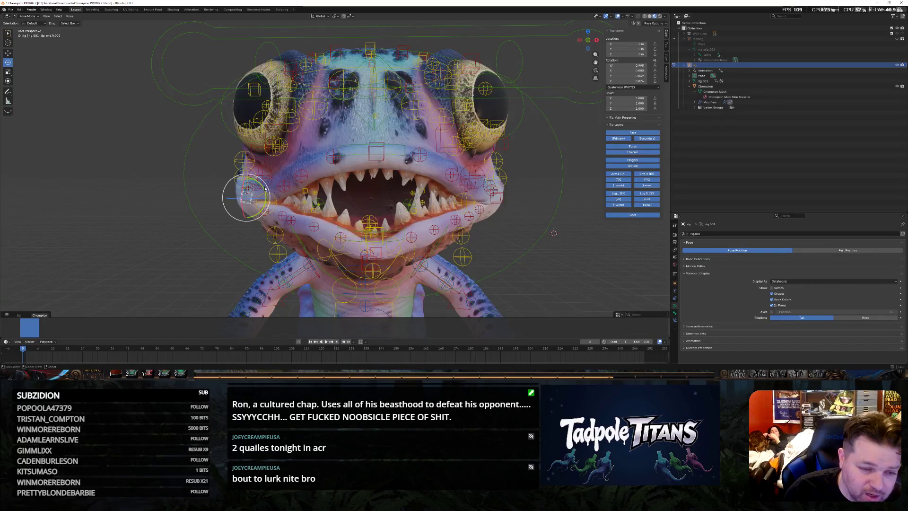
key("Escape")
mouse_move(258, 214)
middle_mouse_down()
mouse_move(292, 188)
mouse_move(254, 172)
middle_mouse_up()
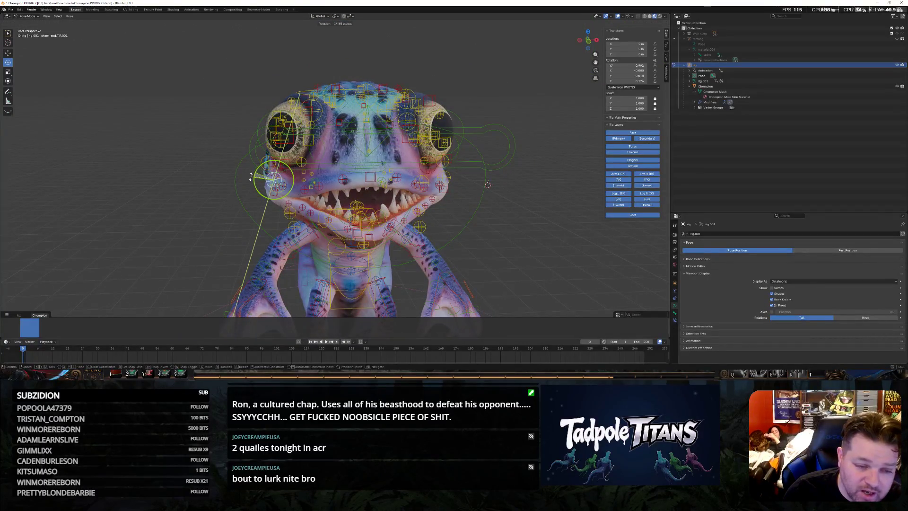
scroll(231, 229, "up", 2)
scroll(231, 230, "up", 1)
Rotate the mouth-corner control about the Y axis and check it from several views
mouse_move(231, 230)
middle_mouse_down()
mouse_move(279, 207)
mouse_move(194, 195)
middle_mouse_up()
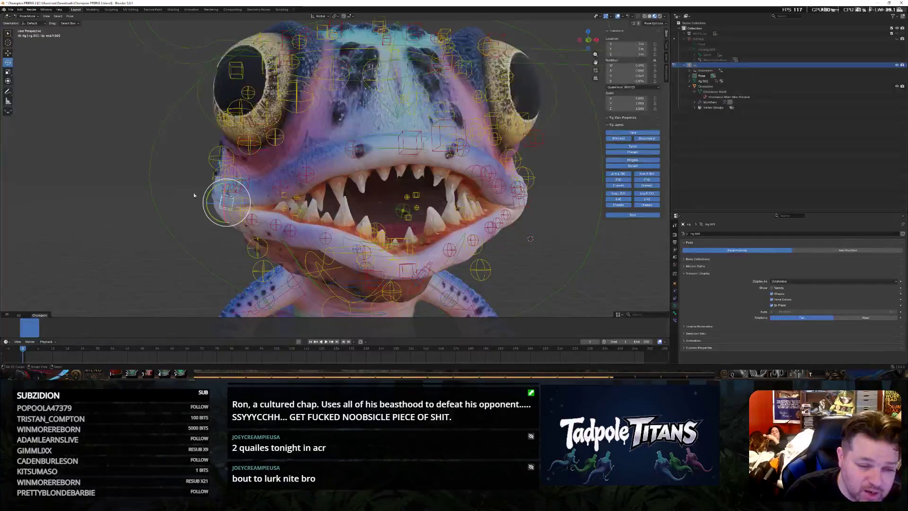
key("r")
key("y")
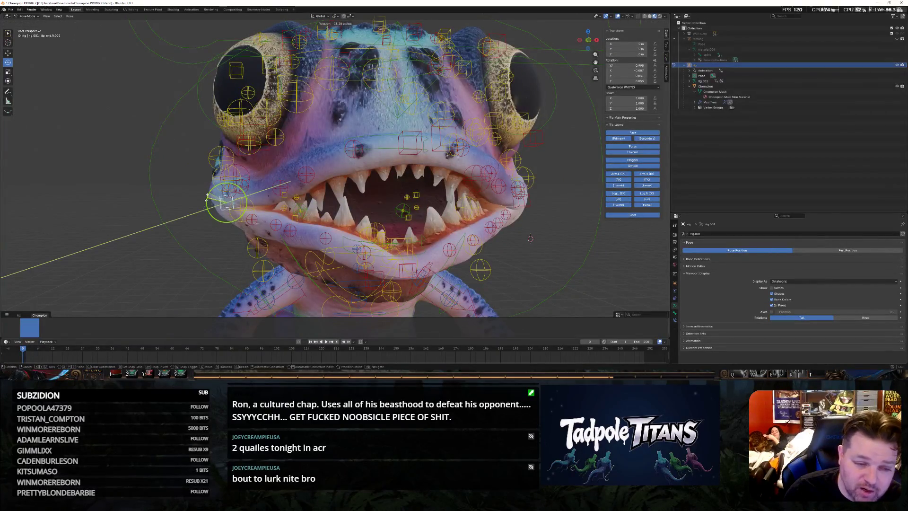
left_click(213, 196)
middle_click_drag(224, 203, 297, 208)
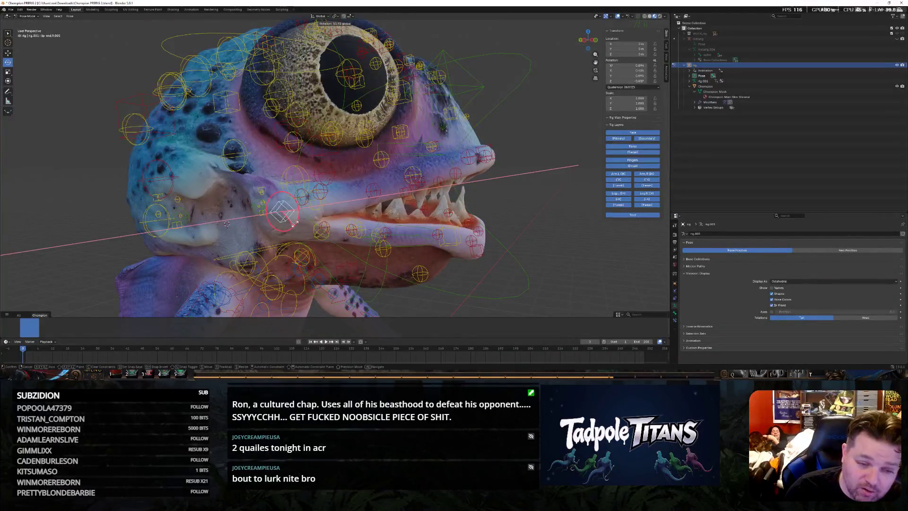
middle_click_drag(517, 246, 528, 233)
scroll(528, 233, "down", 3)
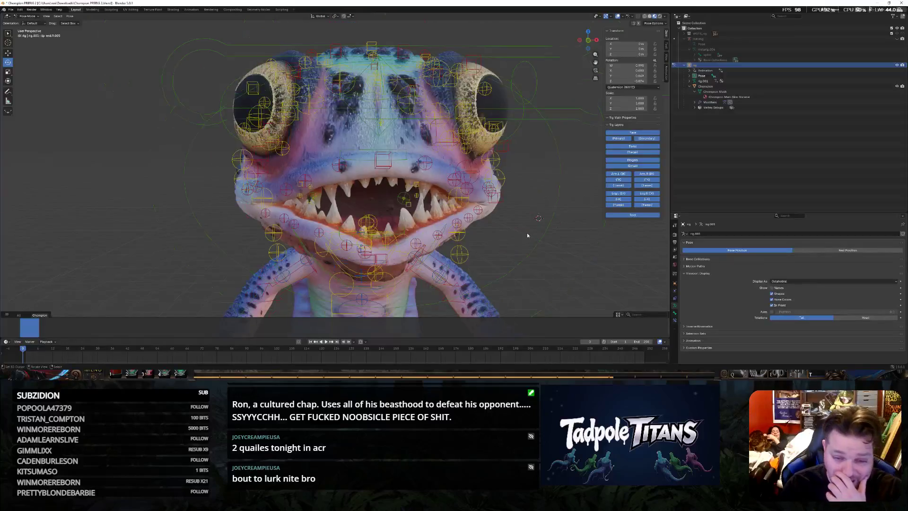
mouse_move(516, 247)
middle_mouse_down()
mouse_move(478, 236)
mouse_move(524, 240)
mouse_move(526, 258)
mouse_move(452, 263)
mouse_move(502, 197)
middle_mouse_up()
scroll(479, 238, "up", 2)
scroll(524, 240, "up", 1)
scroll(526, 259, "up", 2)
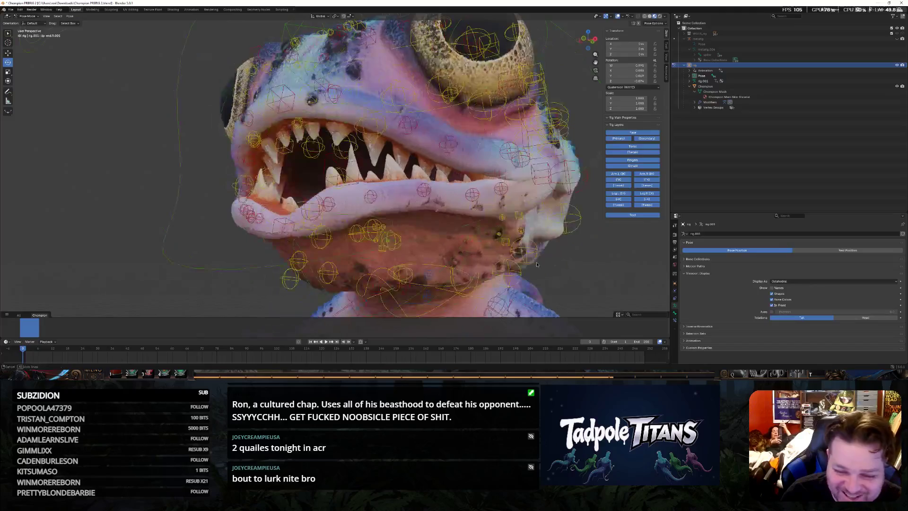
Inspect the mouth and select the cheek control for the next tweak
left_click(544, 176)
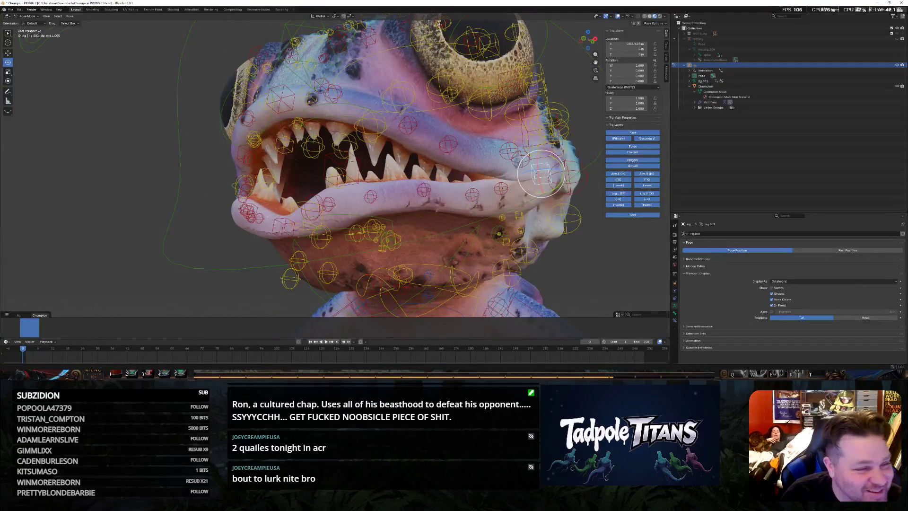
middle_click_drag(544, 176, 515, 171)
left_click(515, 171)
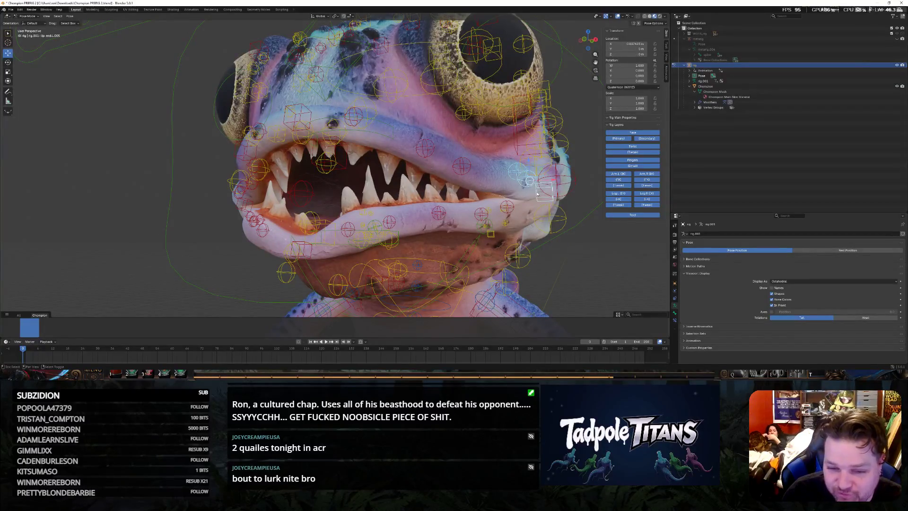
middle_click_drag(528, 162, 293, 188)
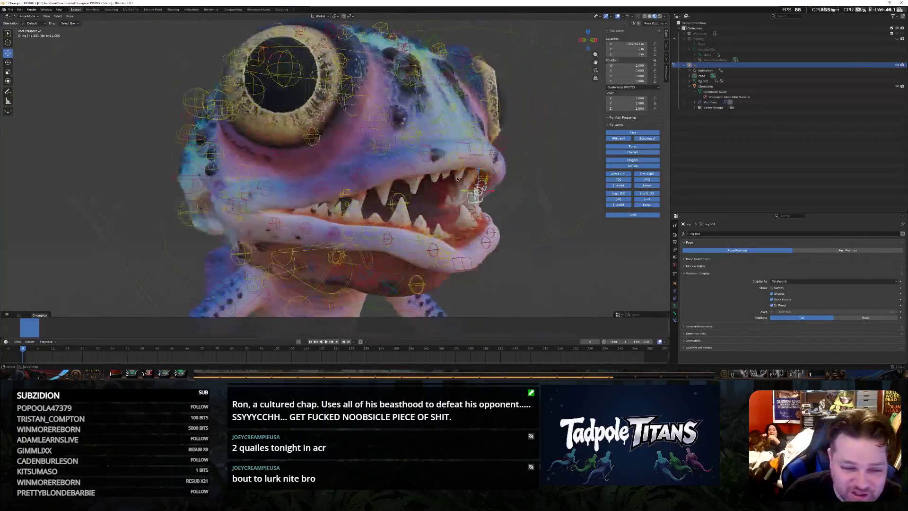
left_click(246, 196)
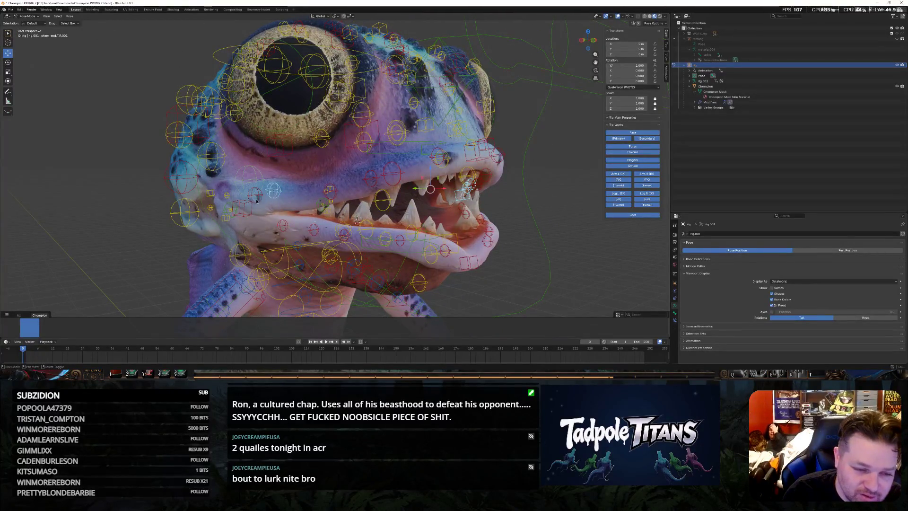
middle_click_drag(253, 205, 535, 274)
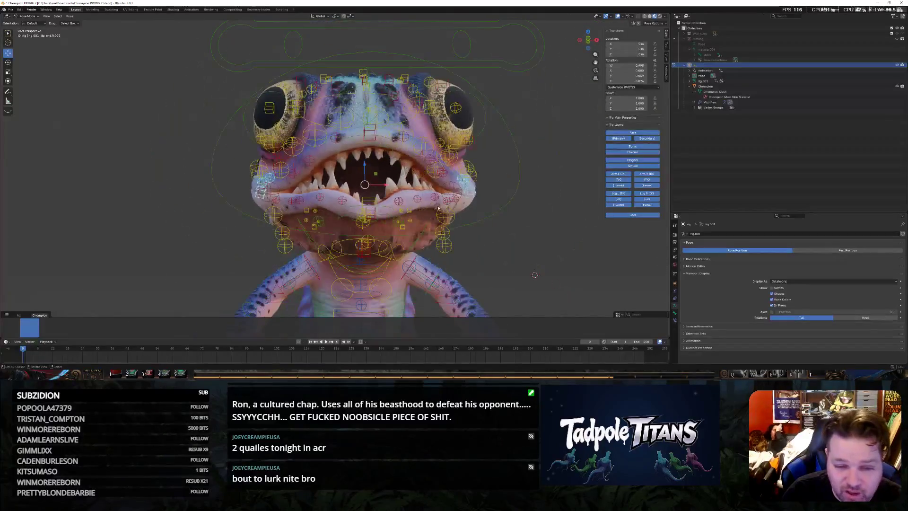
Raise the upper lip control vertically and slightly enlarge it
key("g")
key("z")
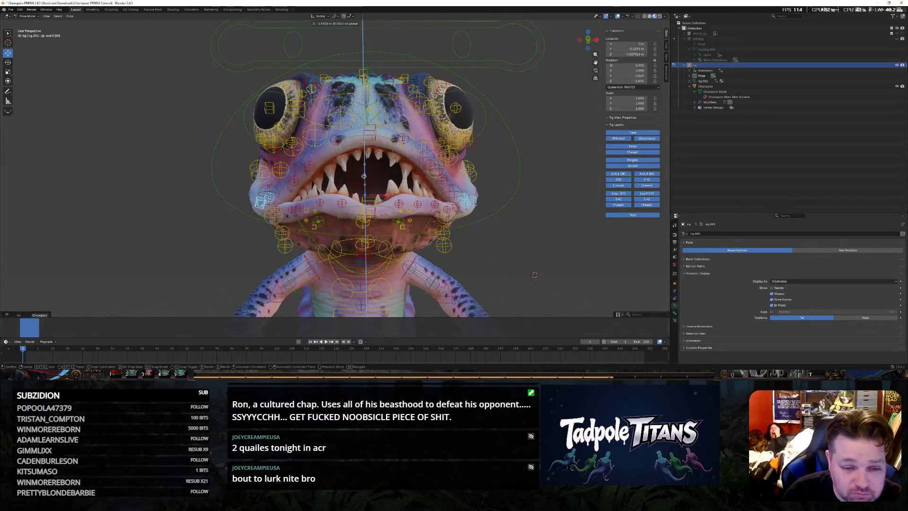
left_click(535, 274)
middle_click_drag(535, 275, 530, 257)
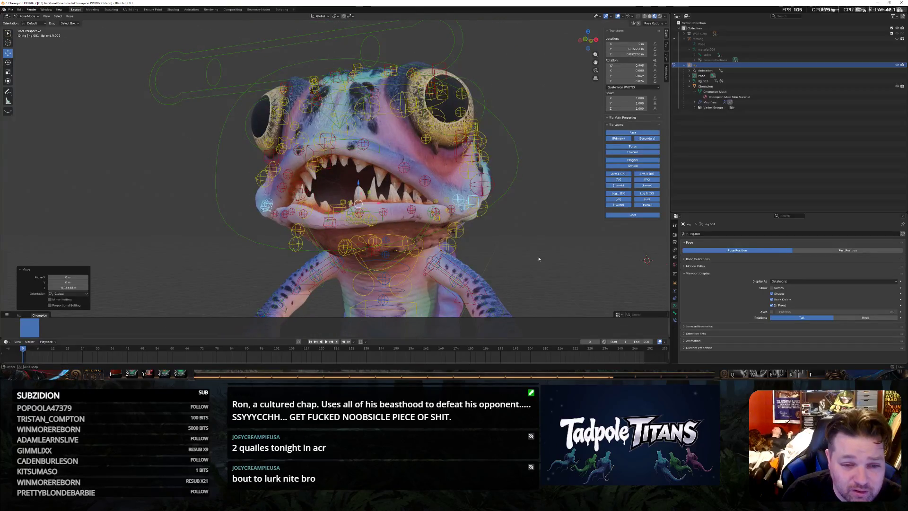
key("KP_1")
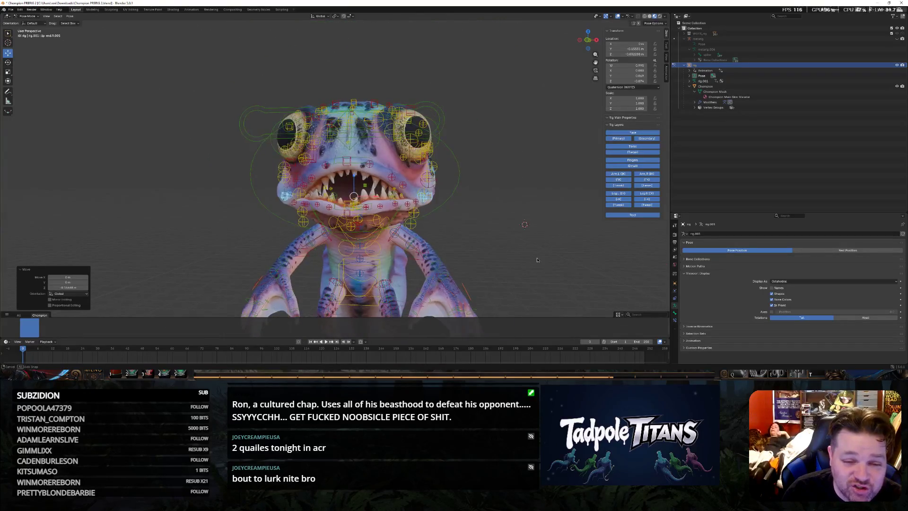
scroll(511, 261, "up", 2)
scroll(488, 261, "up", 2)
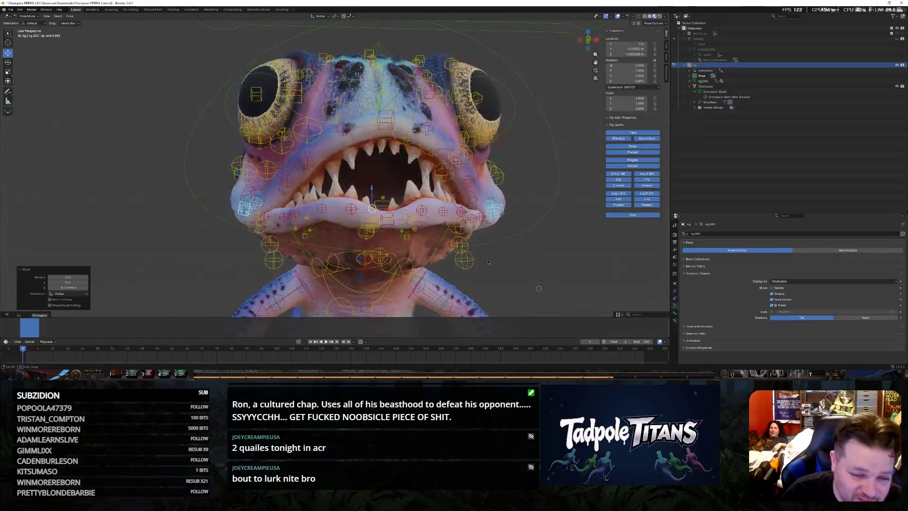
mouse_move(488, 262)
middle_mouse_down()
mouse_move(297, 254)
mouse_move(491, 235)
mouse_move(547, 270)
middle_mouse_up()
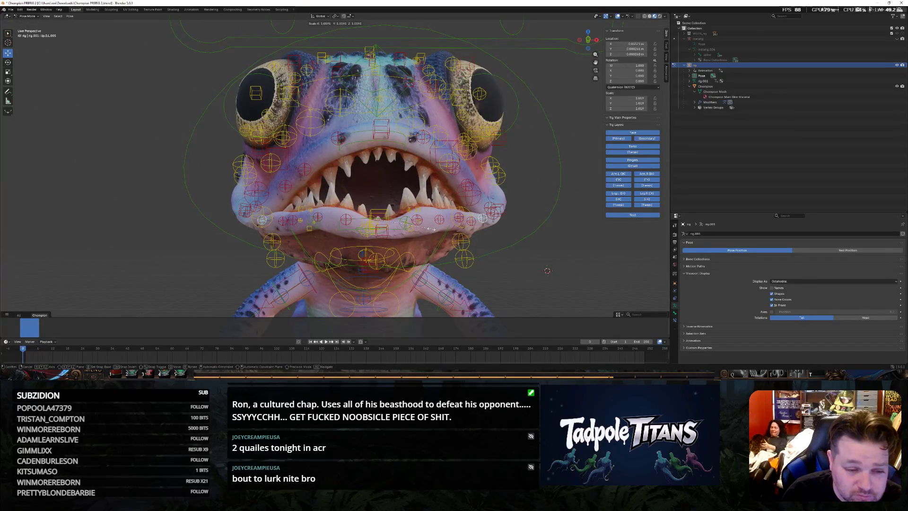
left_click(546, 271)
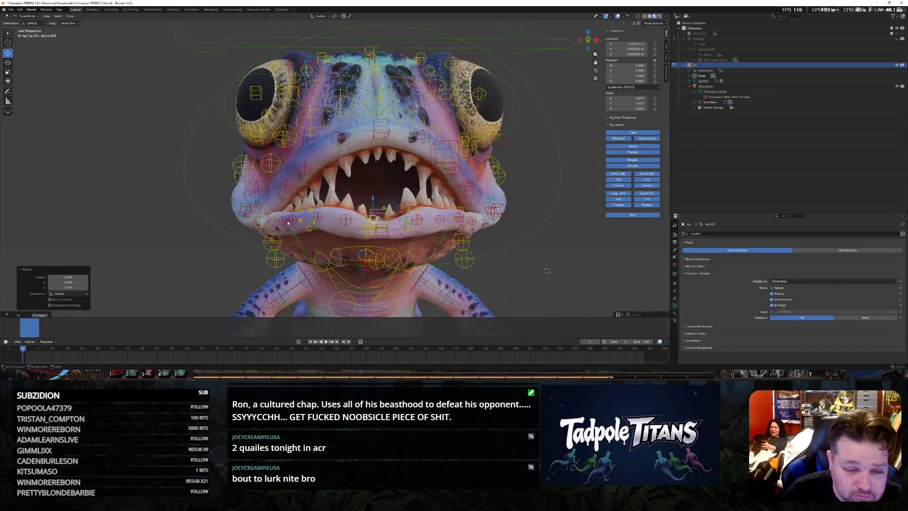
Shift the lip and left-lip controls vertically to reshape the open mouth
key("g")
key("z")
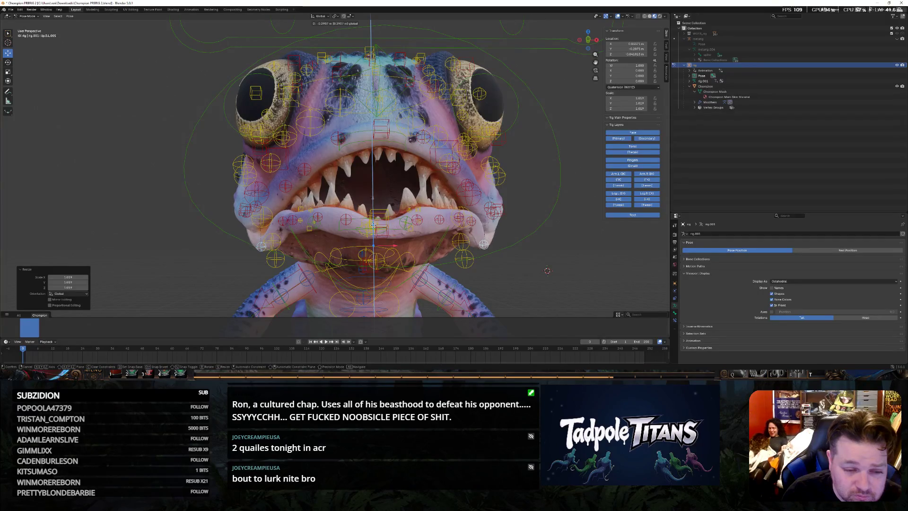
left_click(329, 228)
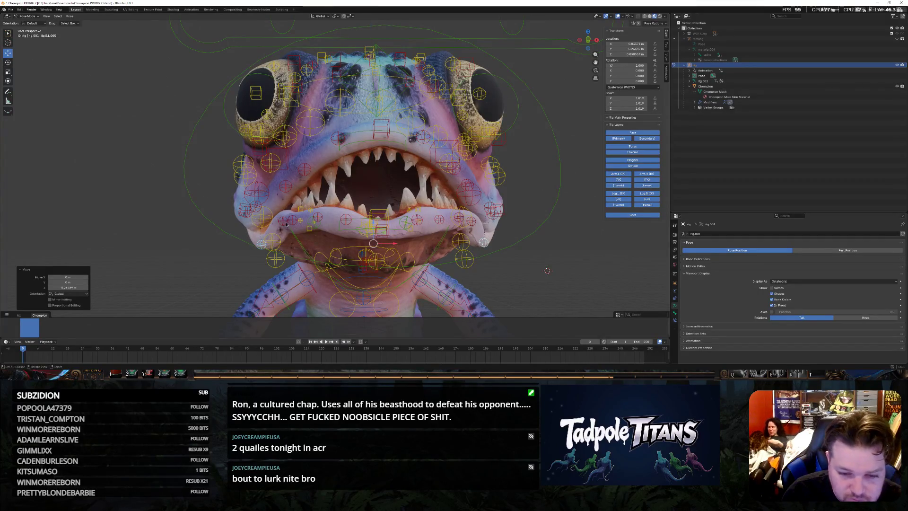
left_click(282, 221)
middle_click_drag(570, 258, 564, 259)
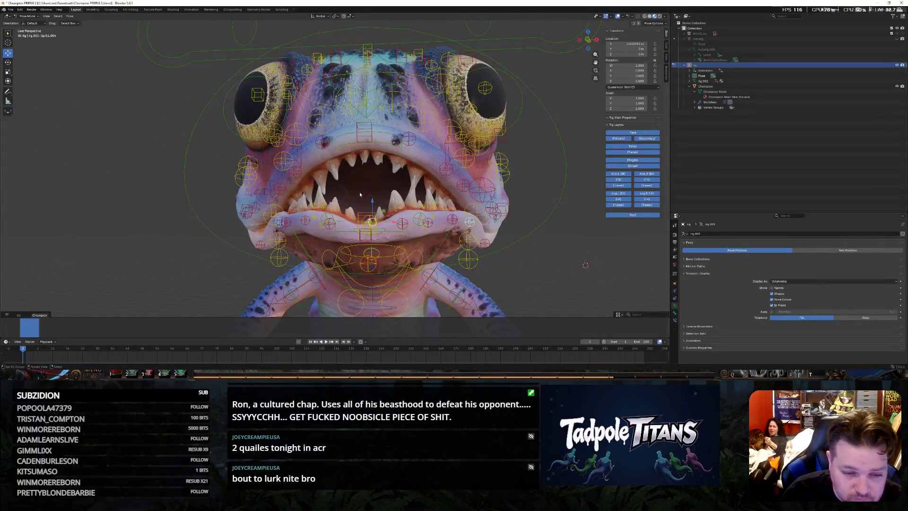
key("g")
key("z")
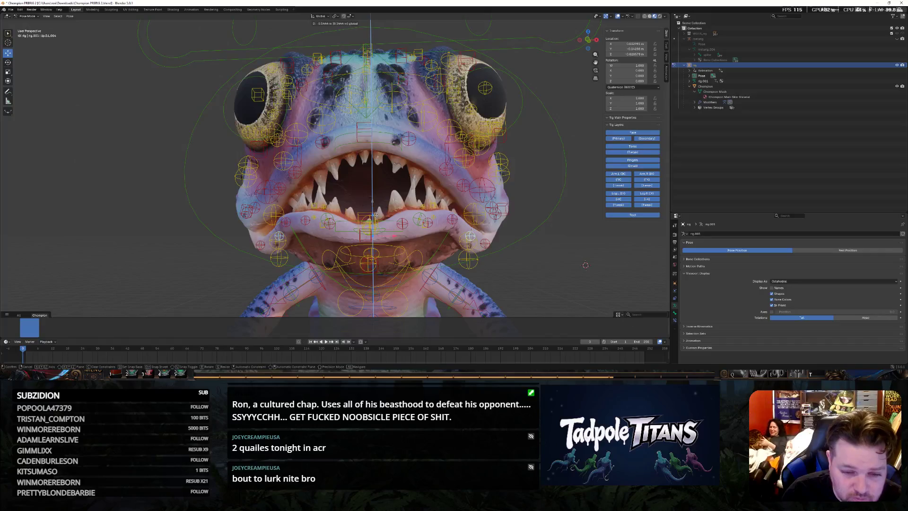
left_click(285, 226)
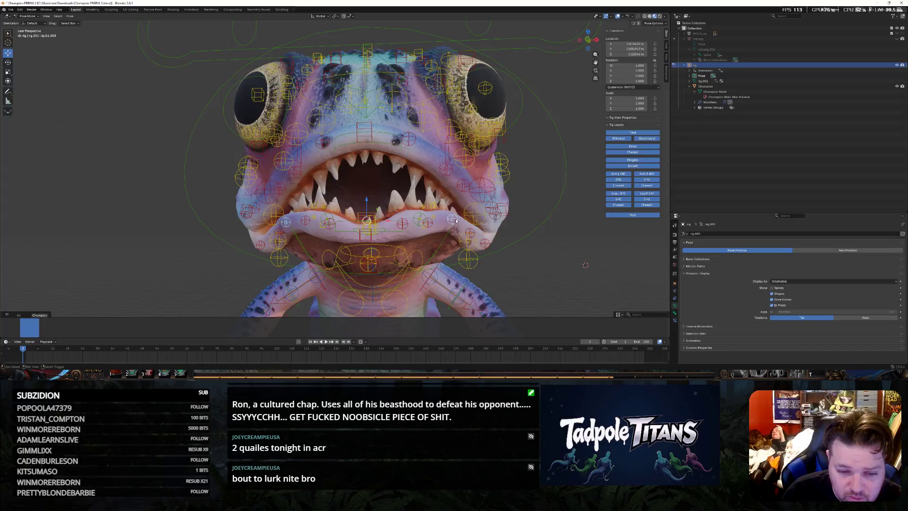
key("g")
key("z")
key("Return")
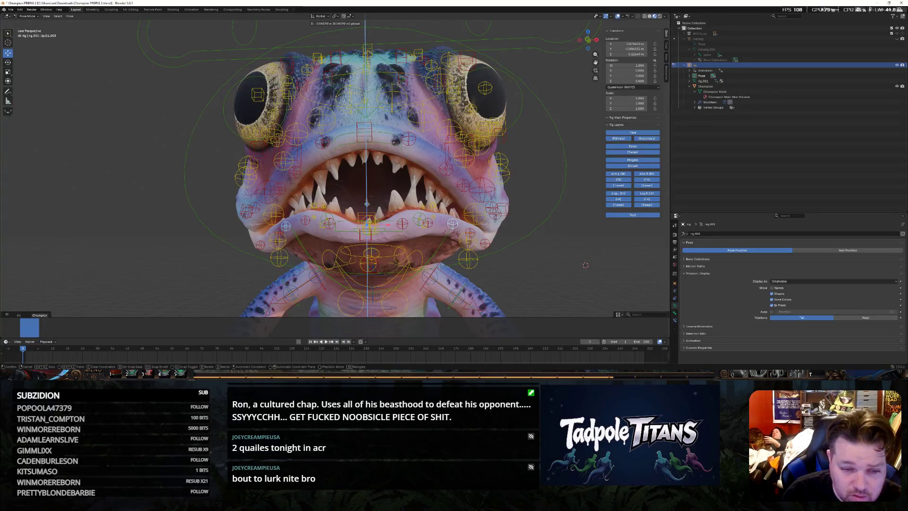
Slide a left cheek control sideways and view the creature in three-quarter view
left_click(8, 71)
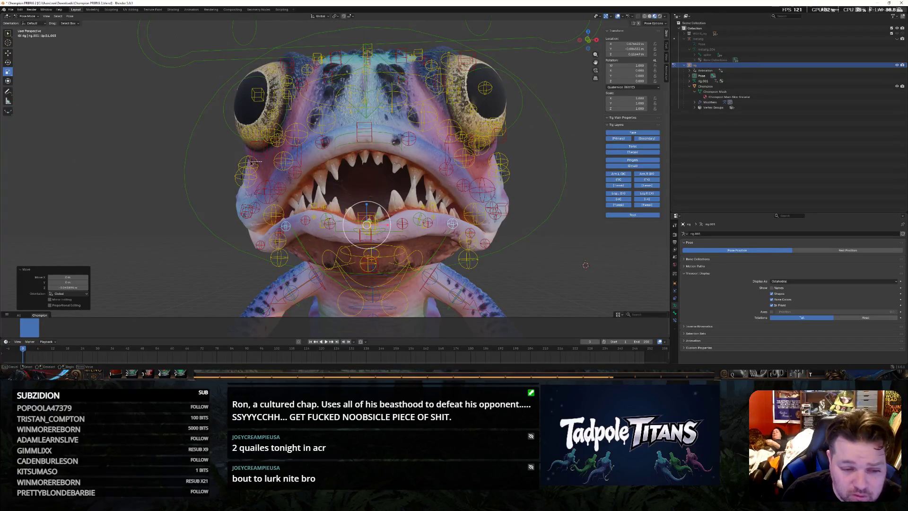
left_click(284, 164)
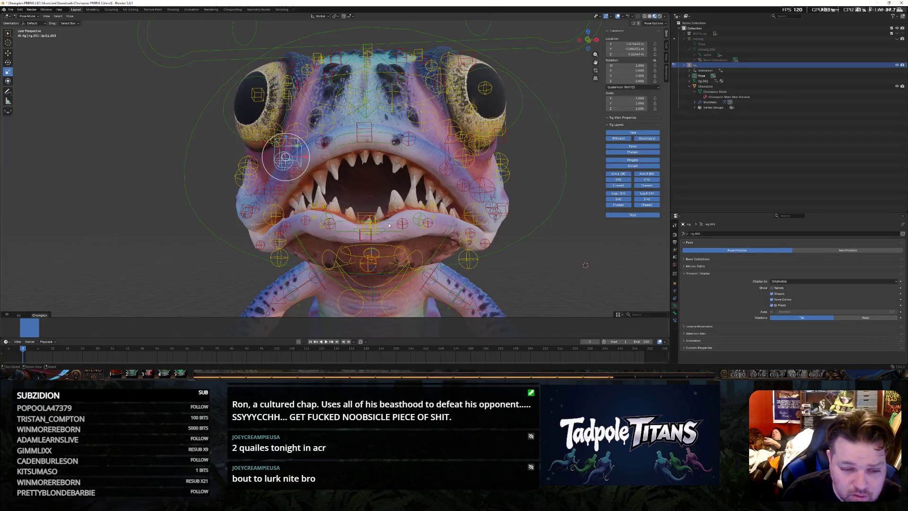
key("g")
key("x")
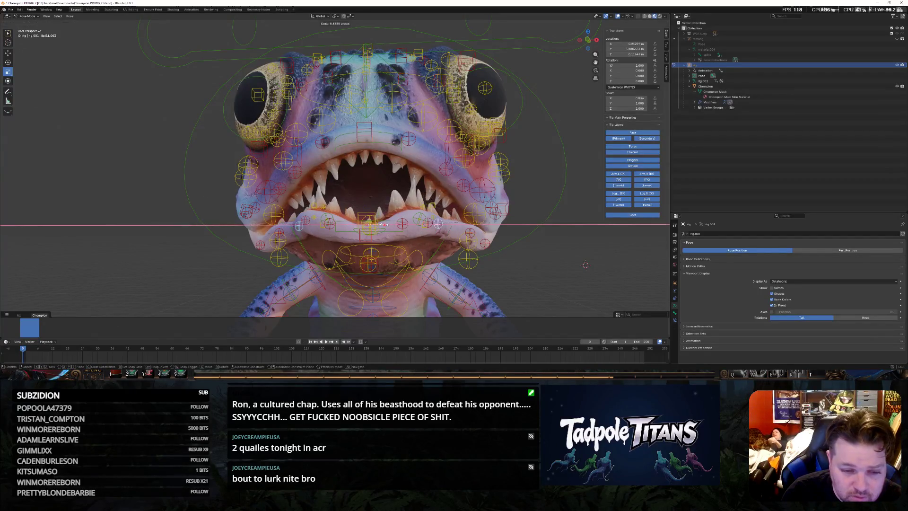
key("Escape")
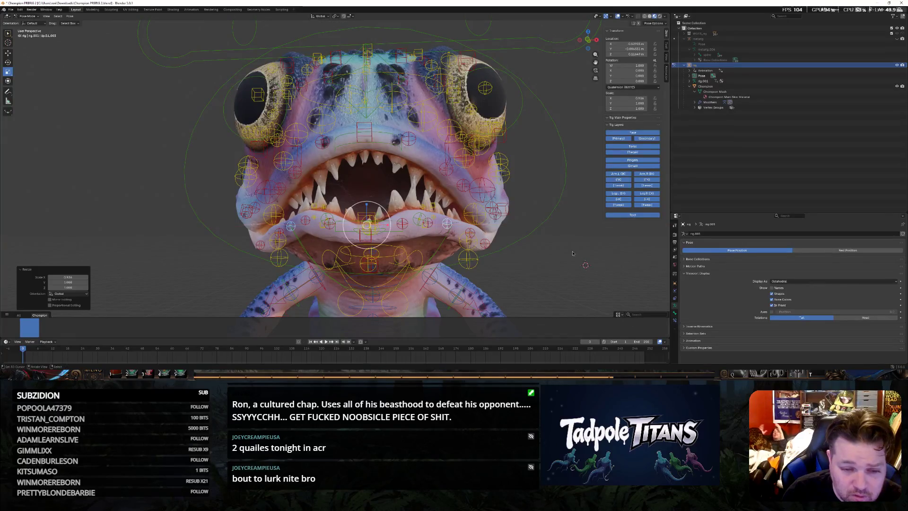
scroll(387, 225, "down", 5)
mouse_move(387, 225)
middle_mouse_down()
mouse_move(524, 225)
mouse_move(167, 77)
middle_mouse_up()
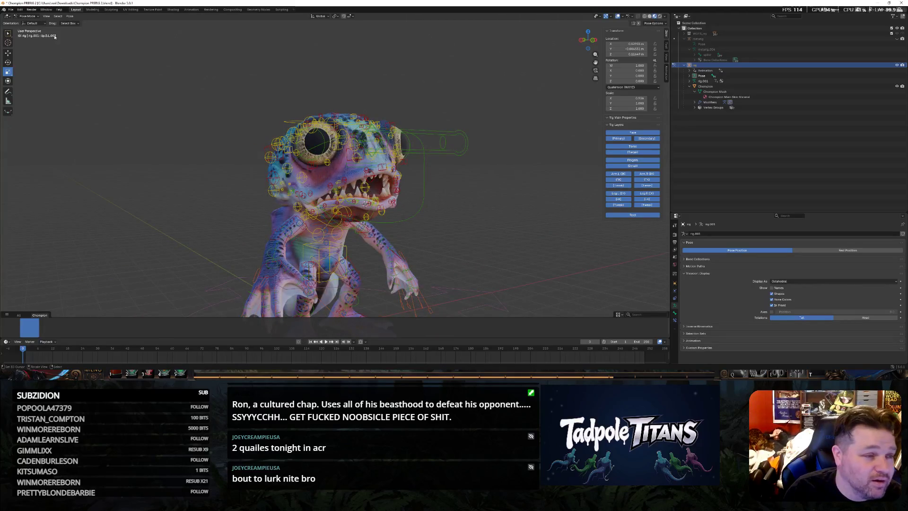
Return to Object Mode, hide the rig to view the snarl, then show the rig again
left_click(27, 22)
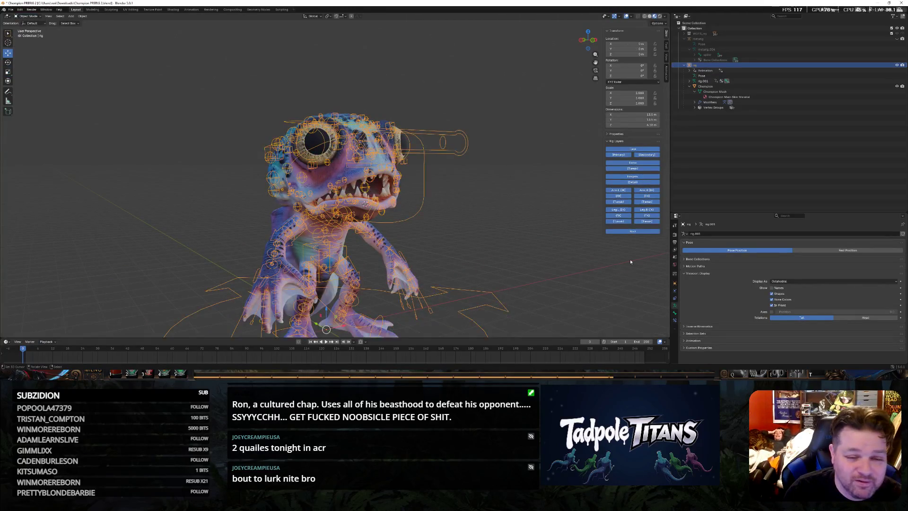
left_click(898, 64)
scroll(557, 247, "up", 2)
scroll(556, 248, "up", 3)
scroll(556, 247, "up", 1)
mouse_move(556, 247)
middle_mouse_down()
mouse_move(549, 242)
mouse_move(571, 250)
middle_mouse_up()
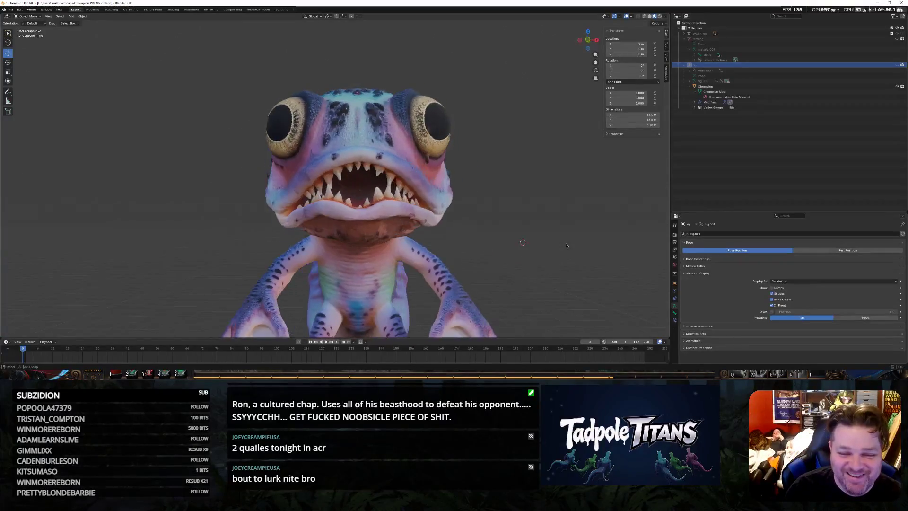
scroll(571, 249, "up", 1)
scroll(528, 267, "up", 1)
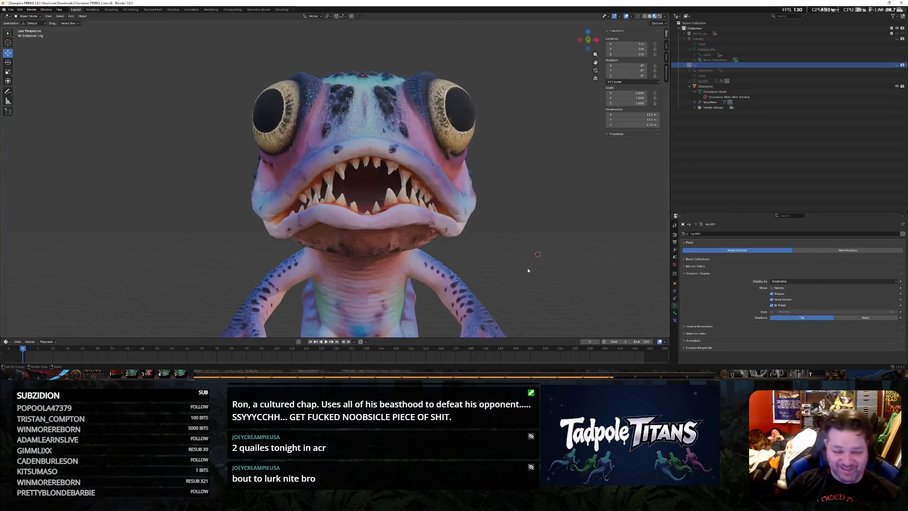
scroll(527, 268, "up", 2)
scroll(527, 268, "up", 1)
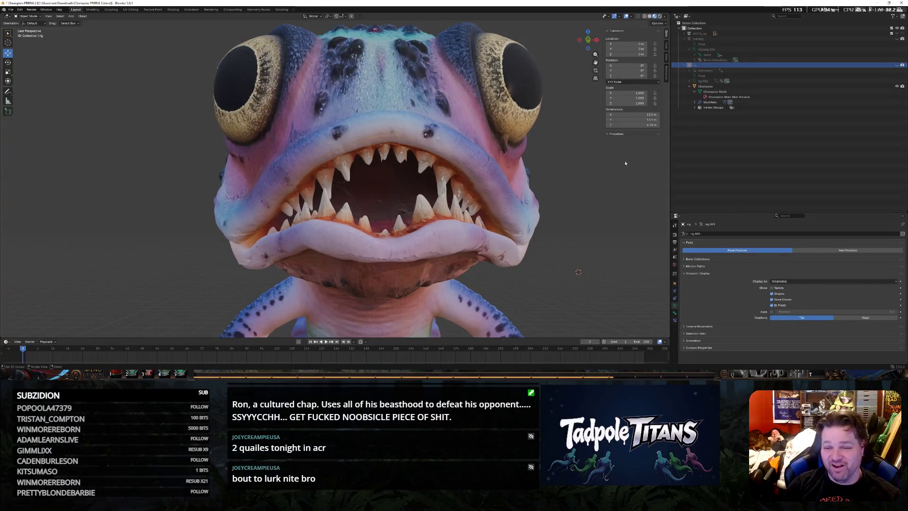
left_click(901, 65)
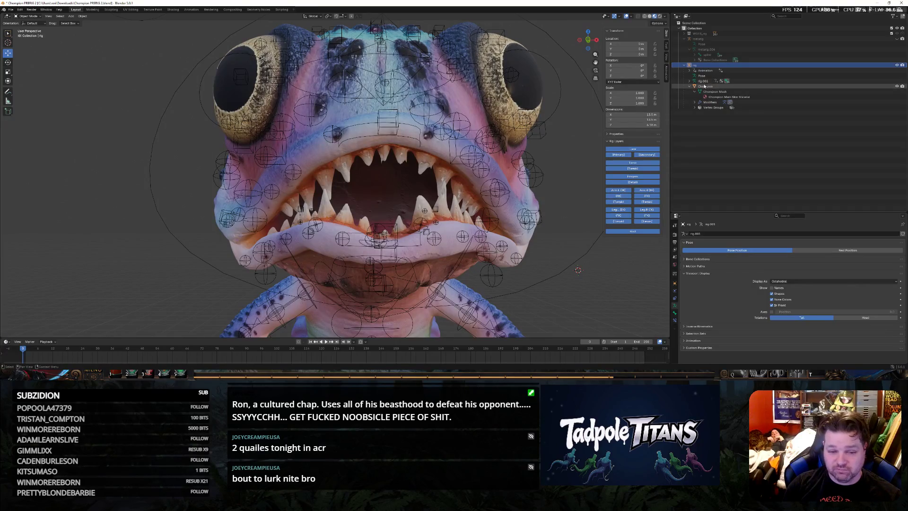
Enter Pose Mode and select the lower lip control, abandoning a first vertical adjustment
left_click(29, 34)
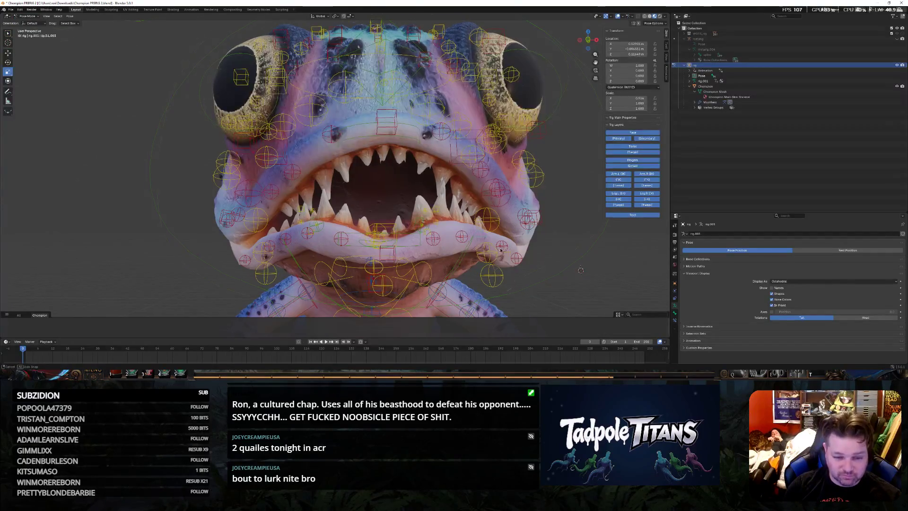
middle_click_drag(489, 248, 505, 245)
left_click(384, 212)
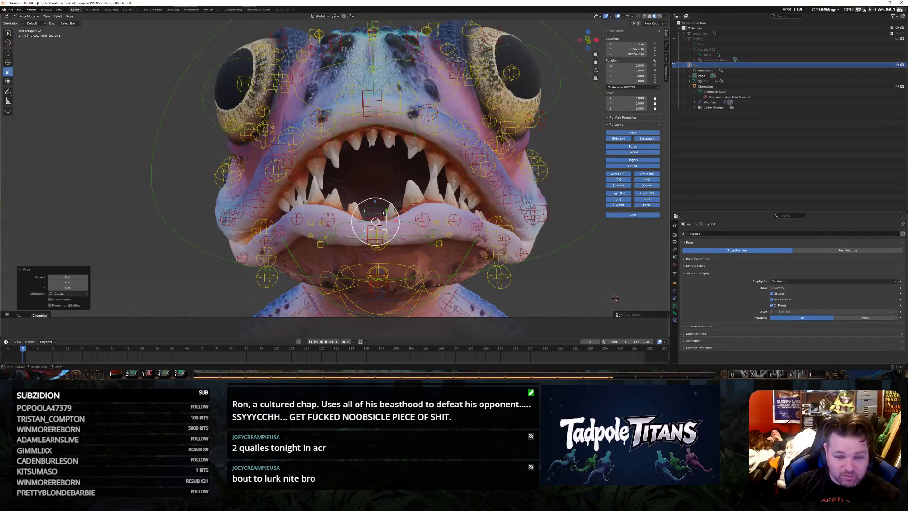
key("s")
key("z")
key("Escape")
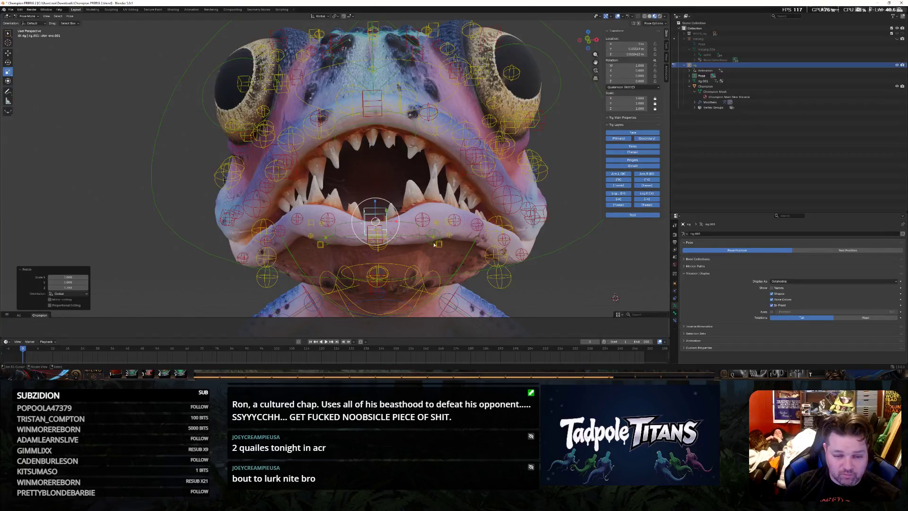
Nudge the lower lip bone down slightly and scale it along Z to narrow the lip
left_click(376, 229)
left_click_drag(366, 240, 368, 241)
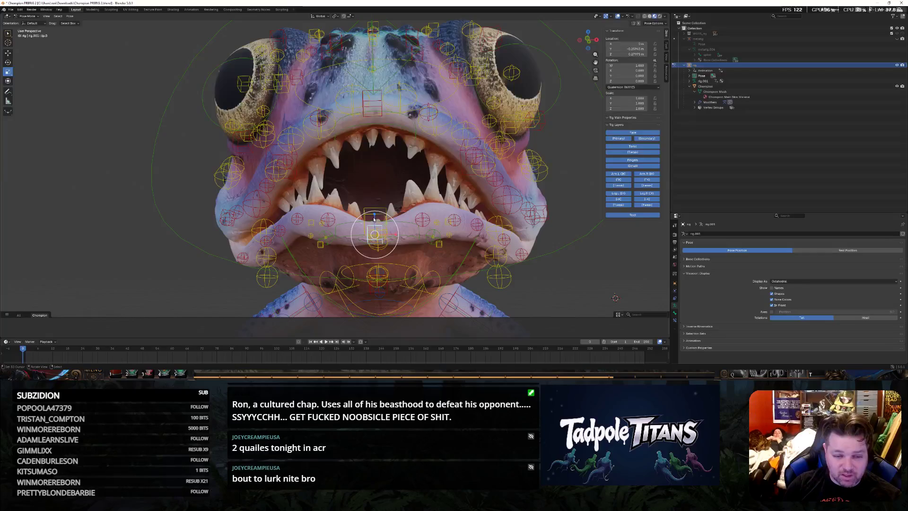
key("s")
key("z")
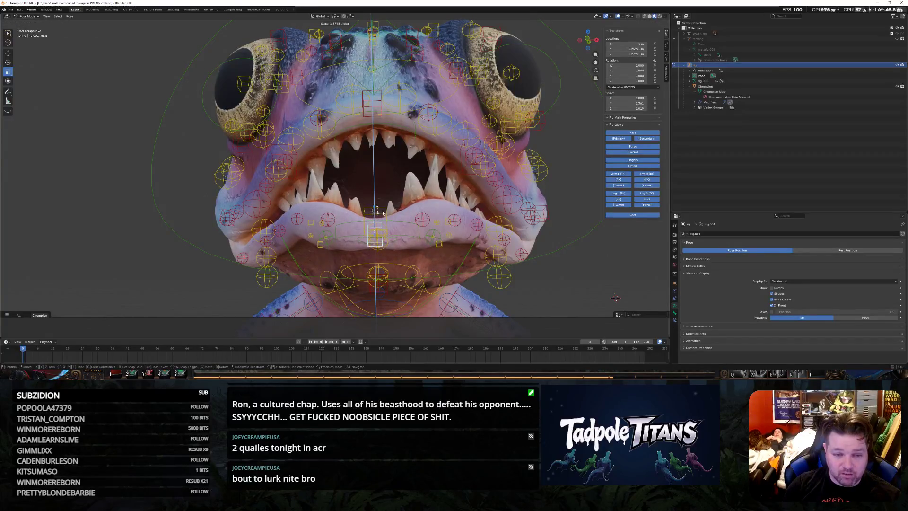
left_click(383, 213)
middle_click_drag(383, 212, 26, 66)
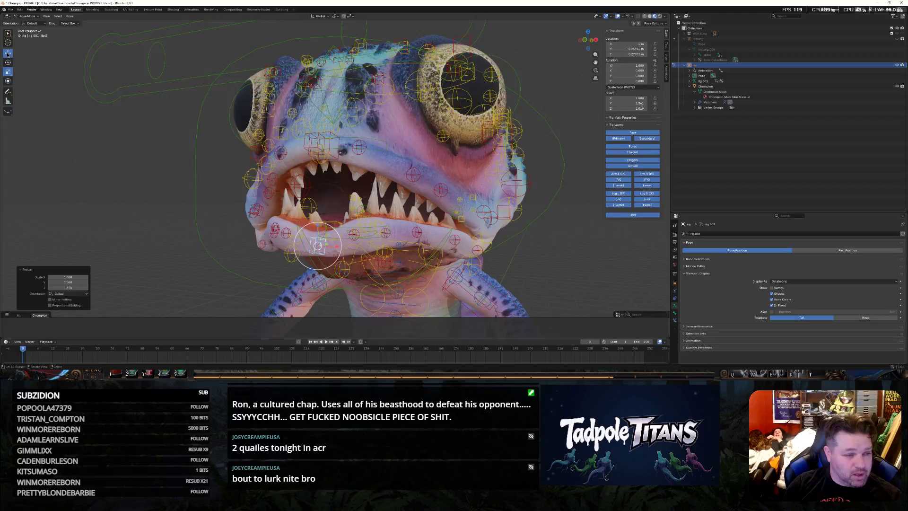
From front view, raise the lip bones along Z after two cancelled attempts, tightening the grimace
key("KP_1")
scroll(637, 257, "up", 2)
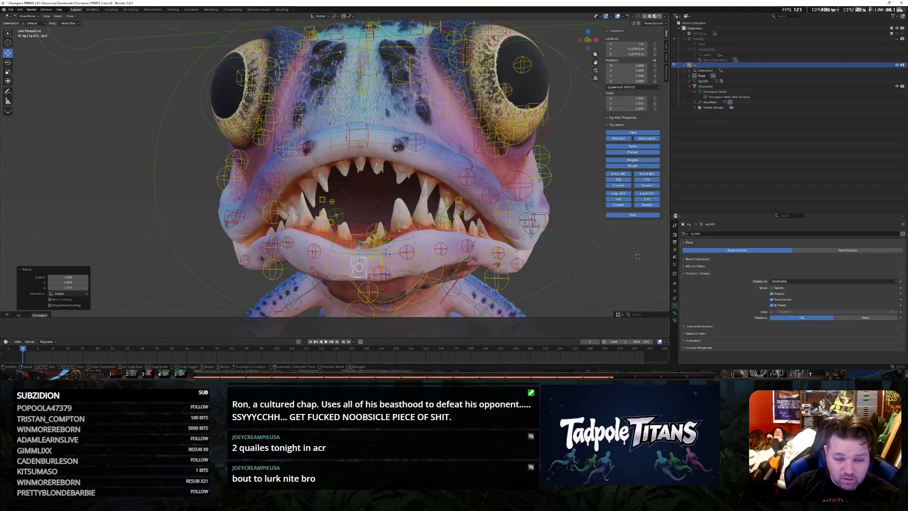
key("g")
key("z")
key("Escape")
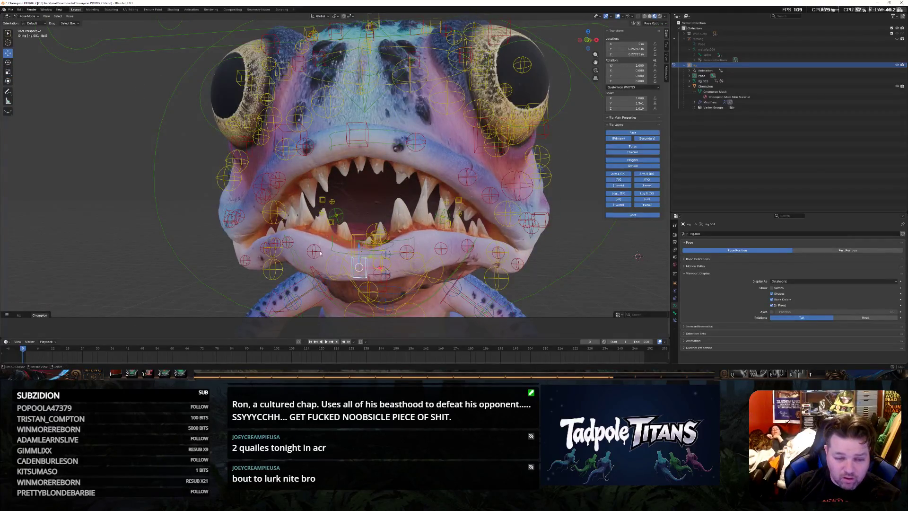
key("g")
key("z")
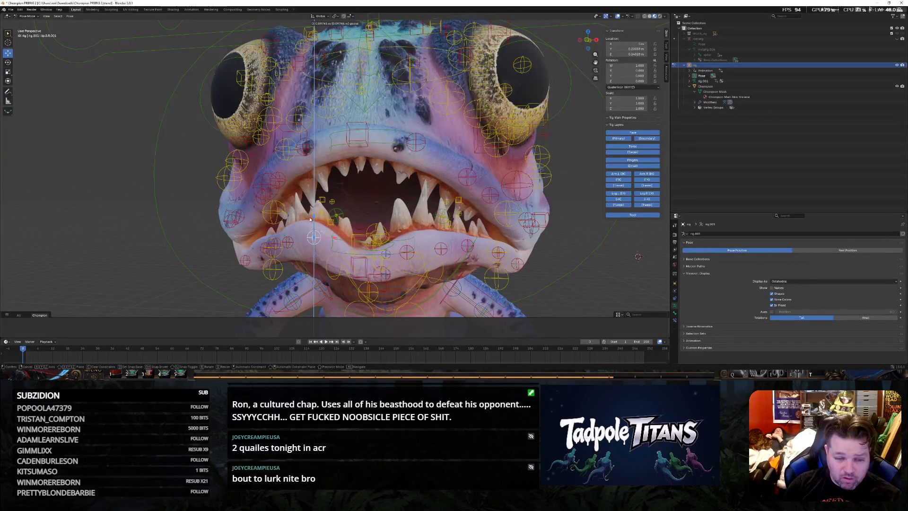
key("Escape")
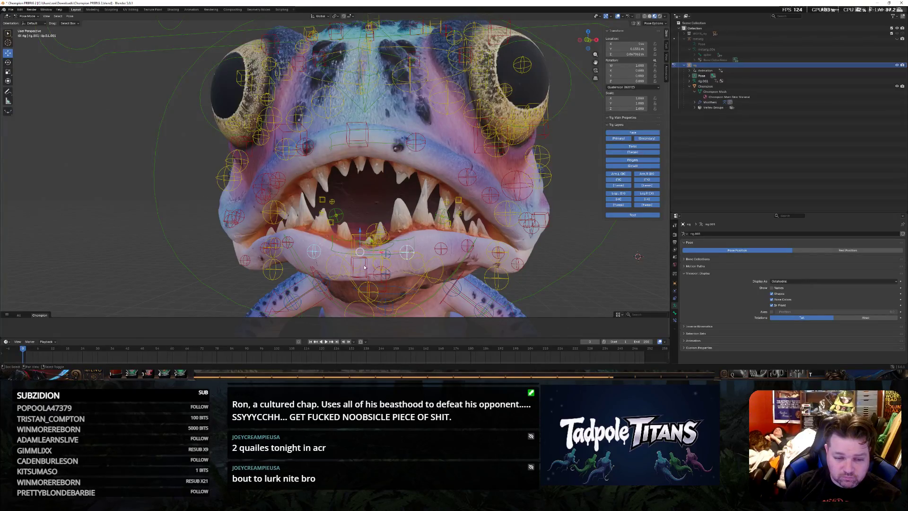
key("g")
key("z")
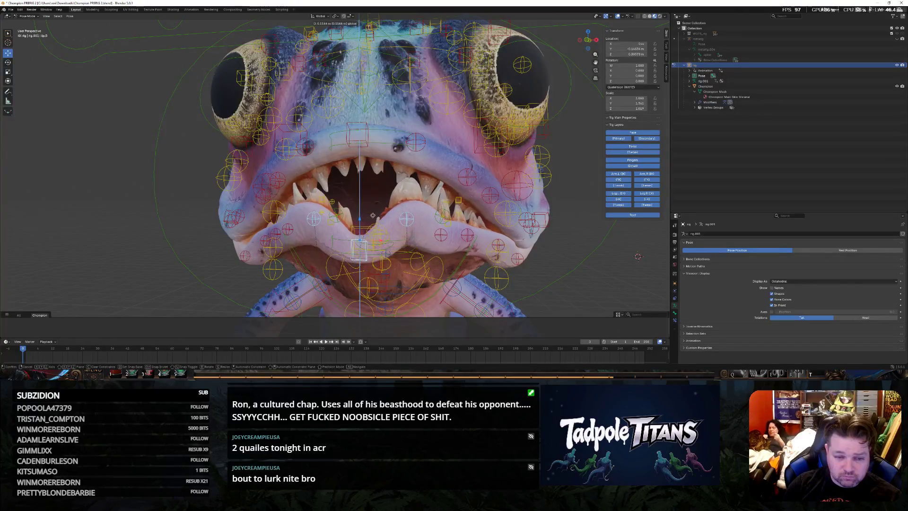
left_click(365, 229)
Raise the lip bones a little more along Z, checking the head from above and in front
middle_click_drag(366, 229, 411, 251)
key("g")
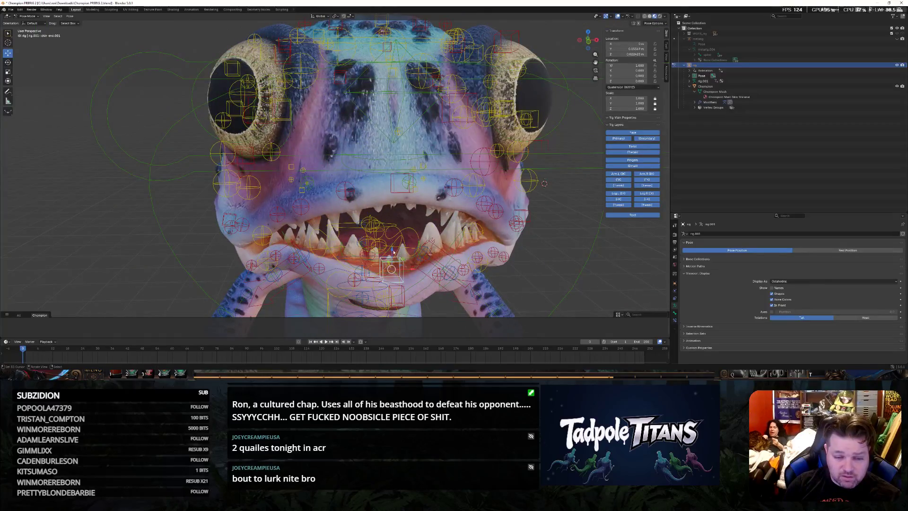
key("z")
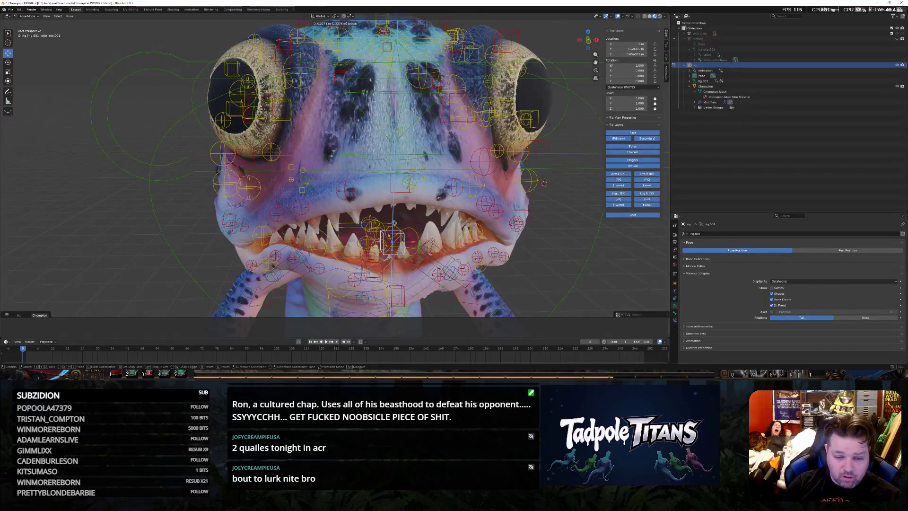
left_click(391, 237)
middle_click_drag(392, 237, 557, 247)
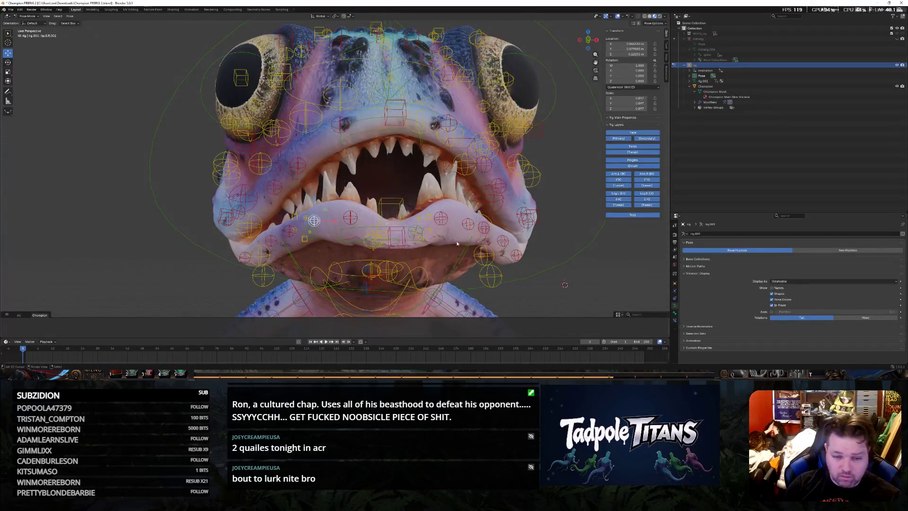
Move the jaw bone vertically, then clear its location with Alt+G and pick another control
key("g")
key("z")
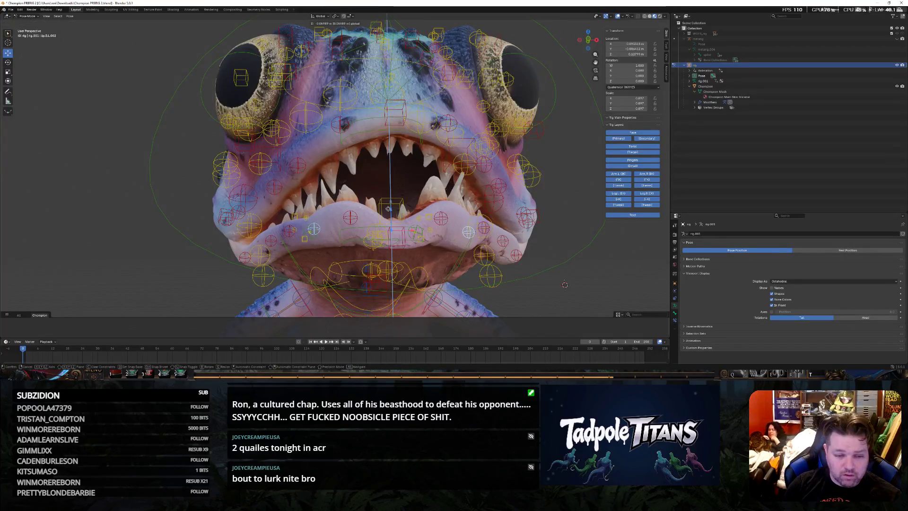
left_click(284, 245)
key("alt+g")
left_click(497, 242)
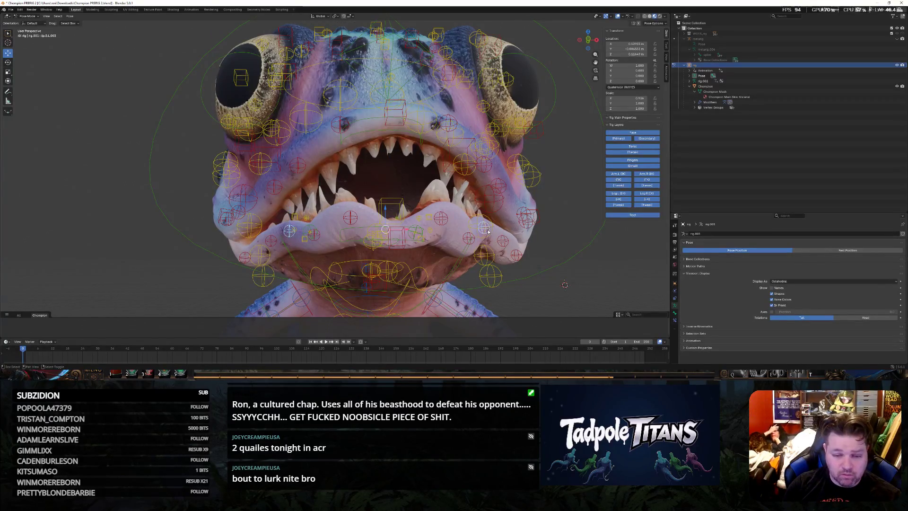
Lift the selected lip bones along Z to settle the snarl and review the whole figure
key("g")
key("z")
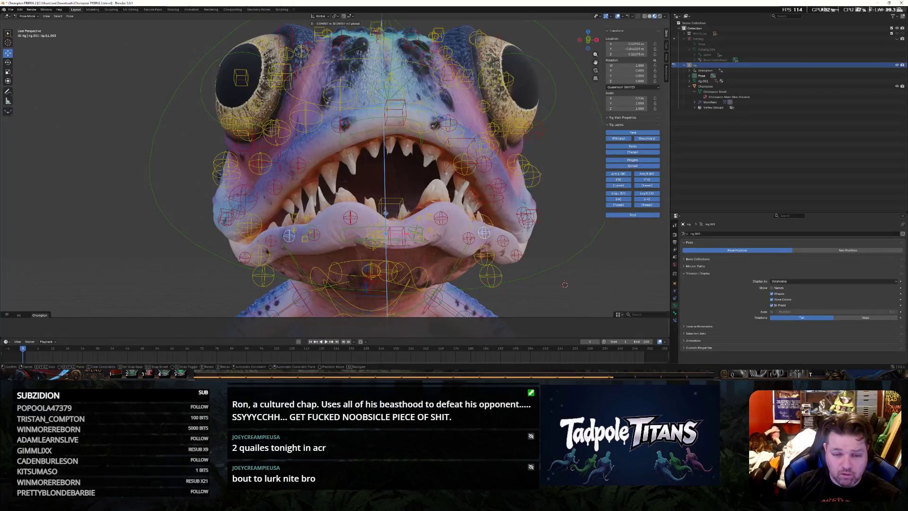
left_click(574, 285)
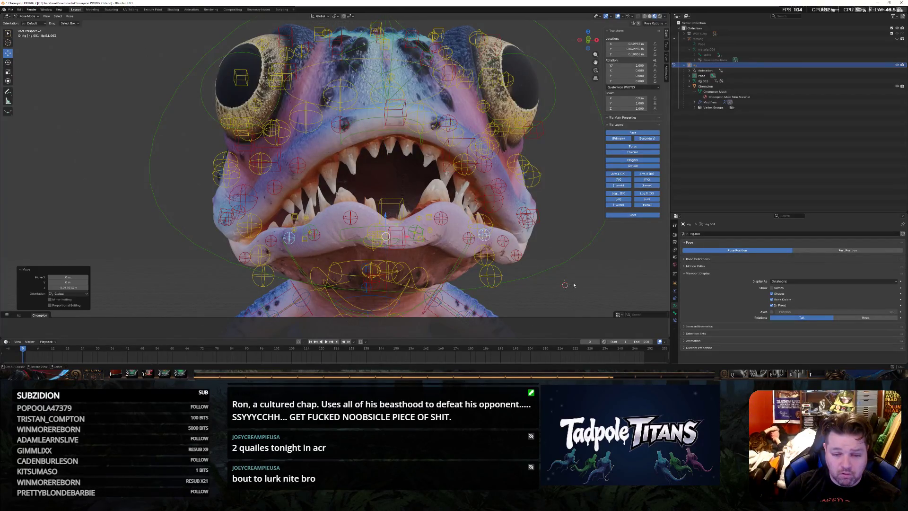
scroll(573, 285, "down", 5)
middle_click_drag(574, 284, 570, 260)
scroll(570, 260, "down", 2)
scroll(531, 240, "down", 1)
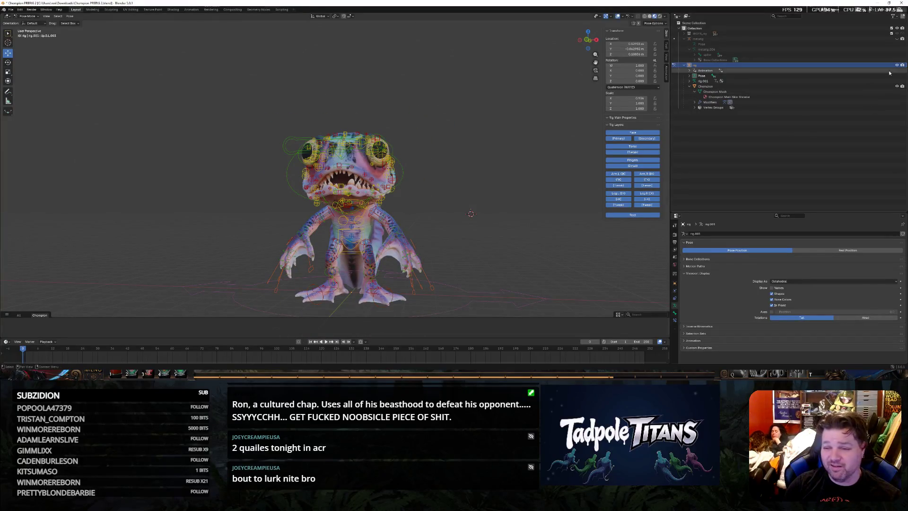
Hide the rig in the Outliner, inspect the bare snarling frog from the side and front, then reveal the controls with Alt+H
left_click(902, 65)
middle_click_drag(553, 191, 572, 186)
scroll(572, 187, "up", 2)
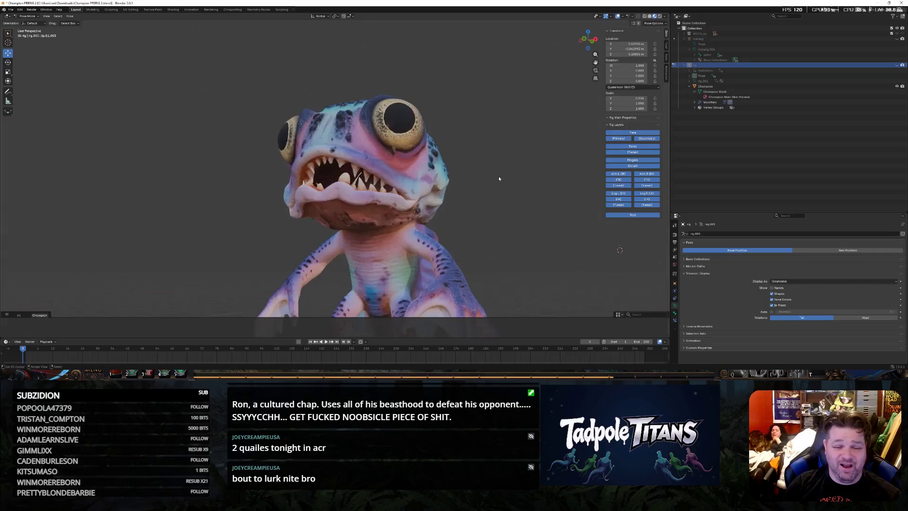
mouse_move(499, 176)
middle_mouse_down()
mouse_move(555, 190)
mouse_move(518, 180)
middle_mouse_up()
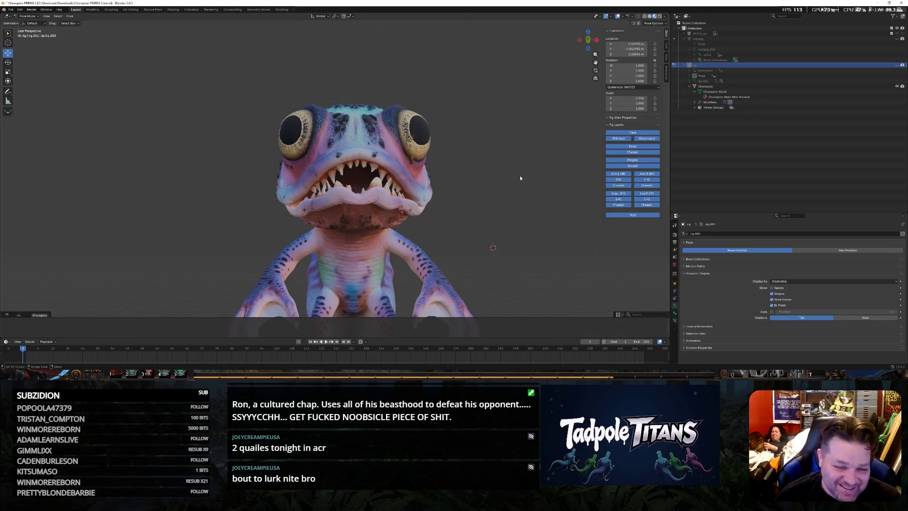
scroll(559, 203, "up", 3)
middle_click_drag(558, 202, 518, 177)
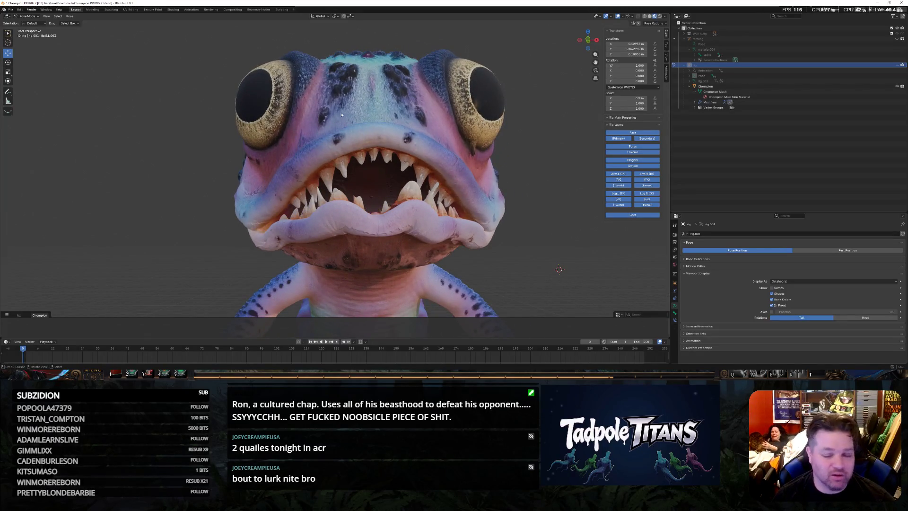
key("alt+h")
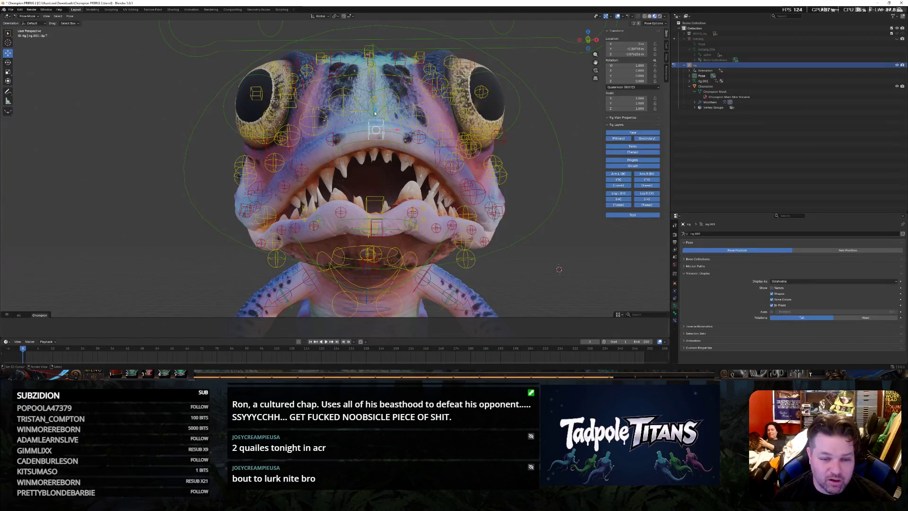
Grab the head control and lift the frog's snout, orbiting to check
key("g")
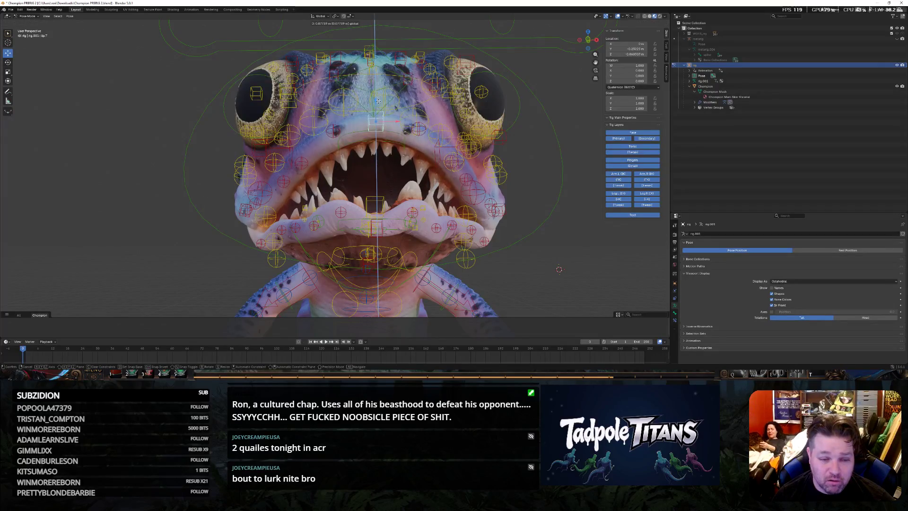
left_click(580, 269)
mouse_move(573, 253)
middle_mouse_down()
mouse_move(560, 246)
mouse_move(539, 256)
middle_mouse_up()
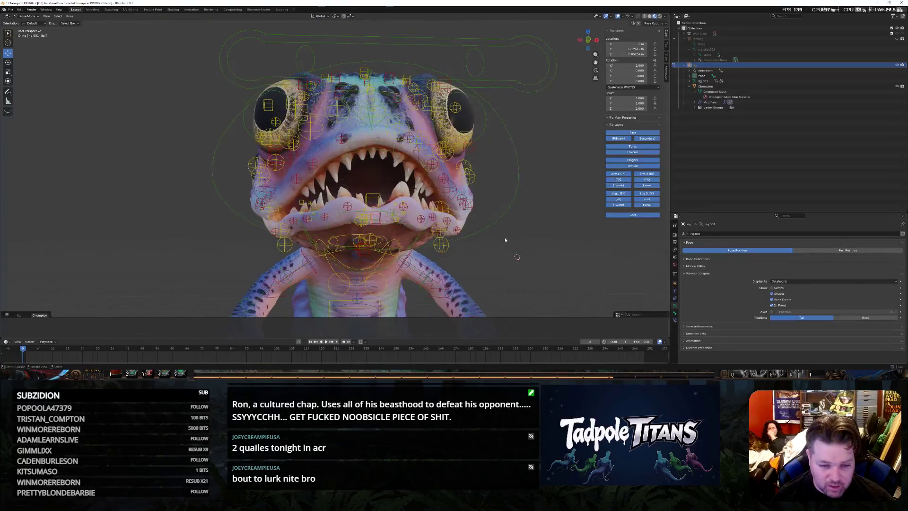
scroll(539, 255, "up", 2)
Select the jaw control and rotate the lower lip about X to curl the snarl
left_click(400, 251)
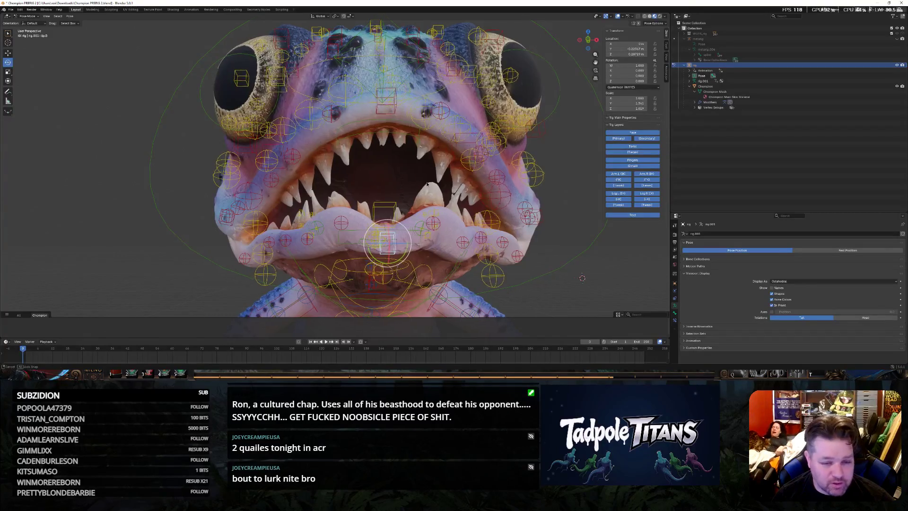
middle_click_drag(397, 248, 274, 221)
key("r")
key("x")
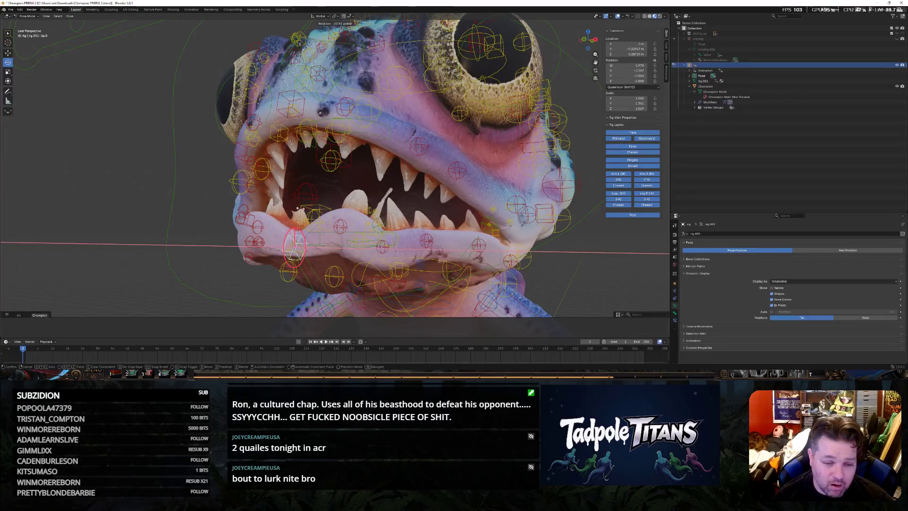
left_click(295, 245)
Try a further X rotation on the bone, cancel it, and inspect the mouth from below and in front
mouse_move(497, 255)
middle_mouse_down()
mouse_move(623, 263)
mouse_move(614, 259)
mouse_move(591, 278)
mouse_move(600, 264)
mouse_move(586, 263)
middle_mouse_up()
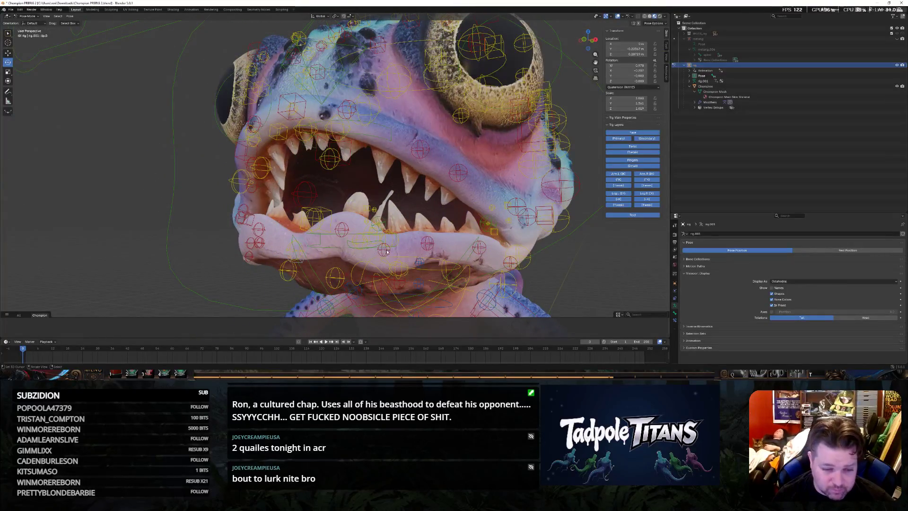
key("r")
key("x")
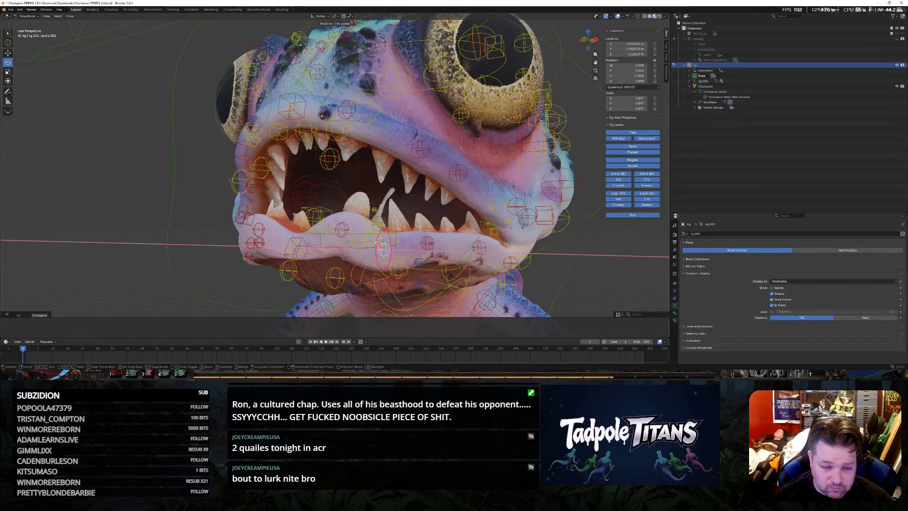
key("Escape")
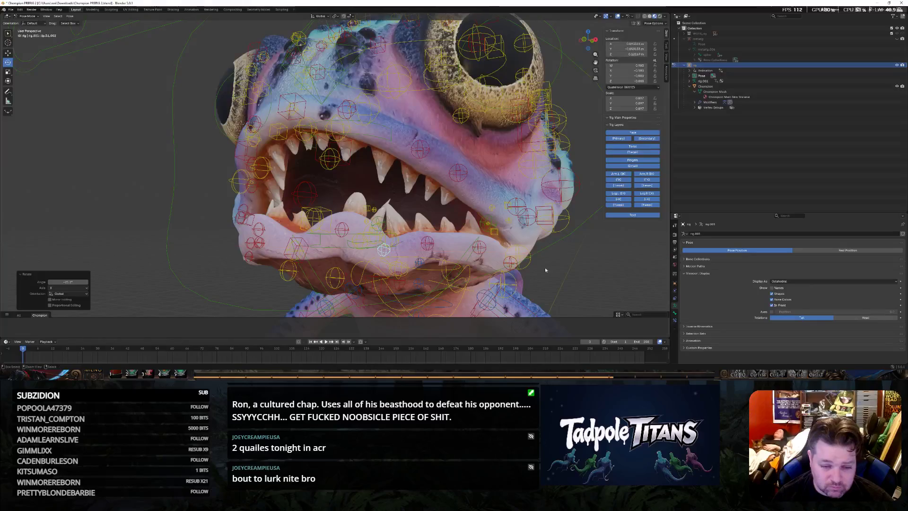
mouse_move(545, 267)
middle_mouse_down()
mouse_move(576, 264)
mouse_move(556, 195)
mouse_move(566, 228)
middle_mouse_up()
scroll(577, 264, "up", 3)
scroll(576, 264, "down", 3)
scroll(557, 195, "up", 2)
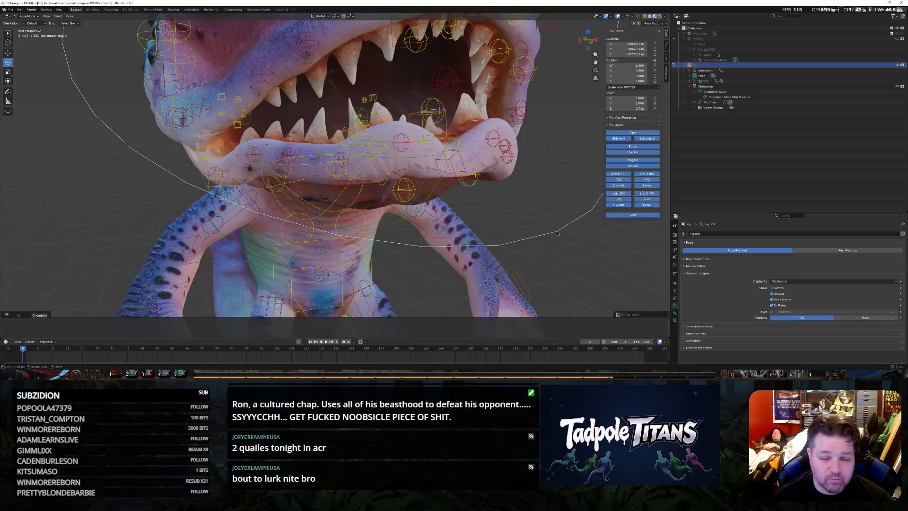
Select and frame the large jaw control, then rotate it to open the mouth wider
left_click(560, 238)
key("KP_Decimal")
scroll(541, 231, "down", 1)
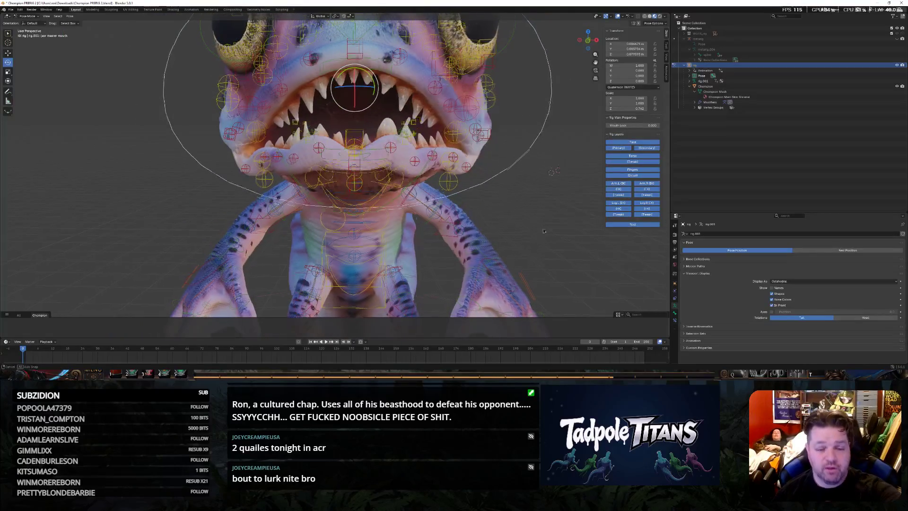
scroll(541, 231, "down", 1)
scroll(541, 231, "down", 1)
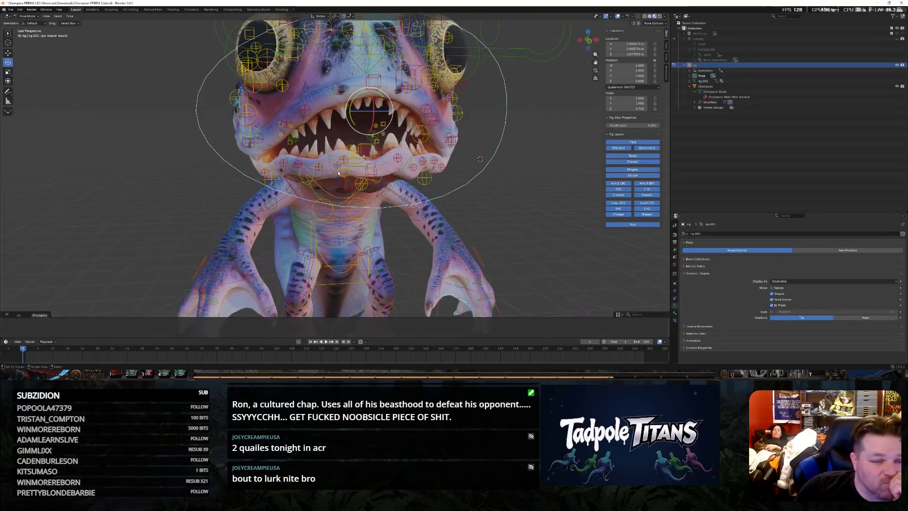
middle_click_drag(234, 103, 529, 212)
key("KP_1")
scroll(529, 212, "down", 2)
scroll(529, 212, "up", 3)
mouse_move(529, 173)
middle_mouse_down()
mouse_move(538, 162)
mouse_move(409, 109)
middle_mouse_up()
left_click_drag(392, 93, 392, 88)
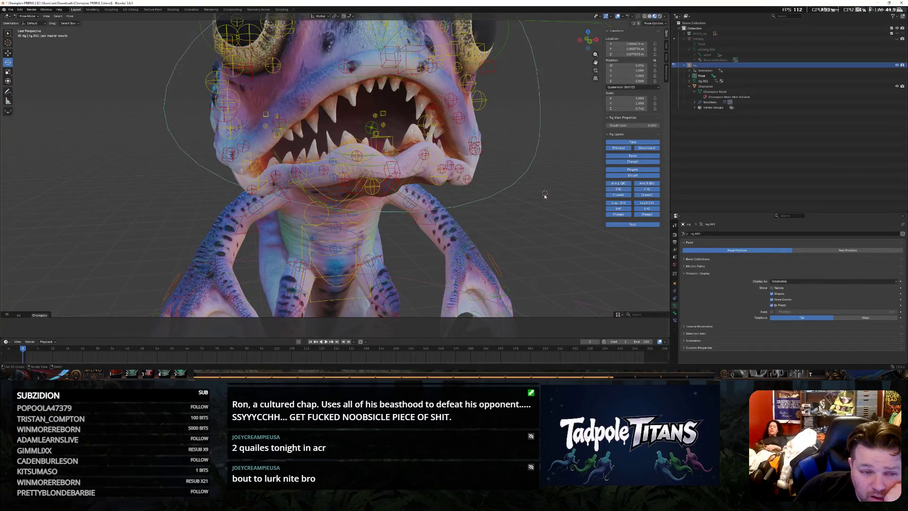
scroll(544, 196, "down", 5)
Hide the rig to check the open-mouthed mesh from several angles, then show the bones again
middle_click_drag(545, 196, 486, 186)
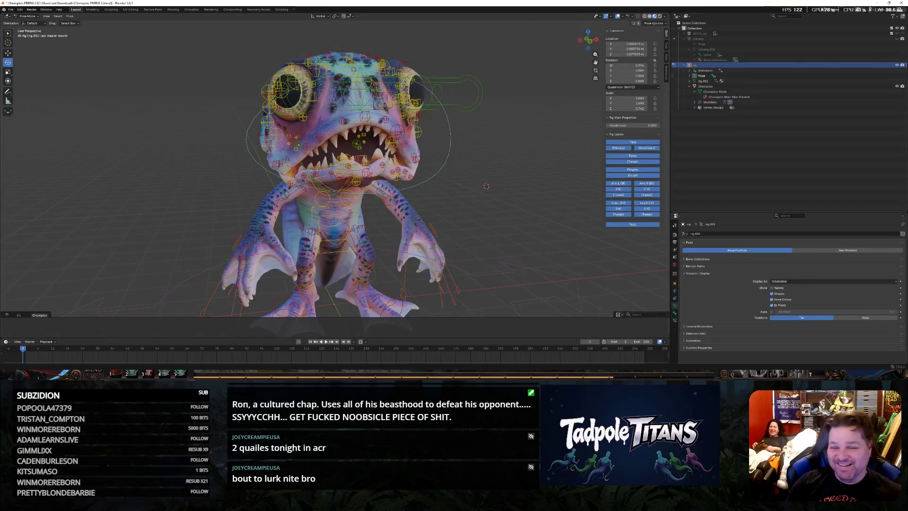
left_click(901, 65)
scroll(527, 157, "up", 3)
scroll(555, 167, "up", 3)
scroll(555, 167, "down", 3)
scroll(551, 175, "down", 3)
middle_click_drag(551, 176, 484, 179)
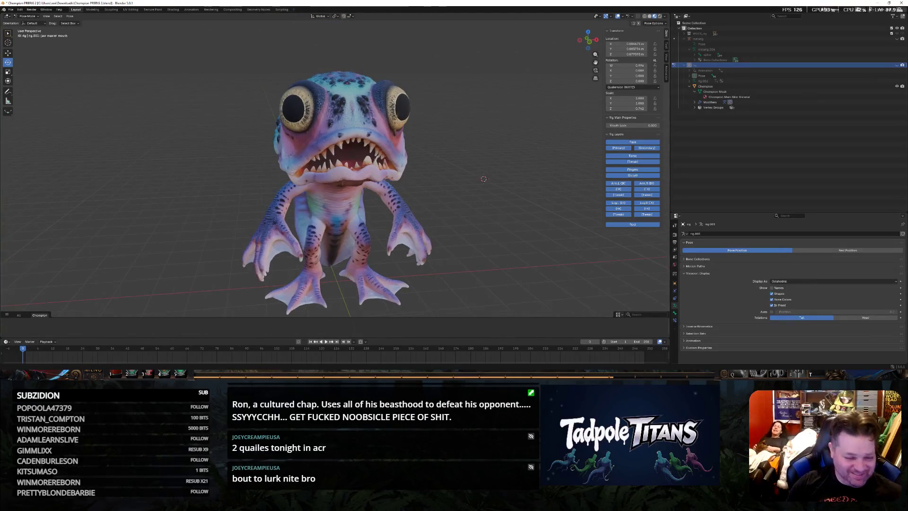
scroll(151, 267, "up", 1)
scroll(148, 262, "up", 1)
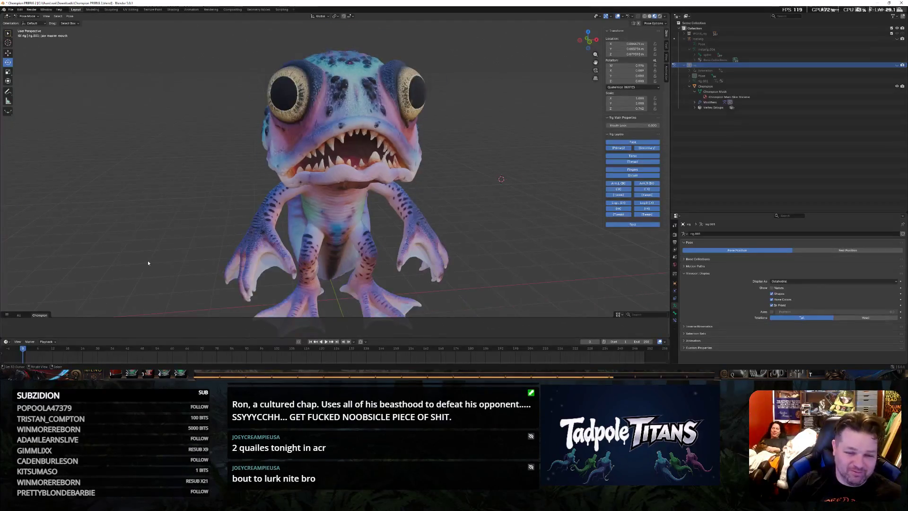
middle_click_drag(150, 262, 162, 258)
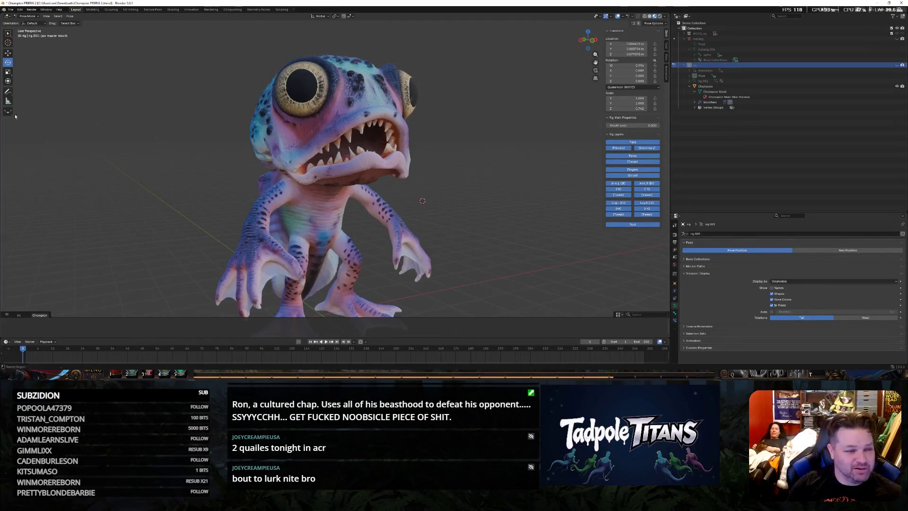
left_click(898, 70)
scroll(483, 218, "up", 2)
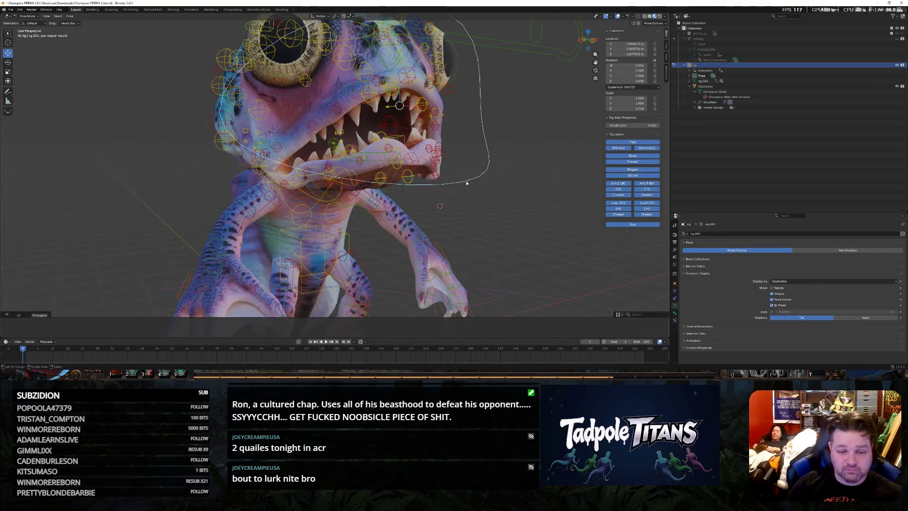
scroll(440, 163, "down", 2)
Raise the jaw controls along Z in two moves so the lower teeth sit higher
key("g")
key("z")
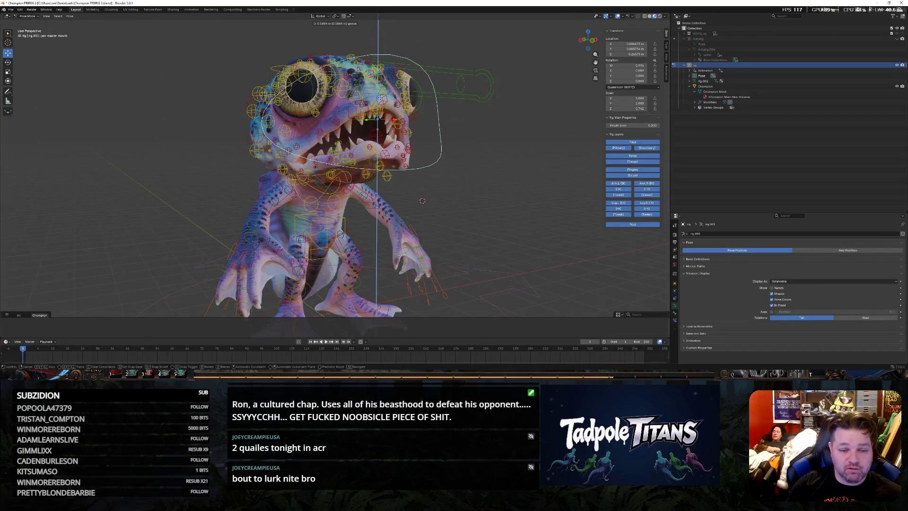
left_click(425, 195)
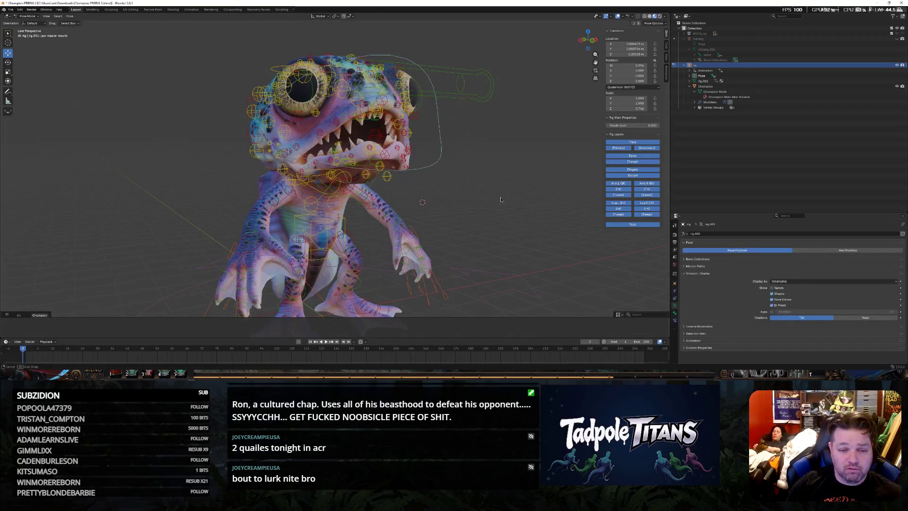
middle_click_drag(412, 194, 456, 192)
scroll(455, 191, "up", 5)
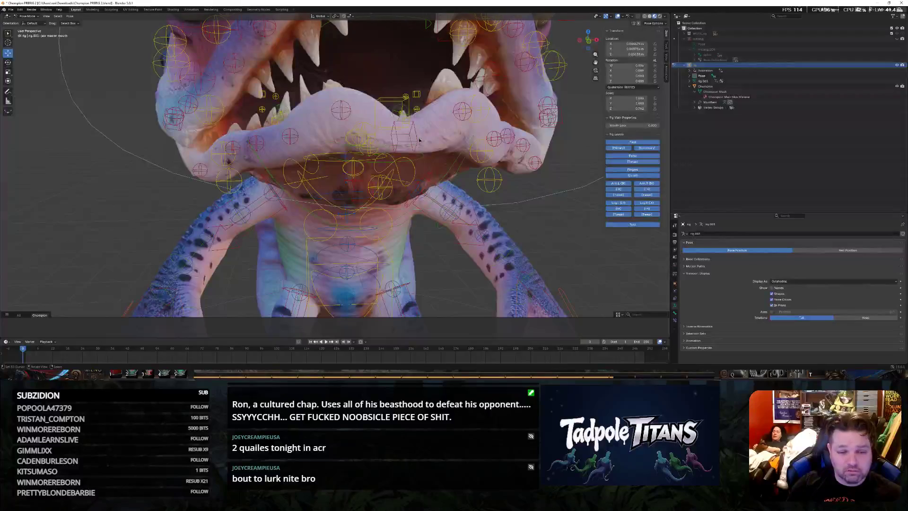
mouse_move(425, 140)
middle_mouse_down()
mouse_move(452, 189)
mouse_move(449, 201)
middle_mouse_up()
key("g")
key("z")
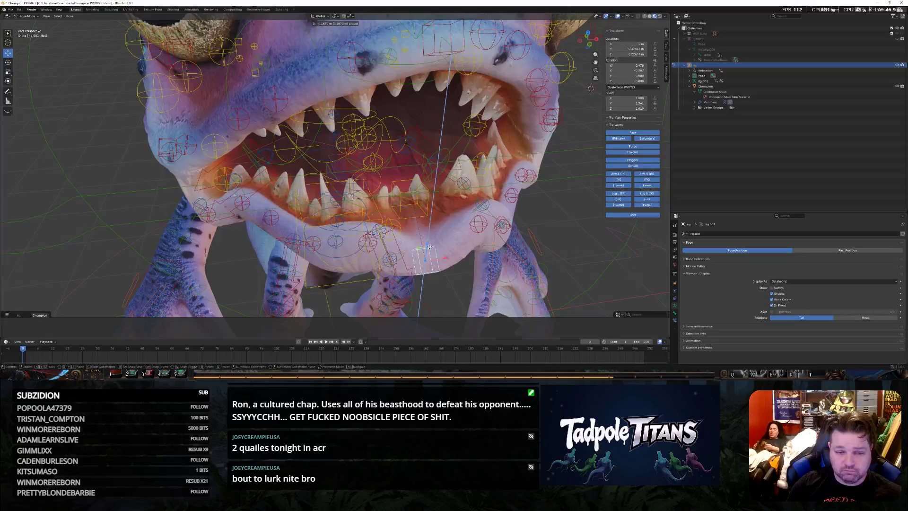
left_click(461, 220)
scroll(498, 223, "down", 5)
mouse_move(498, 224)
middle_mouse_down()
mouse_move(507, 226)
mouse_move(431, 203)
middle_mouse_up()
scroll(496, 216, "up", 4)
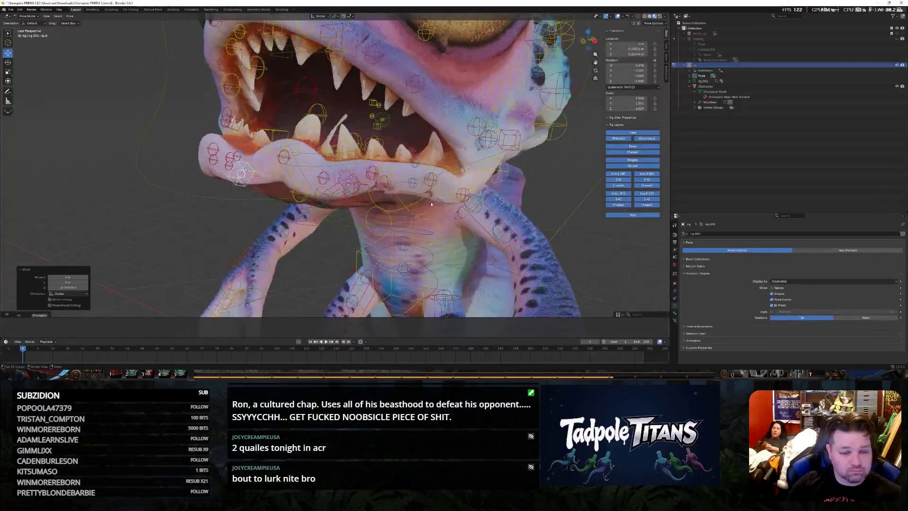
Switch to the Rotate tool and tweak the jaw bone's angle, reviewing from front and three-quarter views
key("shift+space")
key("r")
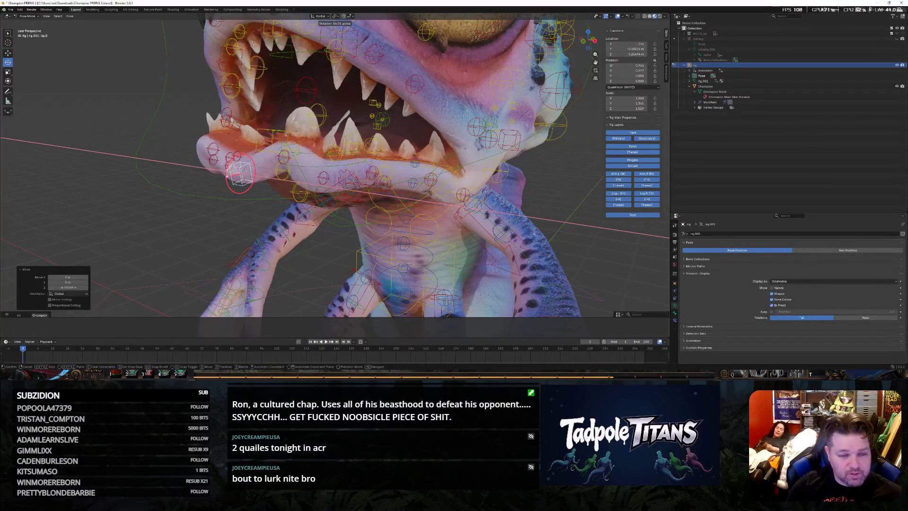
left_click_drag(234, 163, 309, 224)
middle_click_drag(311, 242, 369, 227)
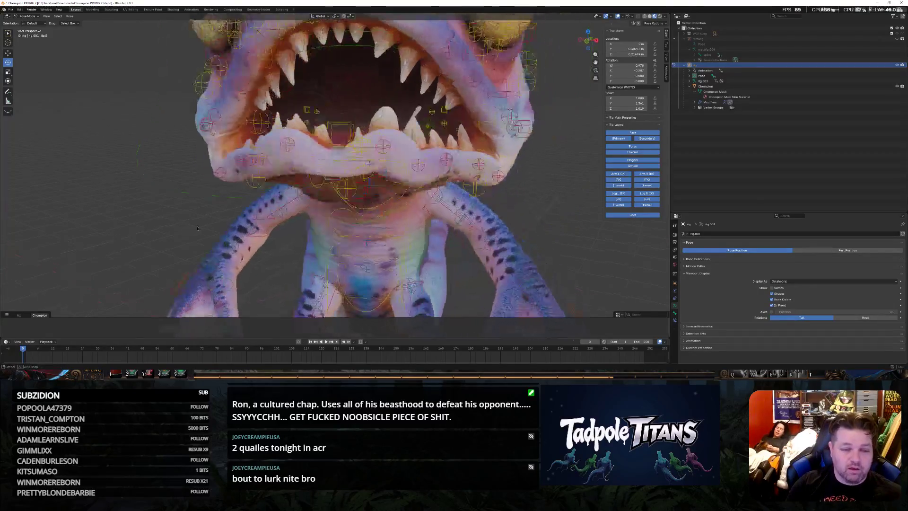
scroll(425, 216, "down", 2)
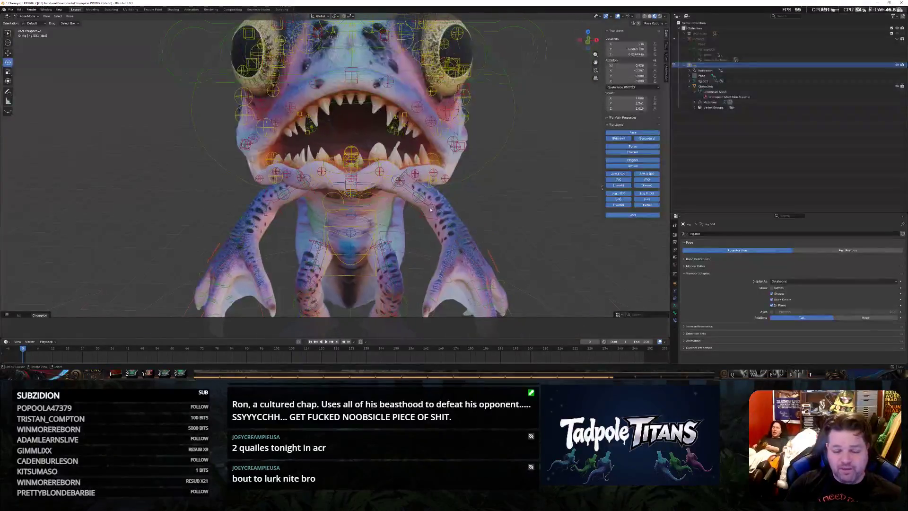
scroll(434, 211, "up", 2)
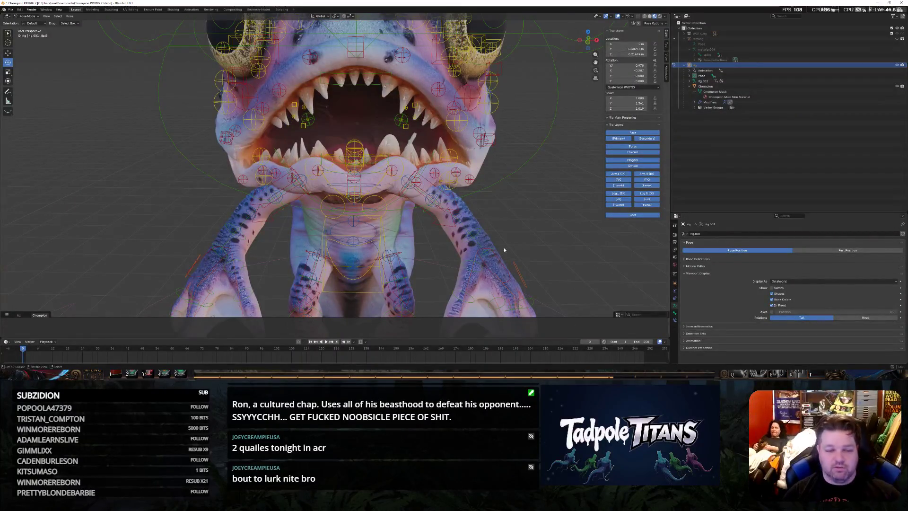
scroll(445, 205, "up", 2)
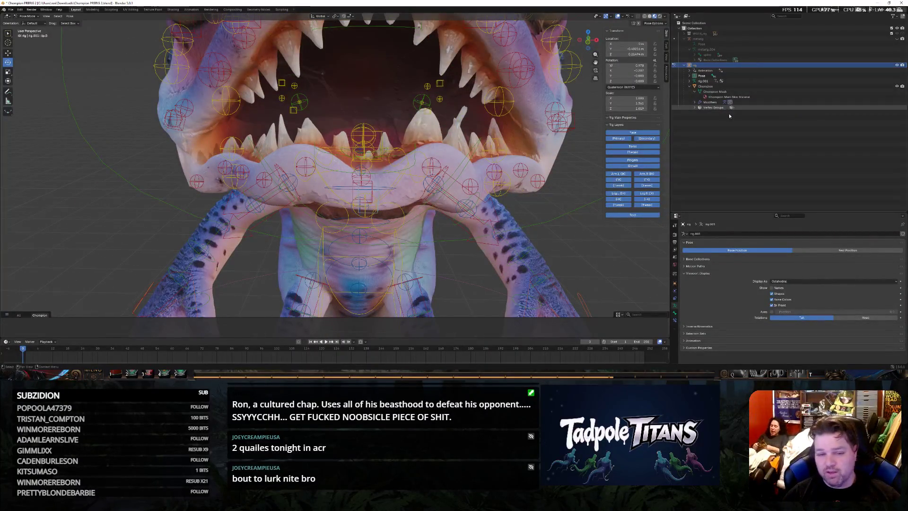
scroll(477, 190, "down", 3)
scroll(477, 190, "down", 2)
mouse_move(477, 190)
middle_mouse_down()
mouse_move(527, 172)
mouse_move(501, 213)
mouse_move(533, 205)
middle_mouse_up()
scroll(527, 172, "up", 2)
scroll(505, 218, "up", 1)
scroll(505, 218, "down", 1)
Select the round lower-jaw control and raise it along Z twice with the Move tool
left_click(340, 174)
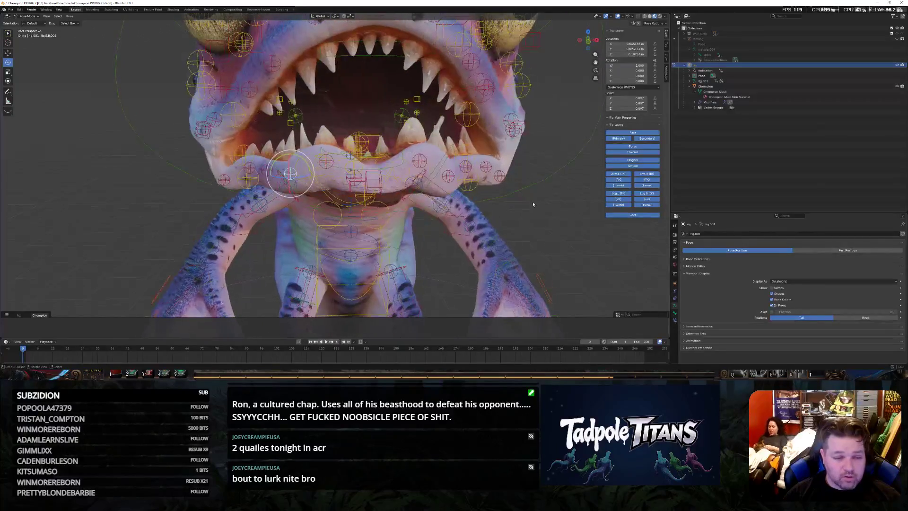
left_click(9, 52)
key("g")
key("z")
left_click(290, 164)
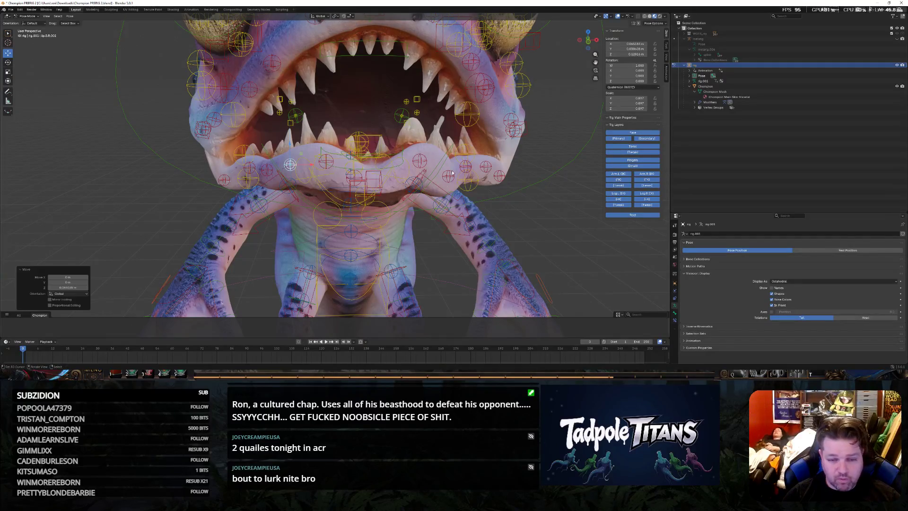
key("g")
key("z")
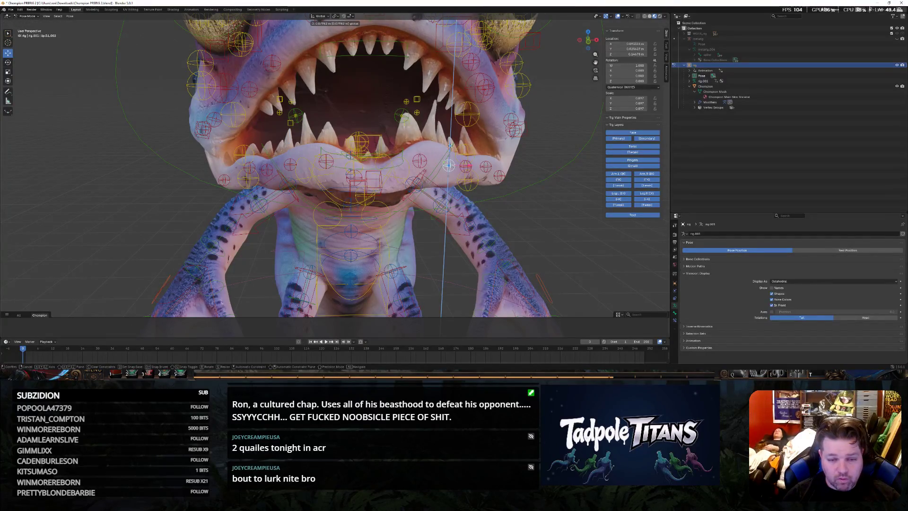
left_click(493, 170)
scroll(493, 170, "down", 3)
scroll(555, 206, "down", 3)
mouse_move(555, 206)
middle_mouse_down()
mouse_move(537, 199)
mouse_move(551, 187)
mouse_move(521, 201)
mouse_move(497, 178)
middle_mouse_up()
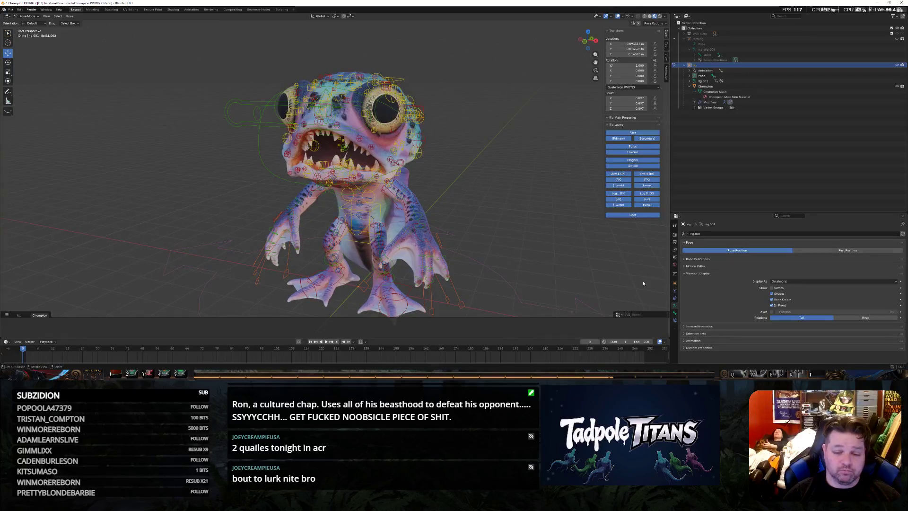
Hide the rig, orbit to a three-quarter side view of the snarling frog, and bring up the Start menu
left_click(897, 65)
mouse_move(525, 188)
middle_mouse_down()
mouse_move(519, 184)
mouse_move(568, 181)
mouse_move(511, 172)
middle_mouse_up()
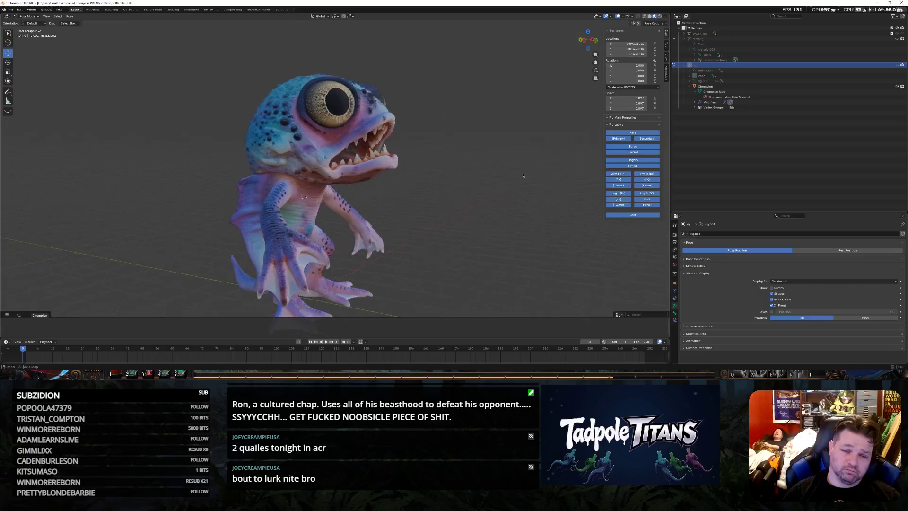
middle_click_drag(513, 173, 515, 176)
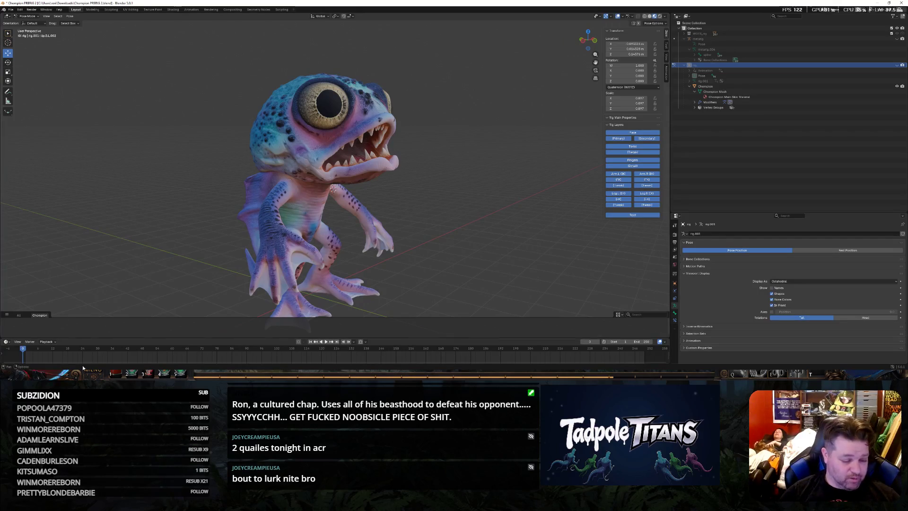
key("super")
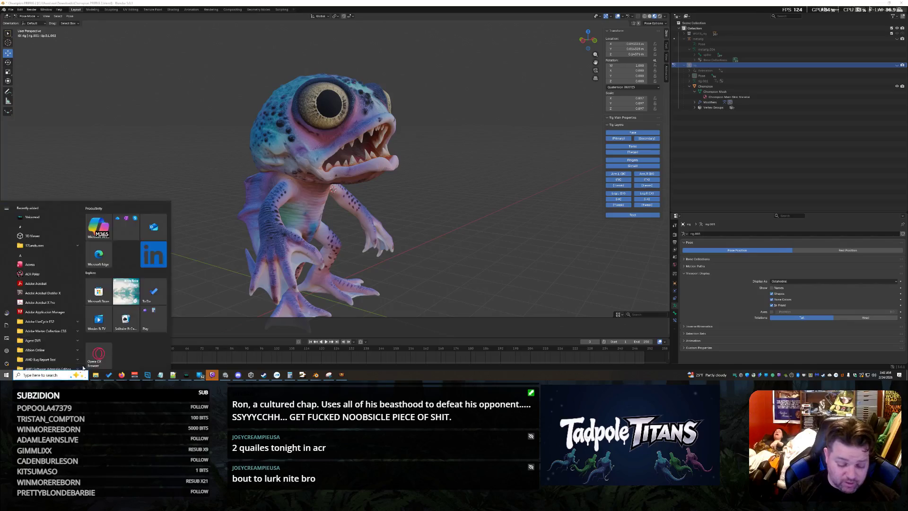
type("snipp")
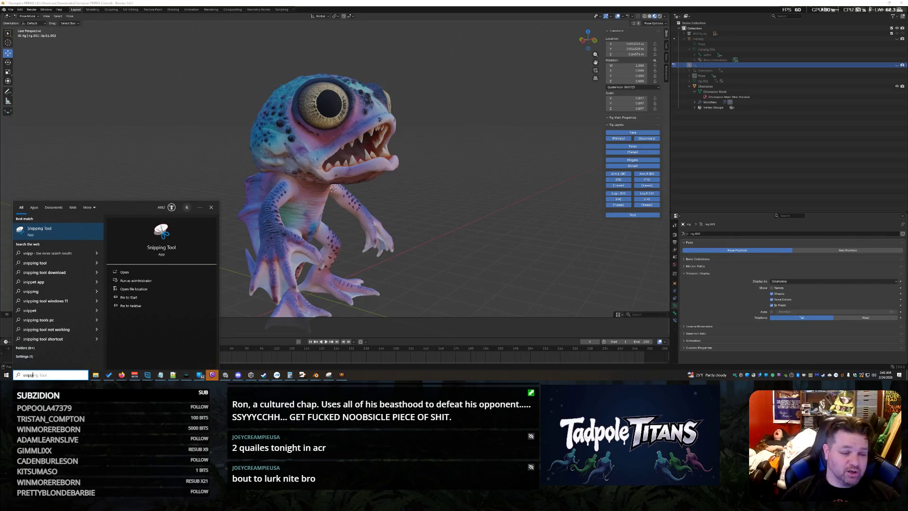
Launch Snipping Tool, capture a rectangle around the frog's three-quarter view, then minimize the snip window
left_click(67, 236)
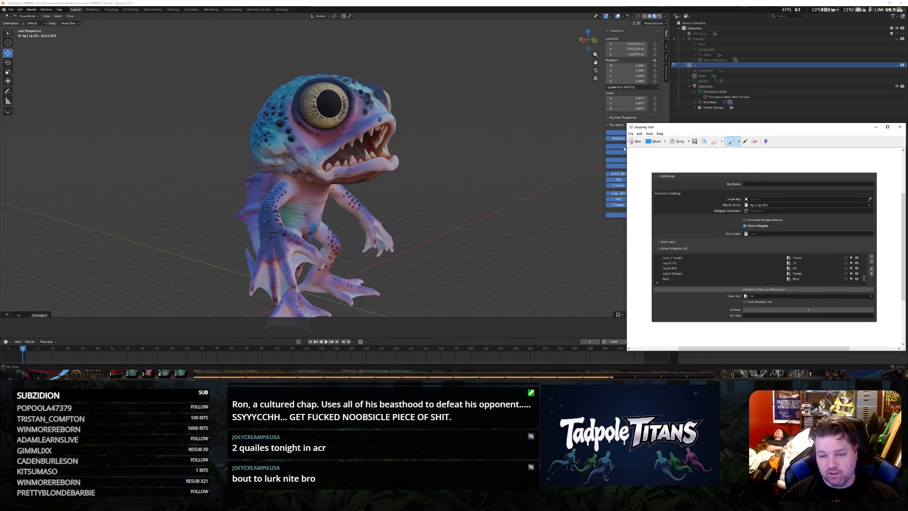
left_click(632, 141)
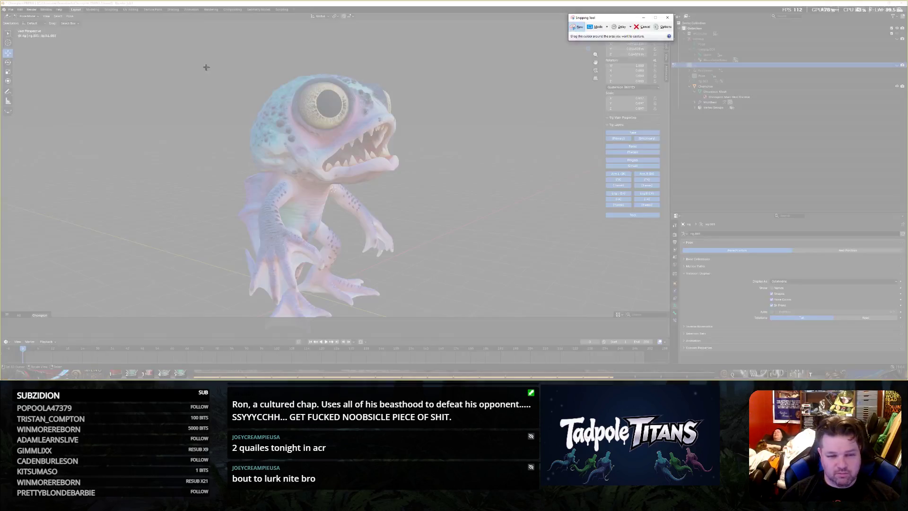
left_click_drag(182, 49, 448, 316)
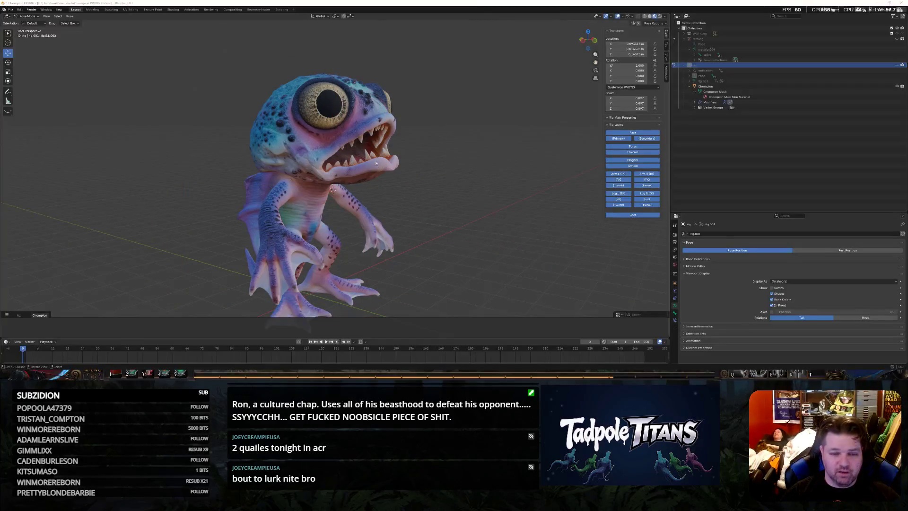
right_click(370, 127)
left_click(383, 135)
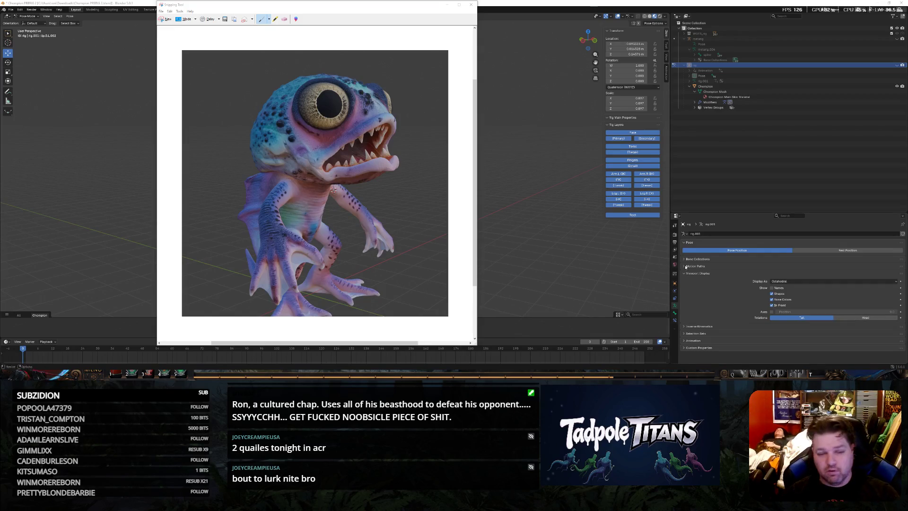
left_click(449, 7)
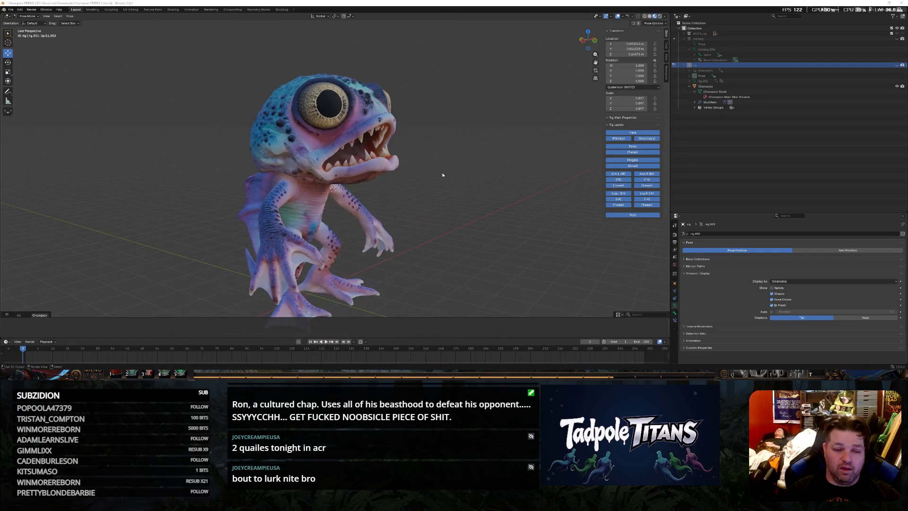